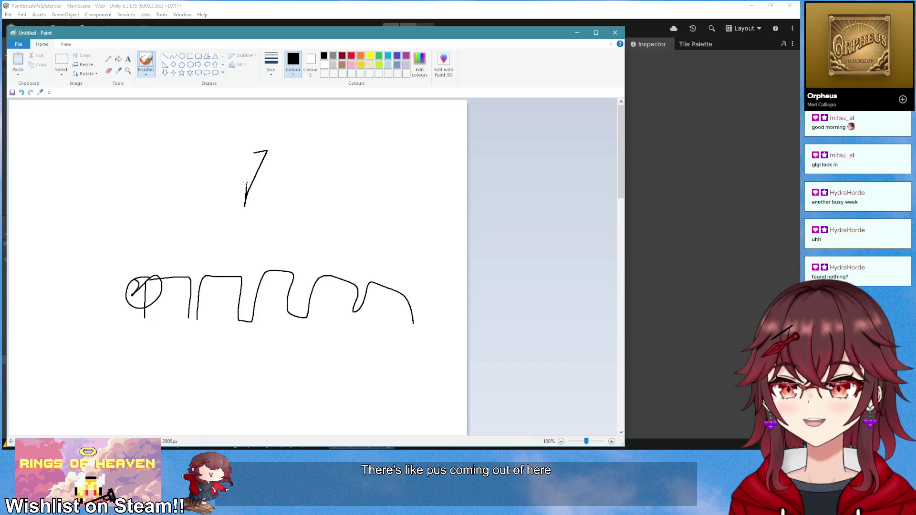
- Remove the stray loop and old tall triangle, then draw a narrow triangle with scribbles at its tip
{"action": "key", "text": "ctrl+z"}
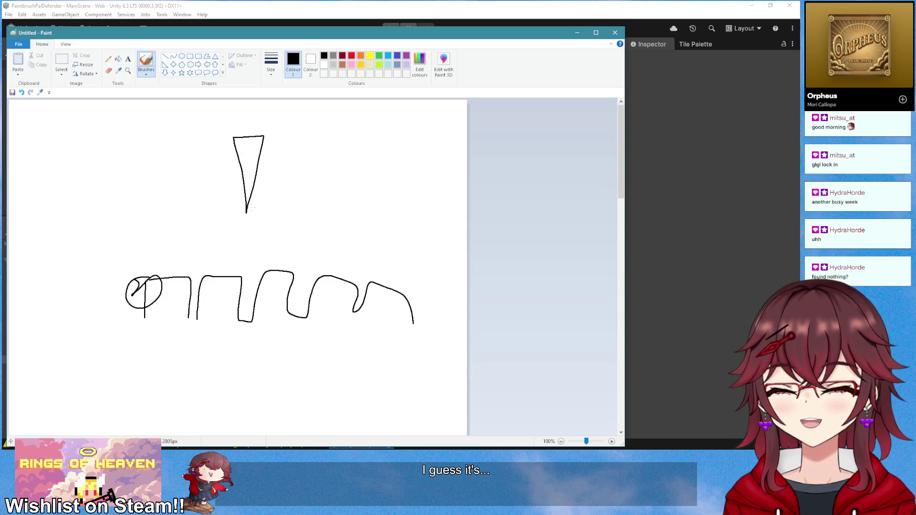
{"action": "key", "text": "ctrl+z"}
{"action": "mouse_move", "coordinate": [141, 219]}
{"action": "left_mouse_down"}
{"action": "mouse_move", "coordinate": [152, 253]}
{"action": "mouse_move", "coordinate": [133, 238]}
{"action": "mouse_move", "coordinate": [156, 220]}
{"action": "left_mouse_up"}
{"action": "left_click_drag", "start_coordinate": [146, 287], "coordinate": [138, 285]}
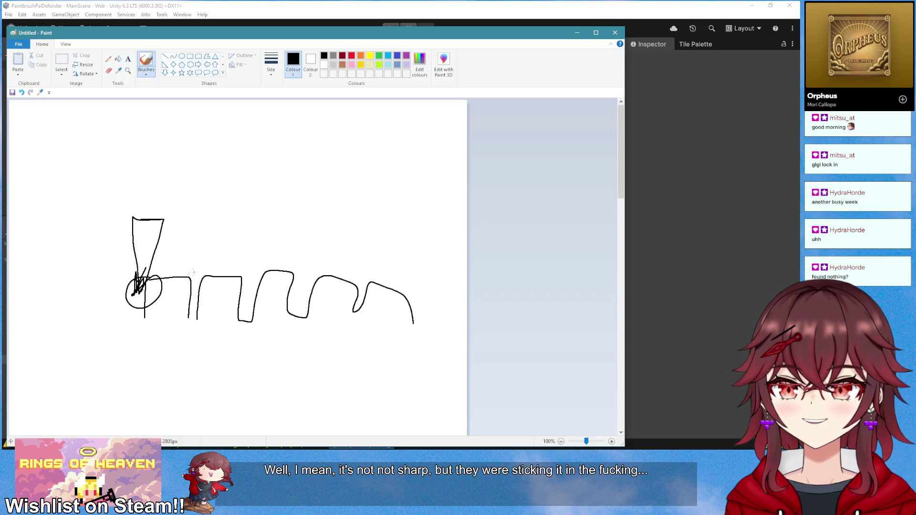
- Try a big loop around the triangle and zigzag several times, leaving it undone
{"action": "mouse_move", "coordinate": [72, 218]}
{"action": "left_mouse_down"}
{"action": "mouse_move", "coordinate": [72, 227]}
{"action": "mouse_move", "coordinate": [248, 207]}
{"action": "mouse_move", "coordinate": [85, 218]}
{"action": "left_mouse_up"}
{"action": "key", "text": "ctrl+z"}
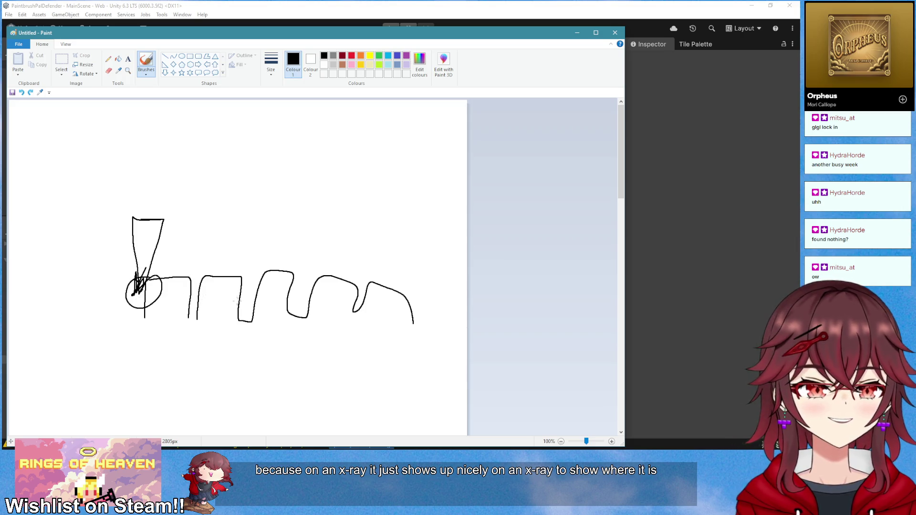
{"action": "mouse_move", "coordinate": [196, 202]}
{"action": "left_mouse_down"}
{"action": "mouse_move", "coordinate": [209, 358]}
{"action": "mouse_move", "coordinate": [222, 189]}
{"action": "left_mouse_up"}
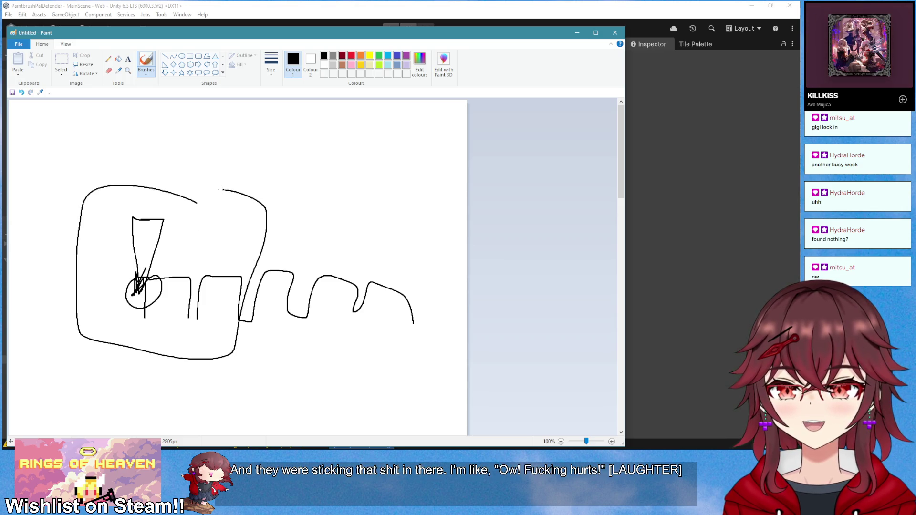
{"action": "key", "text": "ctrl+z"}
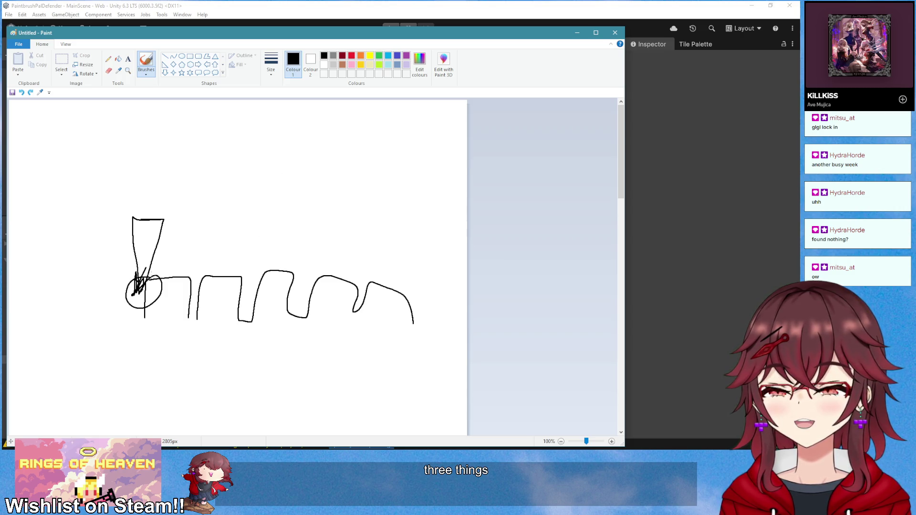
{"action": "mouse_move", "coordinate": [145, 214]}
{"action": "left_mouse_down"}
{"action": "mouse_move", "coordinate": [144, 345]}
{"action": "mouse_move", "coordinate": [127, 192]}
{"action": "left_mouse_up"}
{"action": "key", "text": "ctrl+z"}
{"action": "key", "text": "ctrl+y"}
{"action": "key", "text": "ctrl+z"}
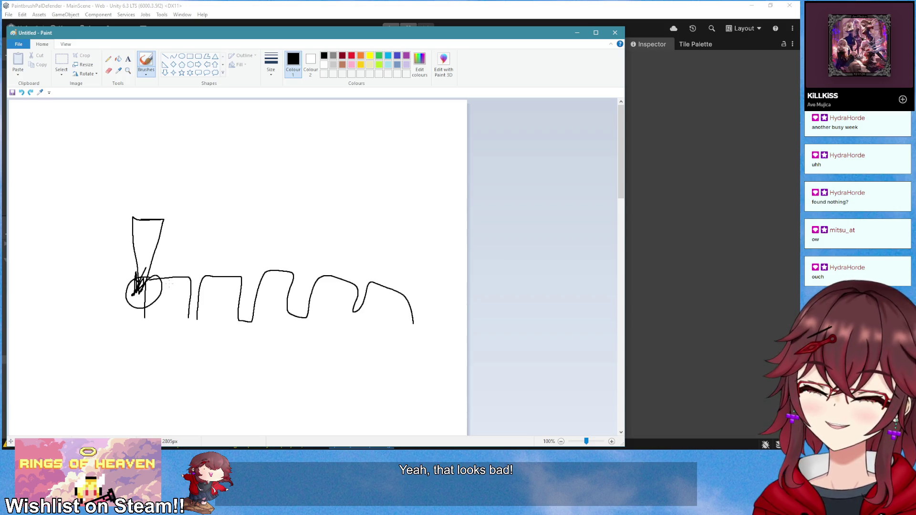
- Draw a diagonal line down into the circle and undo an extra loop stroke beside it
{"action": "mouse_move", "coordinate": [186, 215]}
{"action": "left_mouse_down"}
{"action": "mouse_move", "coordinate": [139, 289]}
{"action": "mouse_move", "coordinate": [187, 276]}
{"action": "left_mouse_up"}
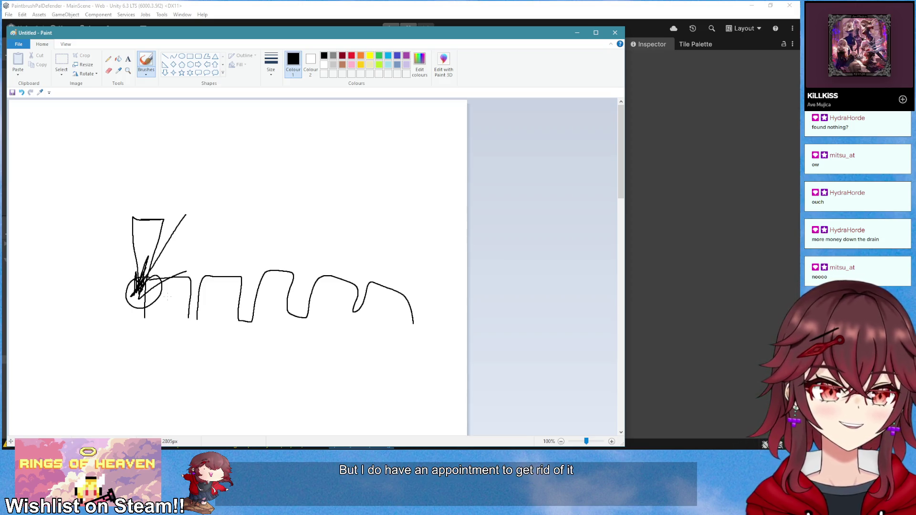
{"action": "mouse_move", "coordinate": [158, 304]}
{"action": "left_mouse_down"}
{"action": "mouse_move", "coordinate": [162, 286]}
{"action": "mouse_move", "coordinate": [175, 318]}
{"action": "left_mouse_up"}
{"action": "key", "text": "ctrl+z"}
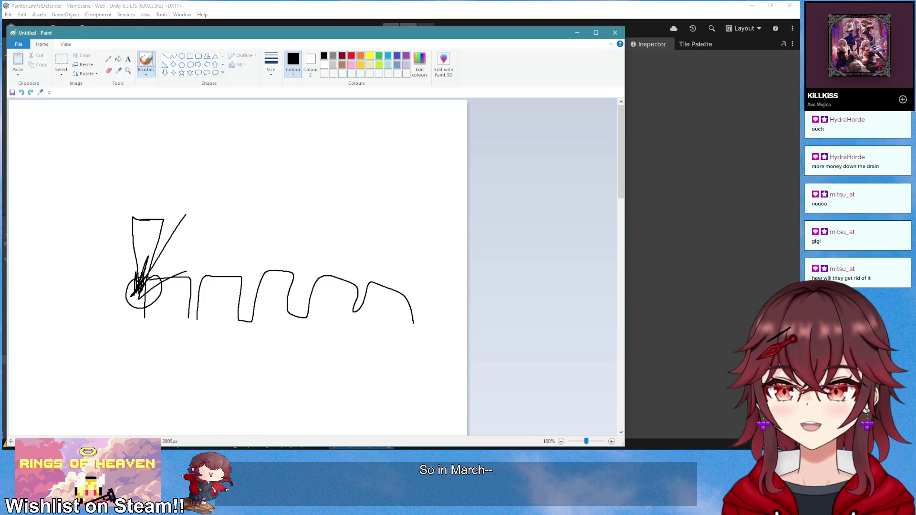
- Nudge the Paint window right and undo the line, triangle and circle, discarding a trial oval
{"action": "left_click_drag", "start_coordinate": [332, 37], "coordinate": [356, 35]}
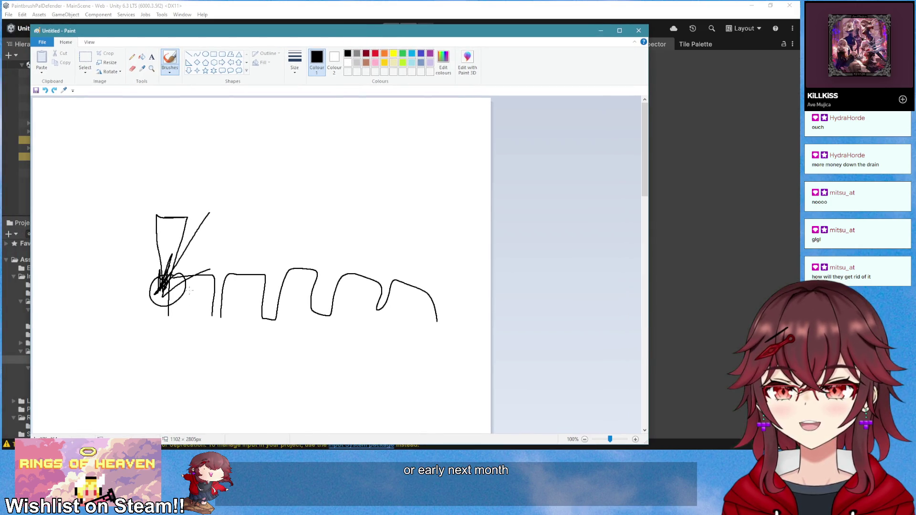
{"action": "mouse_move", "coordinate": [189, 300]}
{"action": "left_mouse_down"}
{"action": "mouse_move", "coordinate": [199, 305]}
{"action": "mouse_move", "coordinate": [184, 316]}
{"action": "left_mouse_up"}
{"action": "key", "text": "ctrl+z"}
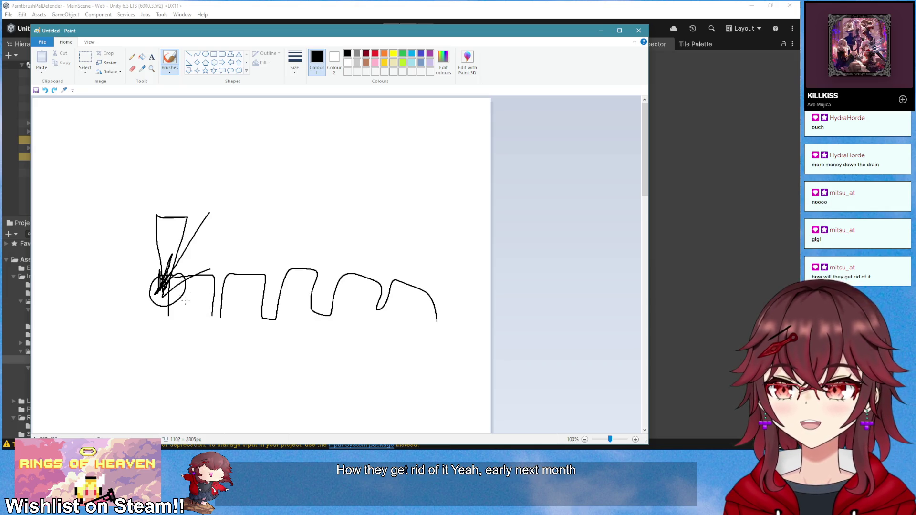
{"action": "key", "text": "ctrl+z"}
{"action": "key", "text": "ctrl+z"}
{"action": "key", "text": "ctrl+z"}
{"action": "mouse_move", "coordinate": [183, 279]}
{"action": "left_mouse_down"}
{"action": "mouse_move", "coordinate": [168, 298]}
{"action": "mouse_move", "coordinate": [151, 282]}
{"action": "mouse_move", "coordinate": [168, 294]}
{"action": "mouse_move", "coordinate": [183, 279]}
{"action": "mouse_move", "coordinate": [192, 315]}
{"action": "mouse_move", "coordinate": [199, 295]}
{"action": "left_mouse_up"}
{"action": "key", "text": "ctrl+z"}
{"action": "key", "text": "ctrl+z"}
{"action": "key", "text": "ctrl+z"}
{"action": "key", "text": "ctrl+z"}
{"action": "key", "text": "ctrl+z"}
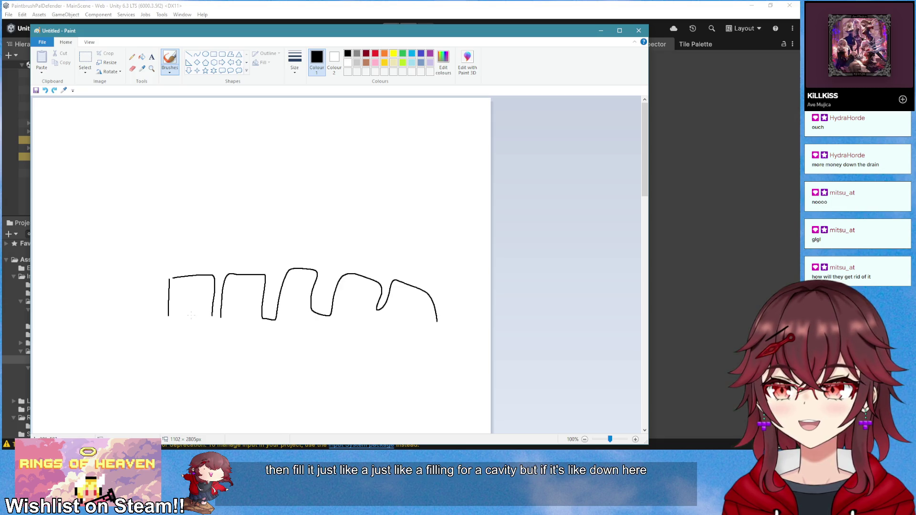
- Sketch a cup over the first bump, then undo the cup and the diagonal stroke
{"action": "mouse_move", "coordinate": [204, 257]}
{"action": "left_mouse_down"}
{"action": "mouse_move", "coordinate": [174, 268]}
{"action": "mouse_move", "coordinate": [176, 311]}
{"action": "mouse_move", "coordinate": [191, 319]}
{"action": "mouse_move", "coordinate": [204, 317]}
{"action": "mouse_move", "coordinate": [209, 287]}
{"action": "mouse_move", "coordinate": [201, 320]}
{"action": "left_mouse_up"}
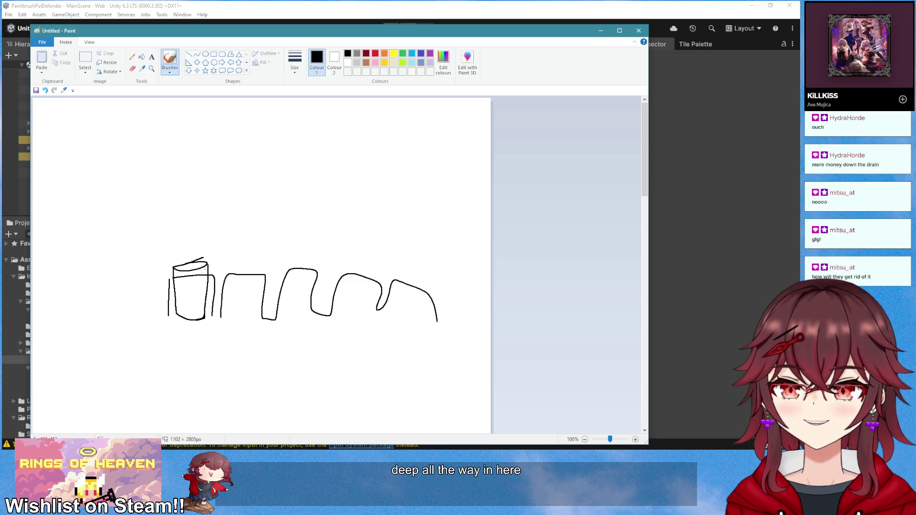
{"action": "left_click_drag", "start_coordinate": [200, 281], "coordinate": [191, 305]}
{"action": "key", "text": "ctrl+z"}
{"action": "mouse_move", "coordinate": [208, 274]}
{"action": "left_mouse_down"}
{"action": "mouse_move", "coordinate": [173, 301]}
{"action": "mouse_move", "coordinate": [206, 297]}
{"action": "mouse_move", "coordinate": [191, 305]}
{"action": "mouse_move", "coordinate": [181, 286]}
{"action": "mouse_move", "coordinate": [195, 314]}
{"action": "mouse_move", "coordinate": [204, 286]}
{"action": "mouse_move", "coordinate": [173, 292]}
{"action": "left_mouse_up"}
{"action": "key", "text": "ctrl+z"}
{"action": "key", "text": "ctrl+z"}
{"action": "key", "text": "ctrl+z"}
{"action": "key", "text": "ctrl+z"}
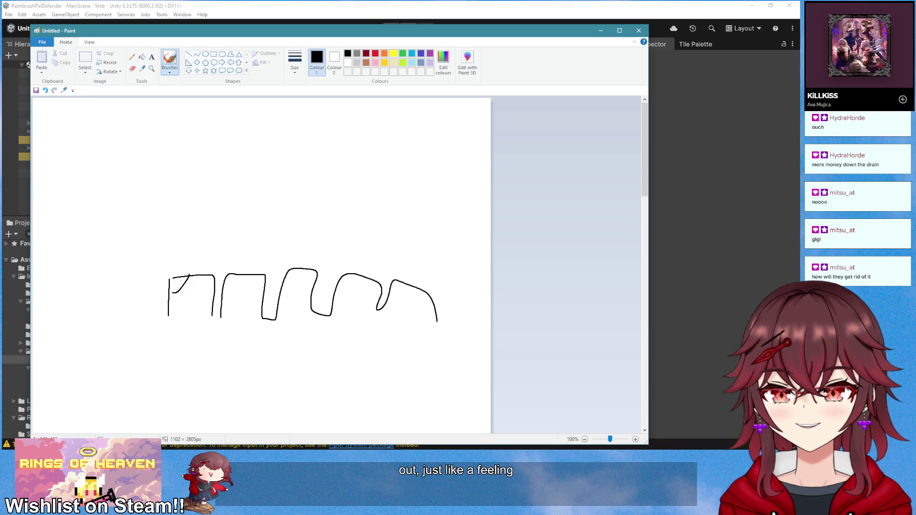
{"action": "key", "text": "ctrl+z"}
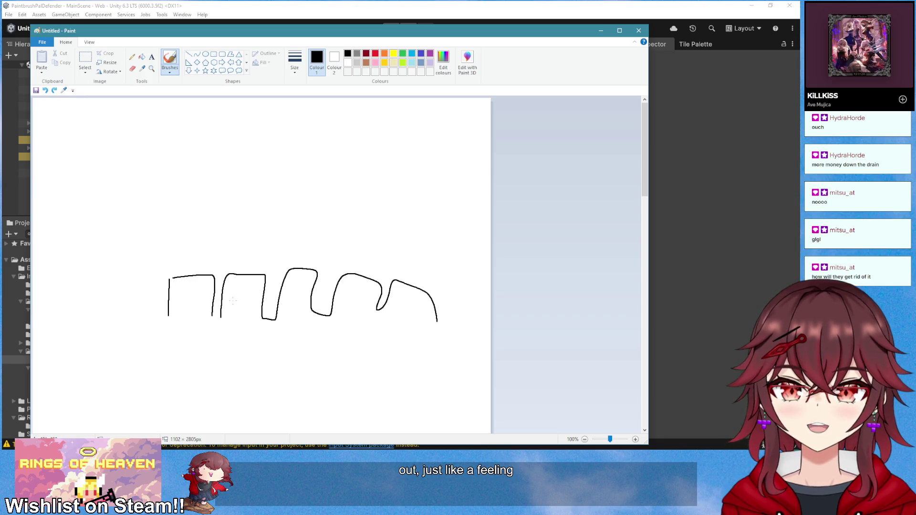
- Add a short corner stroke, undo the remaining scribbles, and close the Paint drawing
{"action": "left_click_drag", "start_coordinate": [169, 280], "coordinate": [174, 275]}
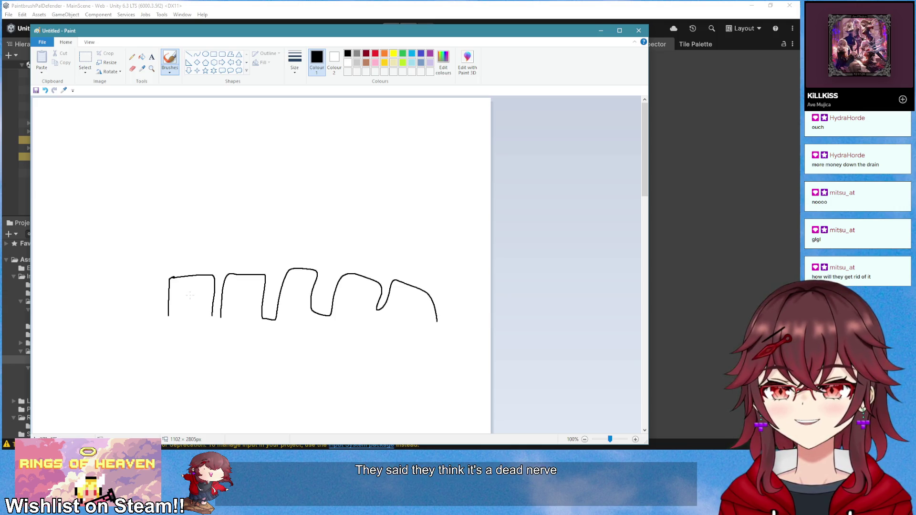
{"action": "mouse_move", "coordinate": [176, 276]}
{"action": "left_mouse_down"}
{"action": "mouse_move", "coordinate": [177, 309]}
{"action": "mouse_move", "coordinate": [203, 271]}
{"action": "mouse_move", "coordinate": [175, 302]}
{"action": "mouse_move", "coordinate": [200, 296]}
{"action": "mouse_move", "coordinate": [209, 308]}
{"action": "left_mouse_up"}
{"action": "key", "text": "ctrl+z"}
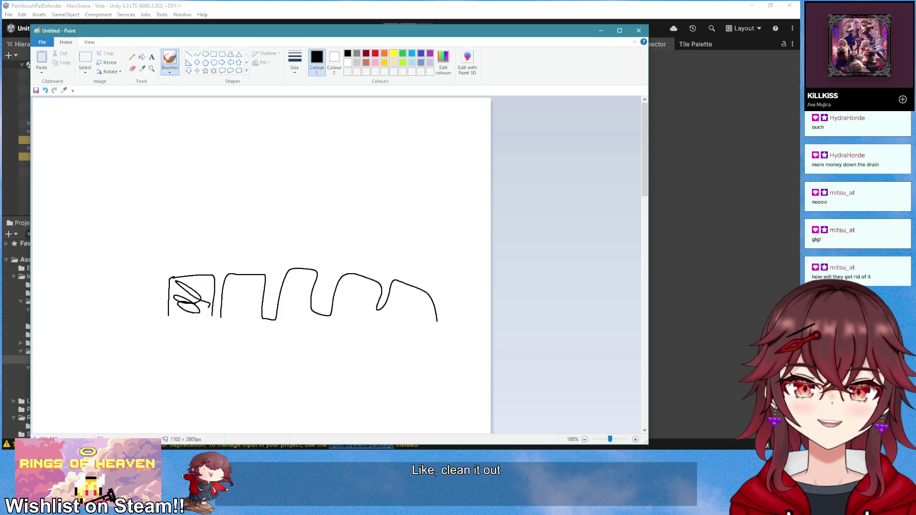
{"action": "key", "text": "ctrl+z"}
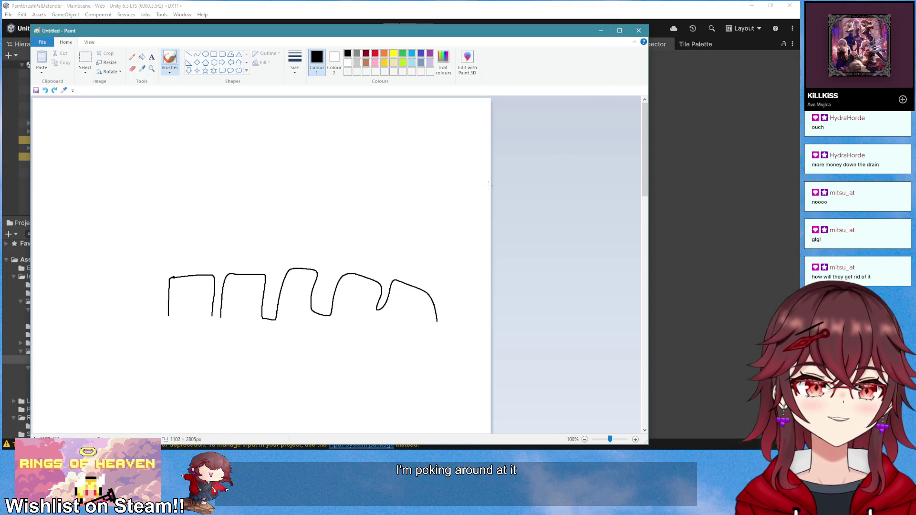
{"action": "scroll", "coordinate": [488, 185], "scroll_direction": "down", "scroll_amount": 3}
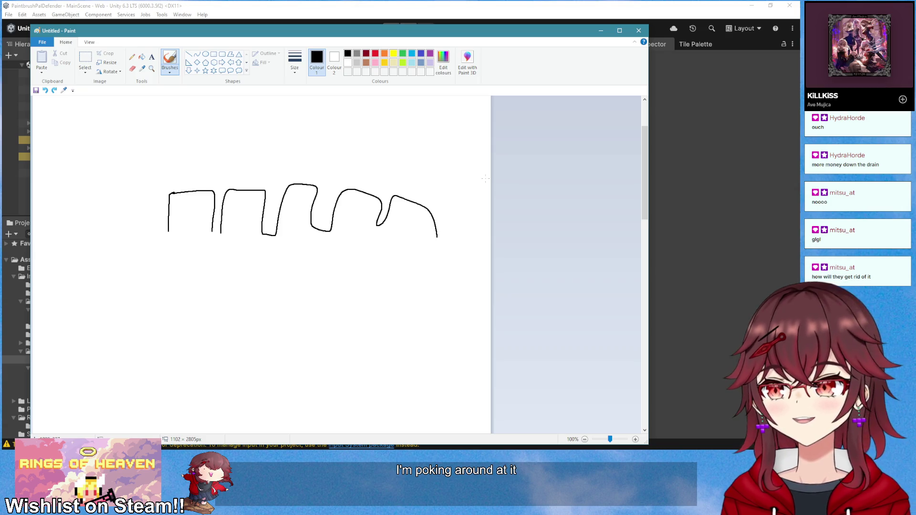
{"action": "left_click", "coordinate": [638, 30]}
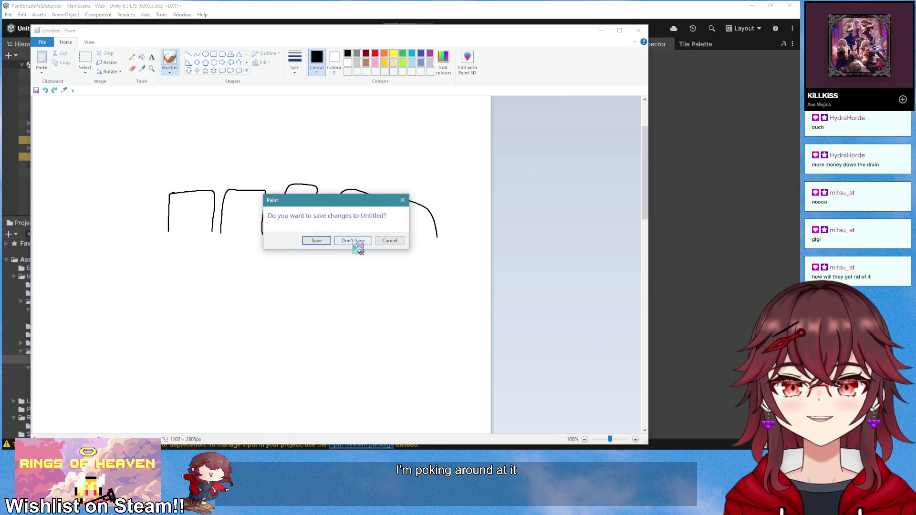
- Discard the Paint sketch without saving, then switch to a blank Paint canvas
{"action": "left_click", "coordinate": [353, 241]}
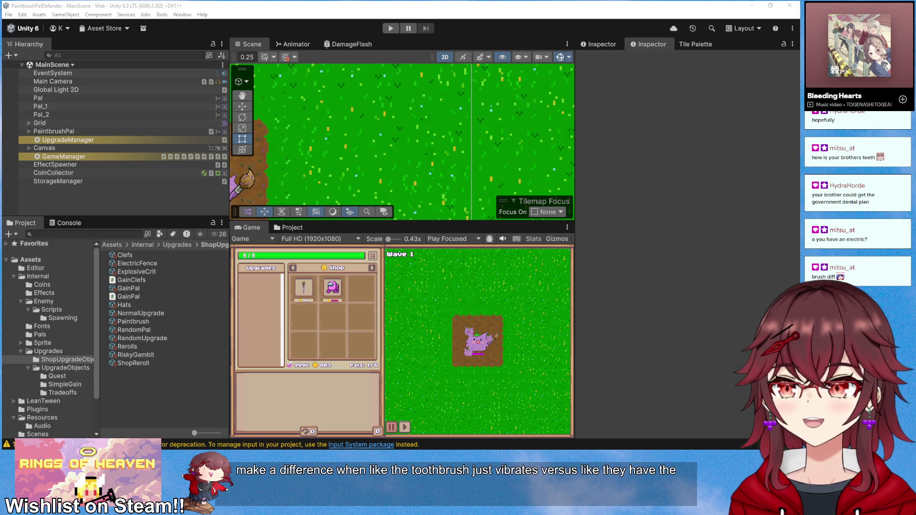
{"action": "key", "text": "alt+Tab"}
- Sketch a large arrowed circle enclosing a smaller circle with a hooked arrow
{"action": "mouse_move", "coordinate": [338, 200]}
{"action": "left_mouse_down"}
{"action": "mouse_move", "coordinate": [390, 231]}
{"action": "mouse_move", "coordinate": [382, 236]}
{"action": "mouse_move", "coordinate": [377, 217]}
{"action": "mouse_move", "coordinate": [383, 222]}
{"action": "left_mouse_up"}
{"action": "mouse_move", "coordinate": [374, 255]}
{"action": "left_mouse_down"}
{"action": "mouse_move", "coordinate": [342, 263]}
{"action": "mouse_move", "coordinate": [352, 258]}
{"action": "left_mouse_up"}
{"action": "mouse_move", "coordinate": [345, 221]}
{"action": "left_mouse_down"}
{"action": "mouse_move", "coordinate": [359, 241]}
{"action": "mouse_move", "coordinate": [351, 239]}
{"action": "left_mouse_up"}
{"action": "left_click_drag", "start_coordinate": [356, 223], "coordinate": [365, 230]}
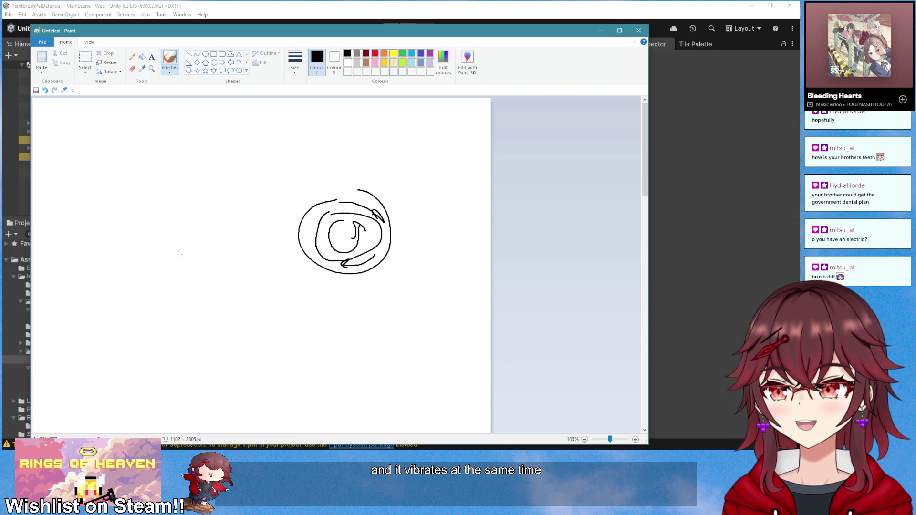
- Add a tall rectangle below the circles, then close Paint without saving
{"action": "mouse_move", "coordinate": [188, 304]}
{"action": "left_mouse_down"}
{"action": "mouse_move", "coordinate": [193, 377]}
{"action": "mouse_move", "coordinate": [239, 297]}
{"action": "mouse_move", "coordinate": [245, 377]}
{"action": "mouse_move", "coordinate": [203, 380]}
{"action": "left_mouse_up"}
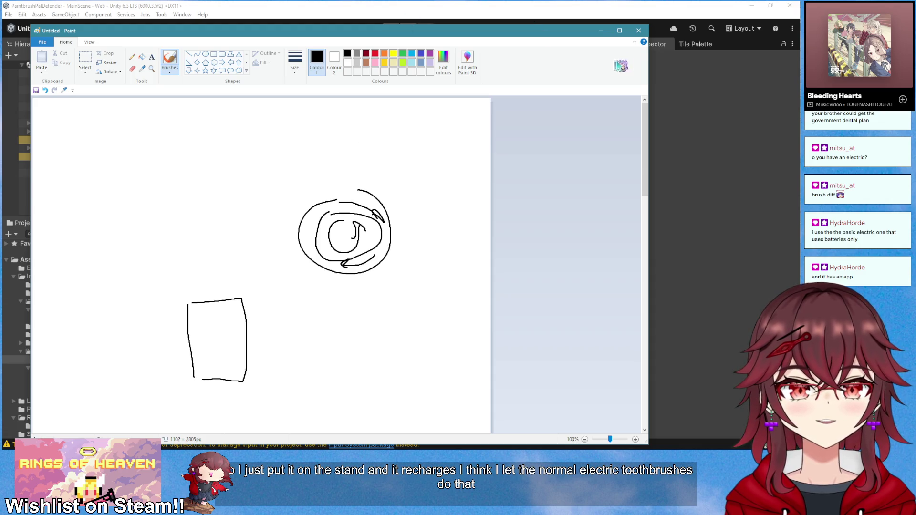
{"action": "left_click", "coordinate": [639, 37]}
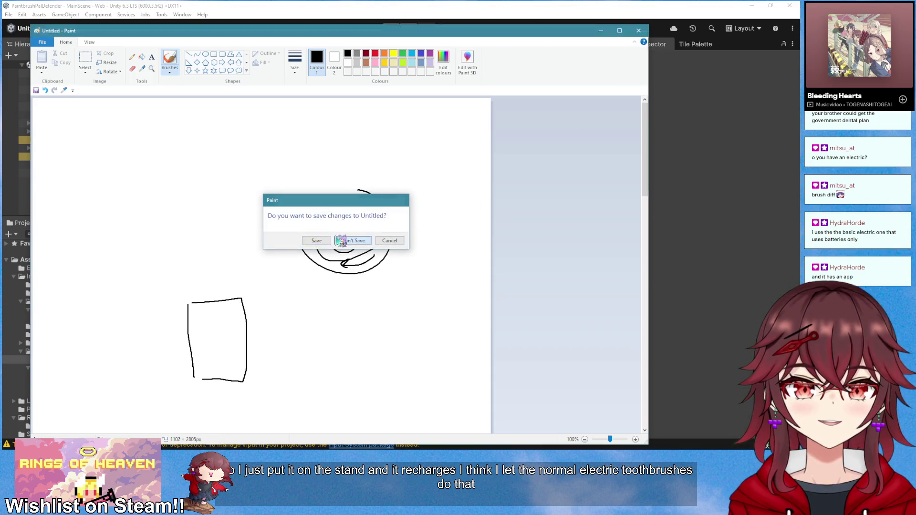
{"action": "left_click", "coordinate": [340, 240]}
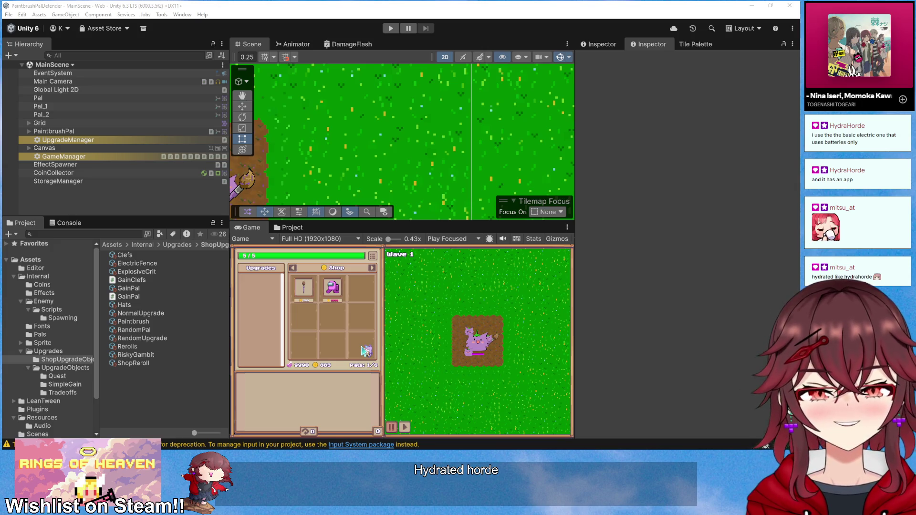
{"action": "mouse_move", "coordinate": [361, 349]}
{"action": "left_mouse_down"}
{"action": "mouse_move", "coordinate": [374, 294]}
{"action": "mouse_move", "coordinate": [435, 369]}
{"action": "mouse_move", "coordinate": [382, 396]}
{"action": "left_mouse_up"}
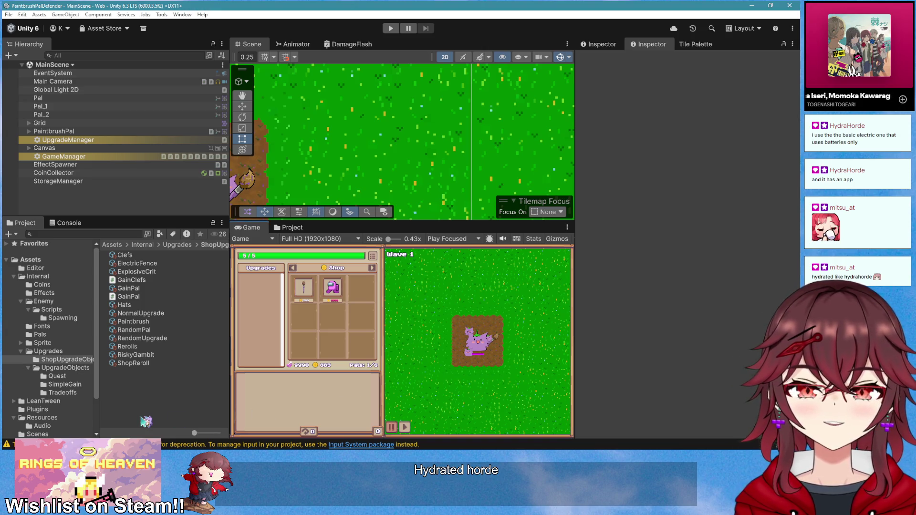
{"action": "mouse_move", "coordinate": [196, 434]}
{"action": "left_mouse_down"}
{"action": "mouse_move", "coordinate": [213, 434]}
{"action": "mouse_move", "coordinate": [194, 433]}
{"action": "left_mouse_up"}
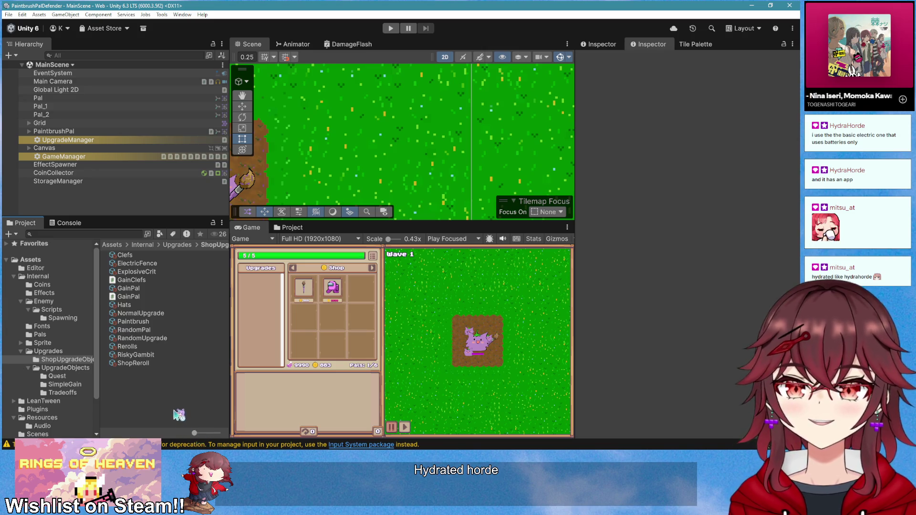
- Enter play mode and pick the Quickdraw, Infinity Edge and Wiiipe upgrades across the early waves
{"action": "left_click", "coordinate": [390, 28]}
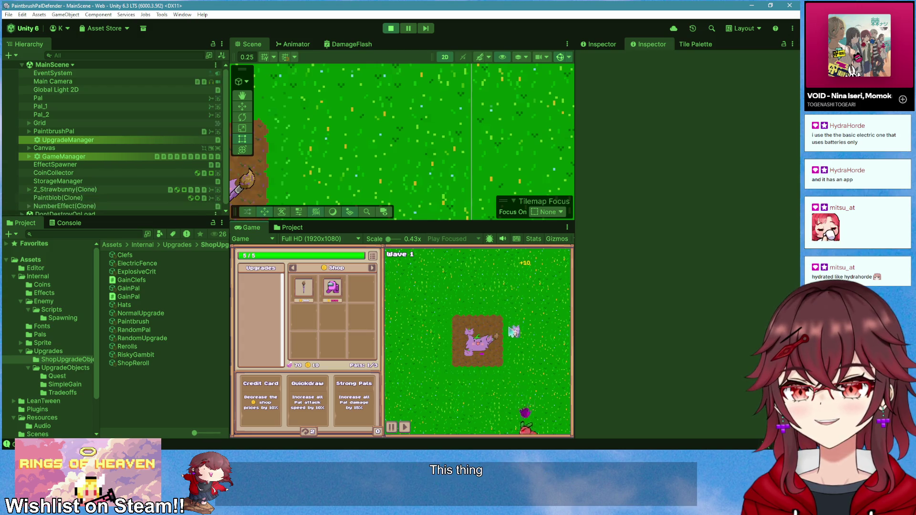
{"action": "left_click", "coordinate": [310, 396]}
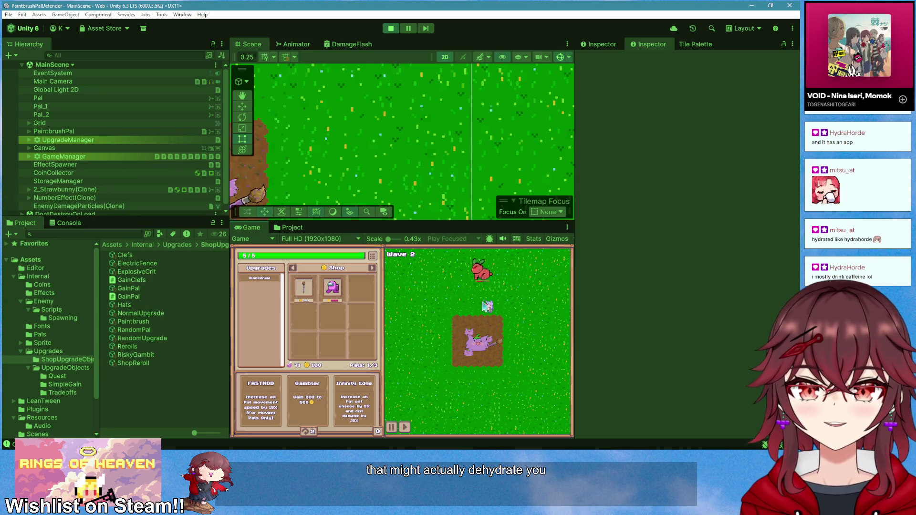
{"action": "left_click", "coordinate": [354, 401]}
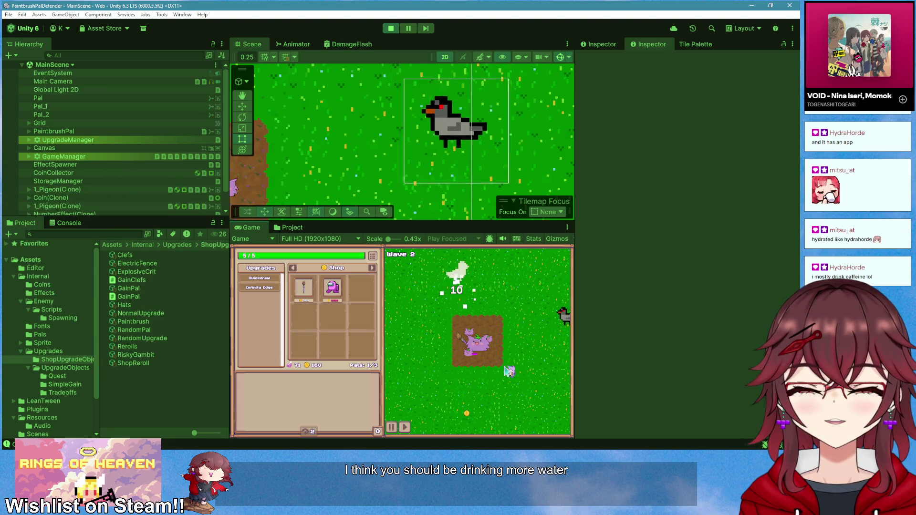
{"action": "mouse_move", "coordinate": [249, 281]}
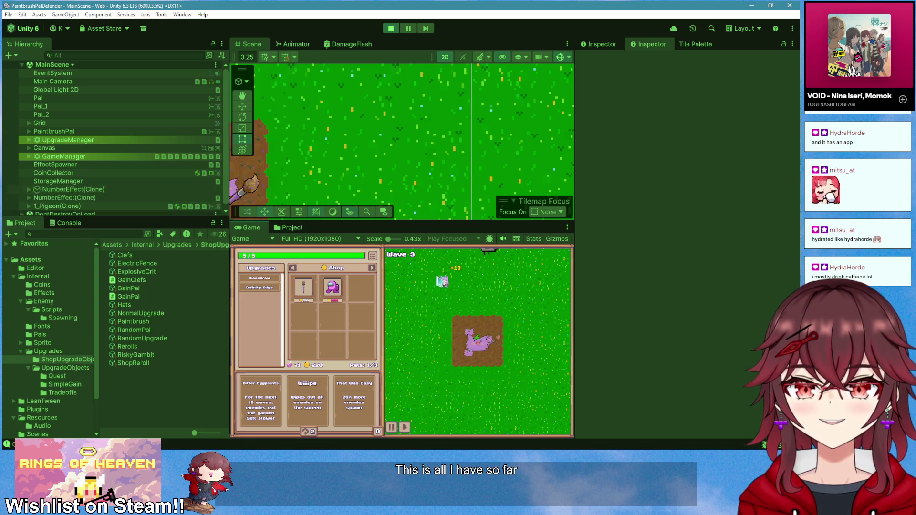
{"action": "left_click", "coordinate": [328, 403]}
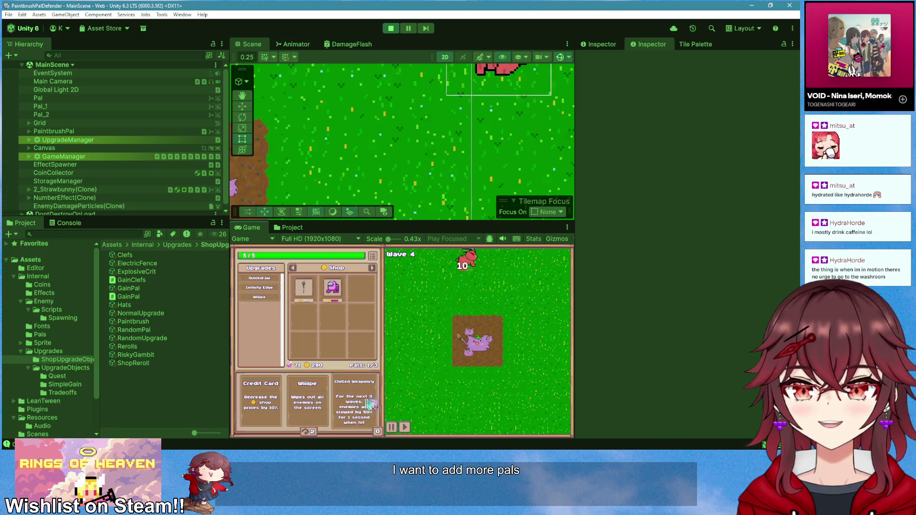
- Take the Chilled Weaponry upgrade, then exit play mode
{"action": "left_click", "coordinate": [372, 404]}
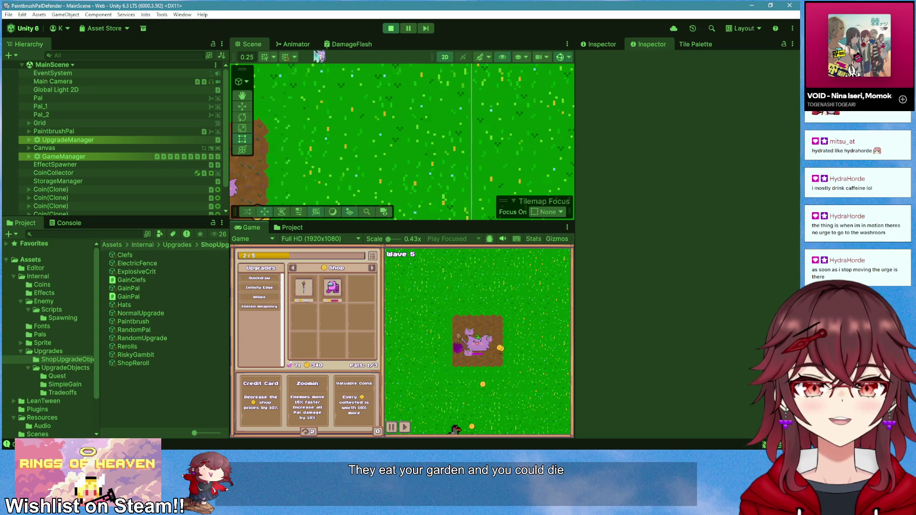
{"action": "left_click", "coordinate": [390, 30]}
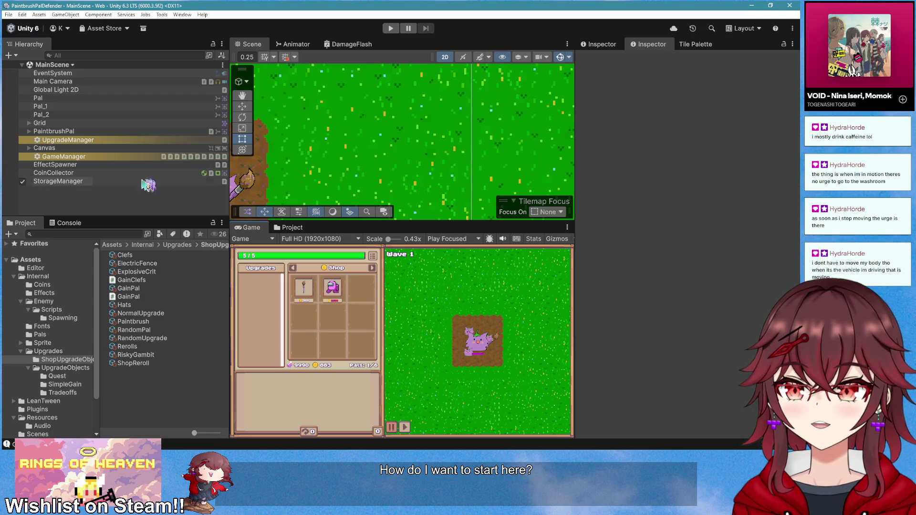
- Select GameManager and choose Edit Script on its Pal Manager component
{"action": "left_click", "coordinate": [90, 157]}
{"action": "right_click", "coordinate": [644, 231]}
{"action": "left_click", "coordinate": [670, 327]}
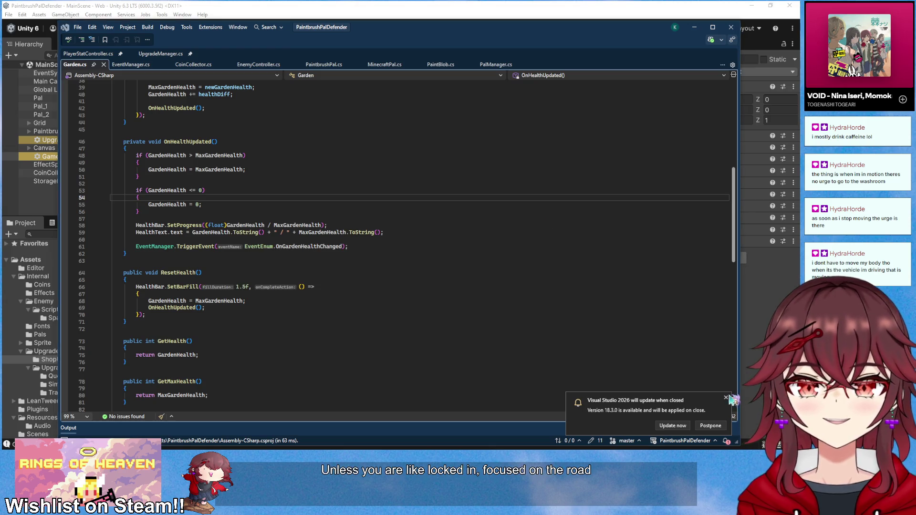
- Switch to PalManager.cs and close the PaintBlob, EnemyController, CoinCollector, EventManager and Garden tabs
{"action": "left_click", "coordinate": [497, 64]}
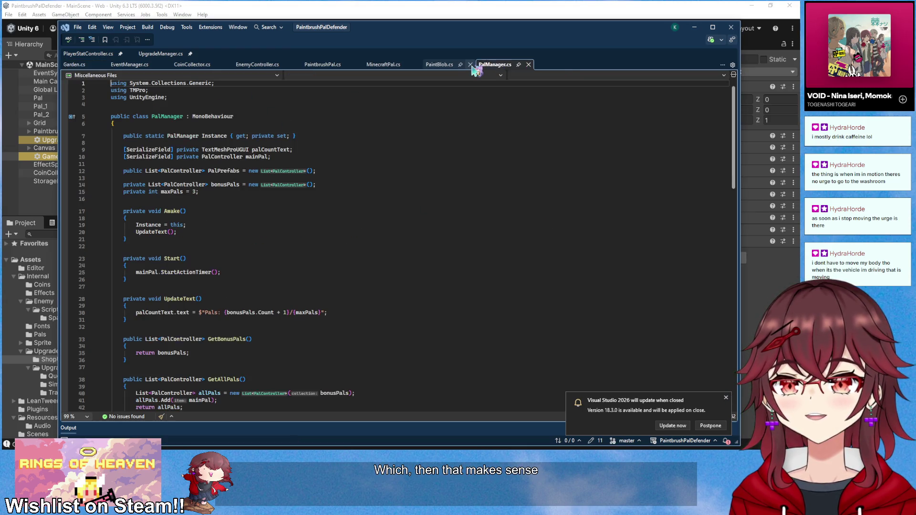
{"action": "left_click", "coordinate": [465, 65]}
{"action": "left_click", "coordinate": [296, 65]}
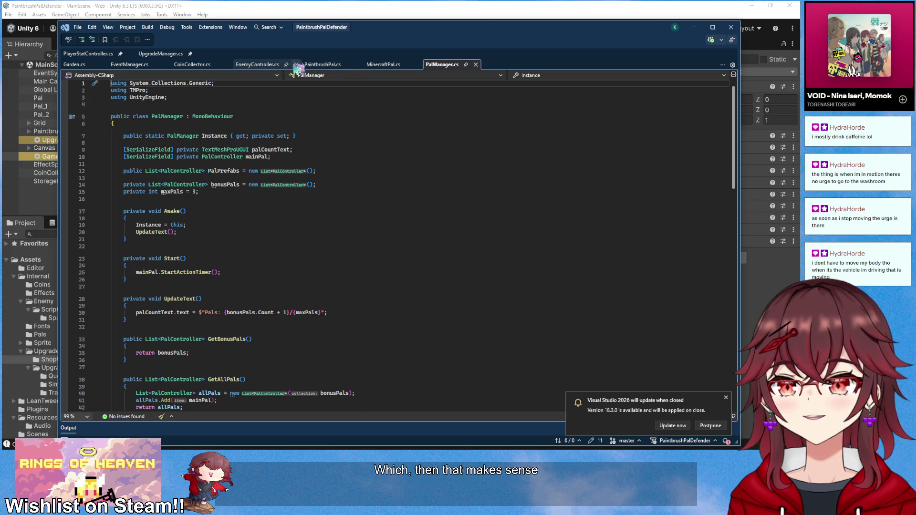
{"action": "left_click", "coordinate": [227, 64]}
{"action": "left_click", "coordinate": [165, 65]}
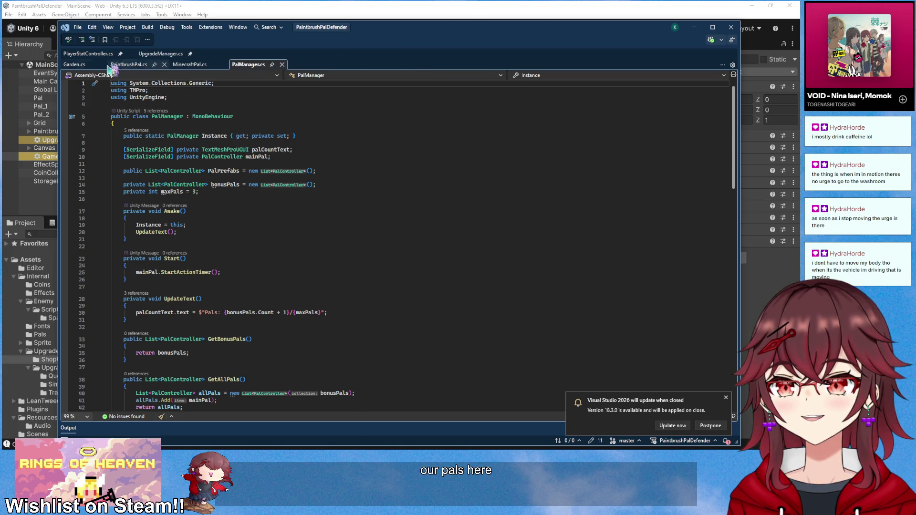
{"action": "left_click", "coordinate": [104, 64]}
{"action": "left_click", "coordinate": [142, 65]}
- Return to Unity and navigate the Project window to the Pals folder
{"action": "scroll", "coordinate": [352, 184], "scroll_direction": "down", "scroll_amount": 6}
{"action": "left_click", "coordinate": [371, 5]}
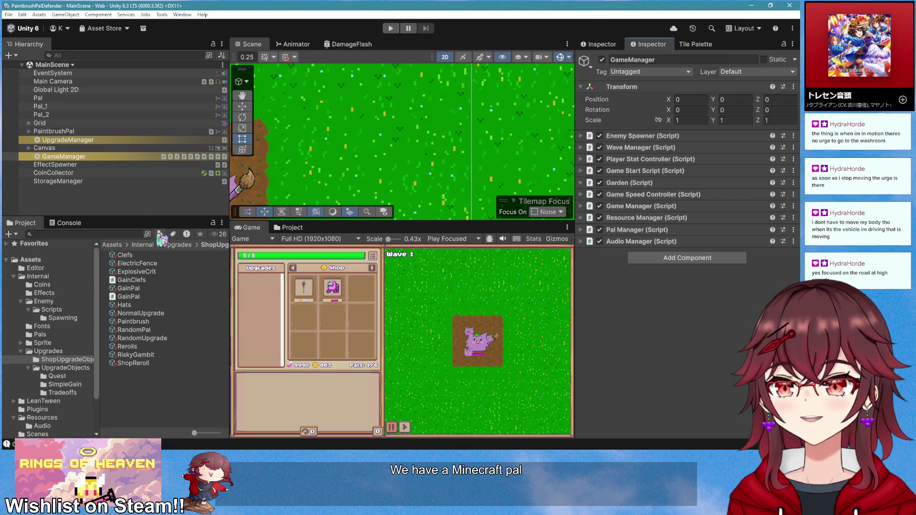
{"action": "left_click", "coordinate": [71, 384]}
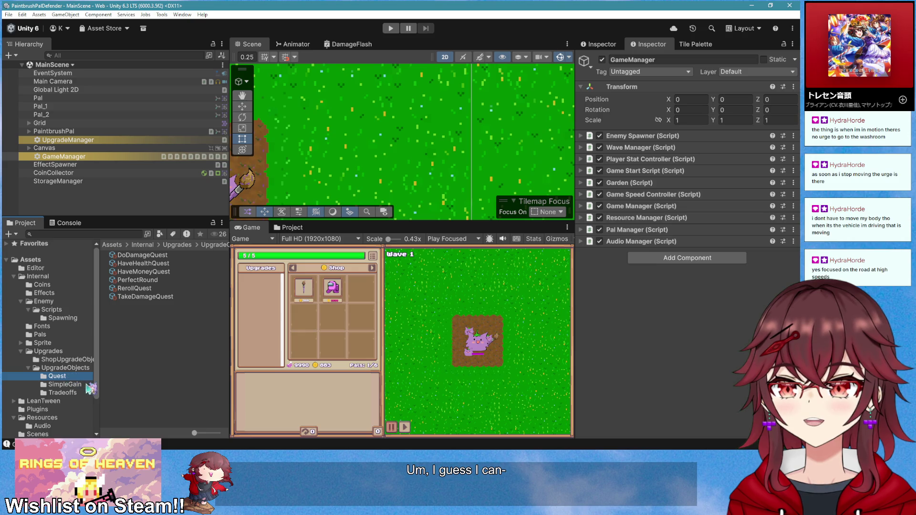
{"action": "left_click", "coordinate": [66, 343]}
{"action": "left_click", "coordinate": [62, 334]}
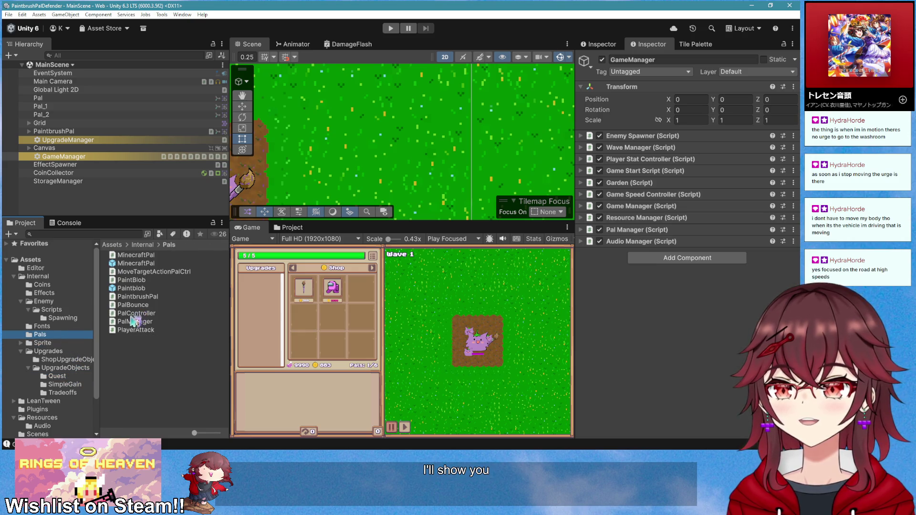
{"action": "left_click", "coordinate": [71, 367]}
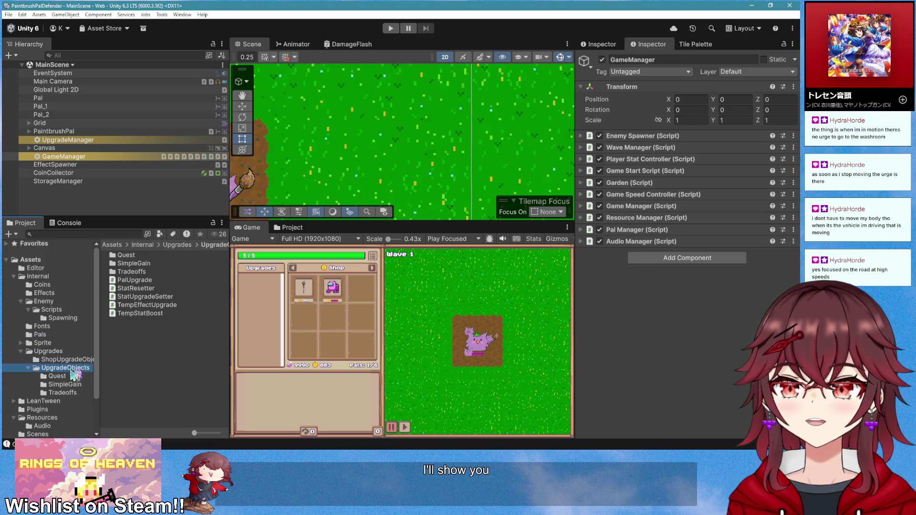
{"action": "left_click", "coordinate": [70, 336]}
- Create an UpgradeScriptable asset in Pals named MinecraftPal
{"action": "right_click", "coordinate": [148, 361]}
{"action": "mouse_move", "coordinate": [215, 132]}
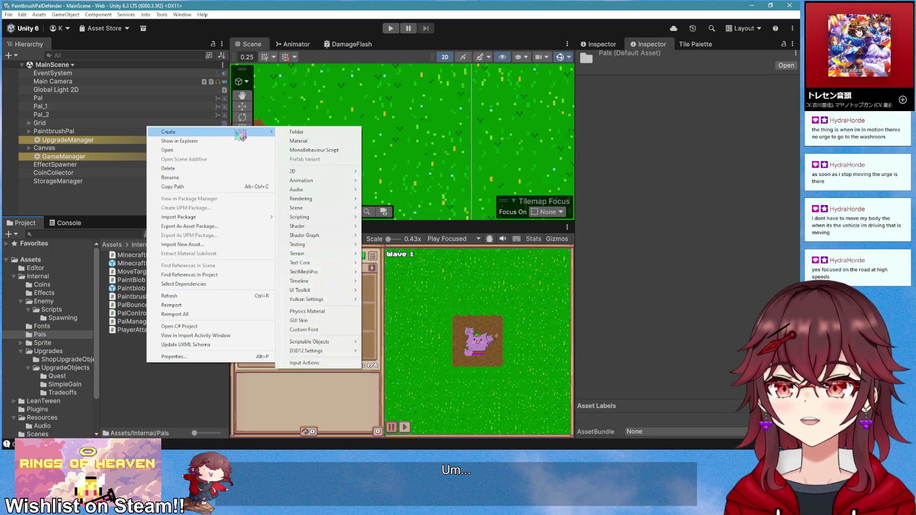
{"action": "mouse_move", "coordinate": [324, 342]}
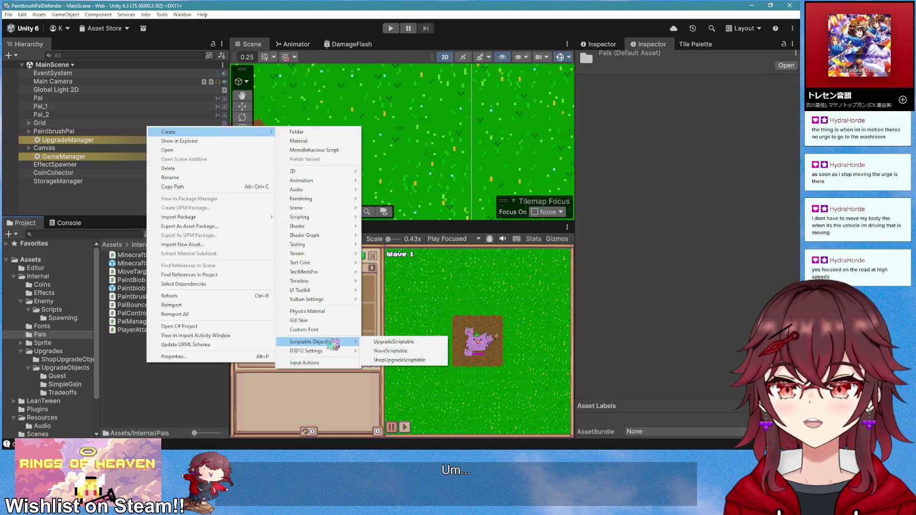
{"action": "left_click", "coordinate": [405, 343]}
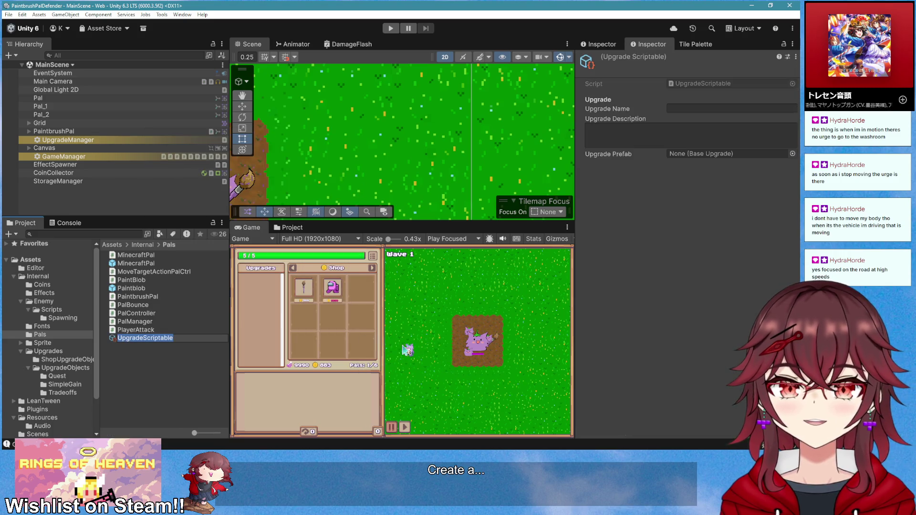
{"action": "type", "text": "Min"}
{"action": "type", "text": "w"}
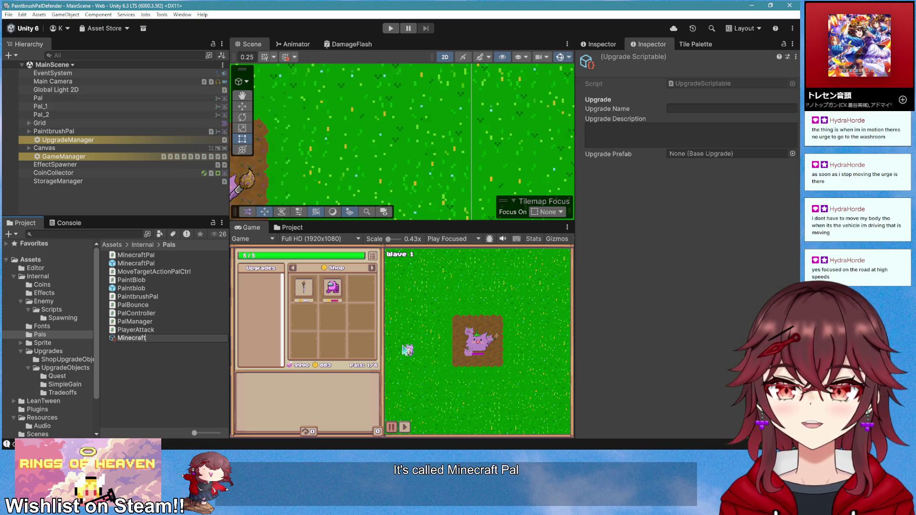
{"action": "key", "text": "Return"}
- Set its Upgrade Name to Pal Adoption and description to 'Adopt a Minecraft Pal'
{"action": "left_click", "coordinate": [687, 110]}
{"action": "type", "text": "Pal Adoption"}
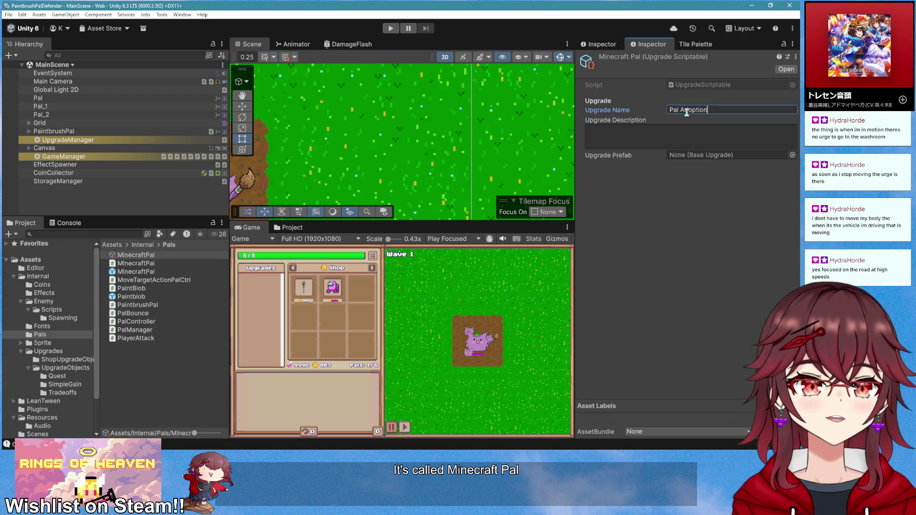
{"action": "key", "text": "Tab"}
{"action": "type", "text": "Adopt a"}
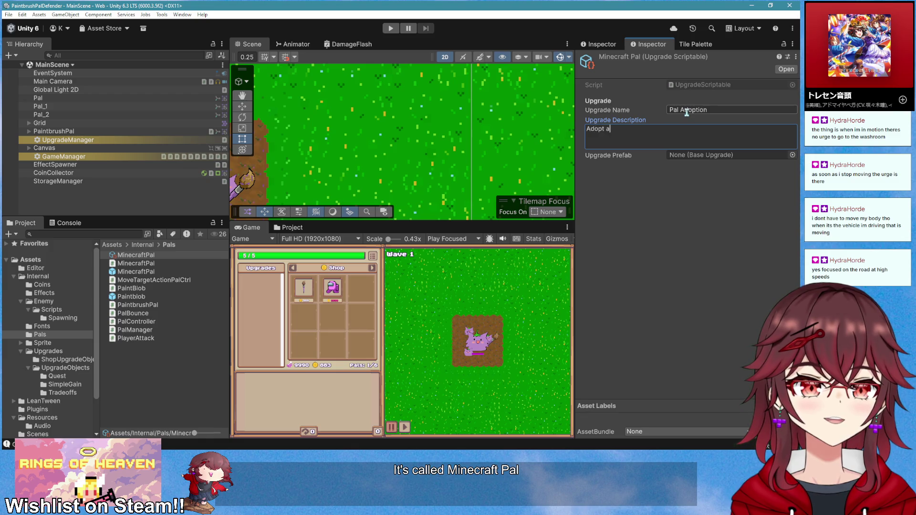
{"action": "type", "text": "Minec"}
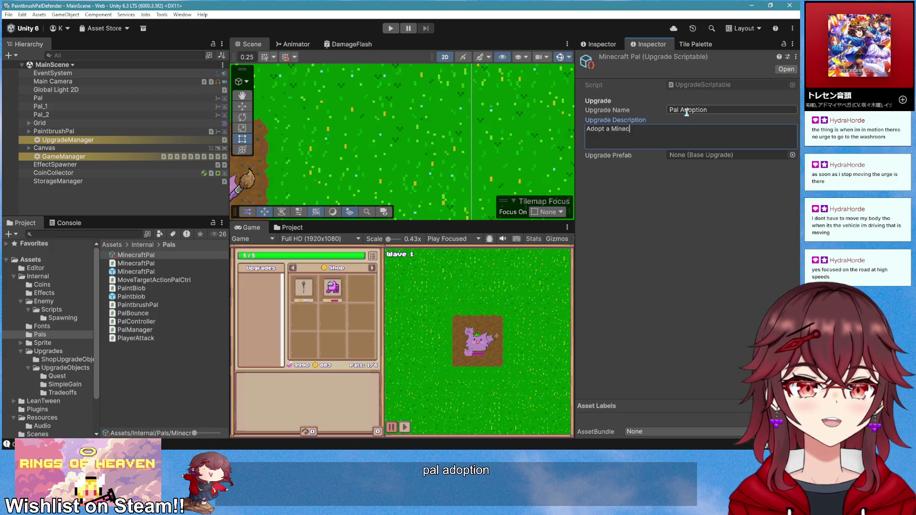
{"action": "type", "text": "raft Pal"}
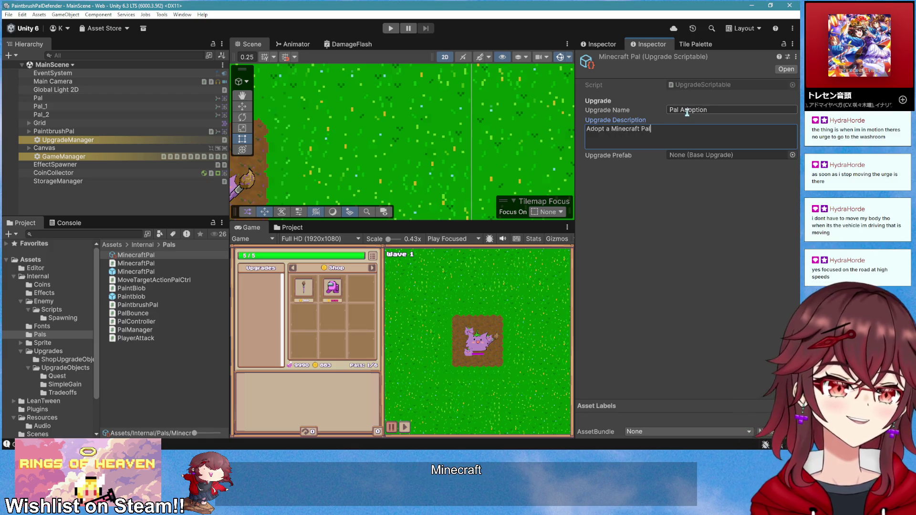
{"action": "left_click", "coordinate": [150, 385]}
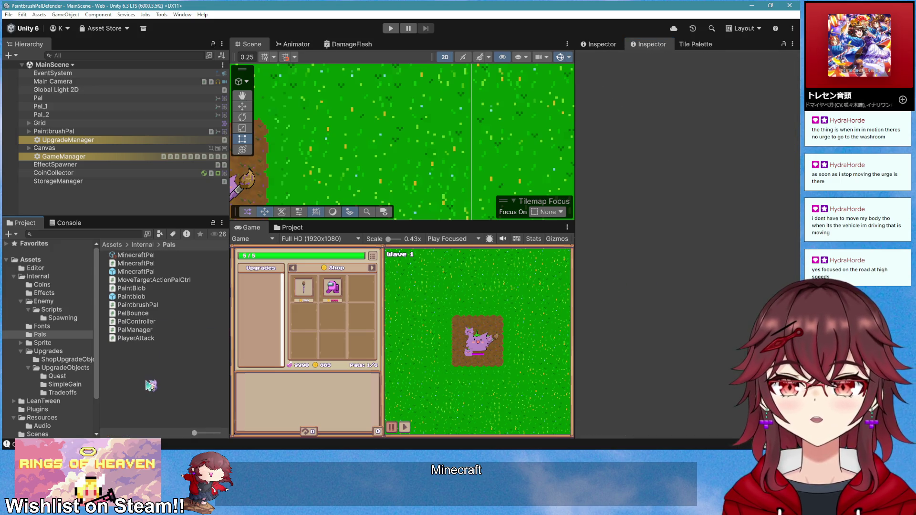
- Browse the Pals folder's asset creation menu, then back out without creating anything
{"action": "right_click", "coordinate": [151, 385]}
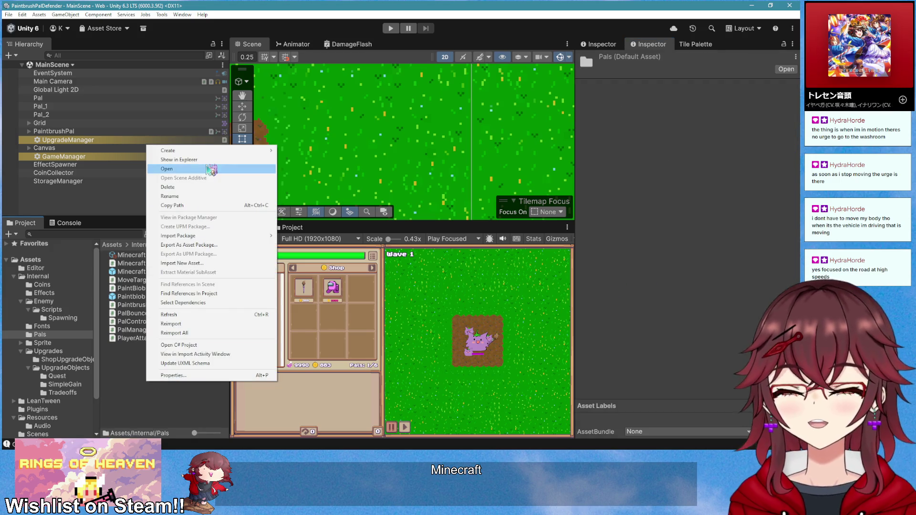
{"action": "left_click", "coordinate": [130, 352]}
{"action": "right_click", "coordinate": [151, 385]}
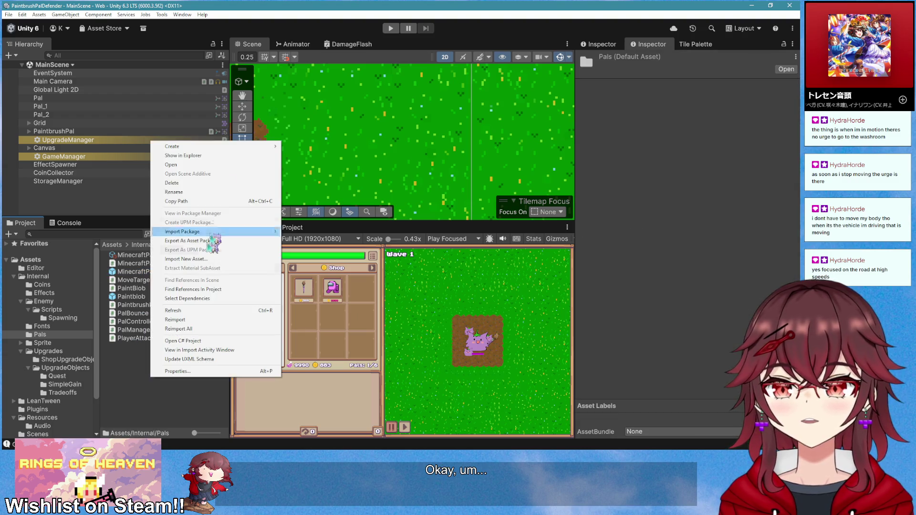
{"action": "mouse_move", "coordinate": [232, 146]}
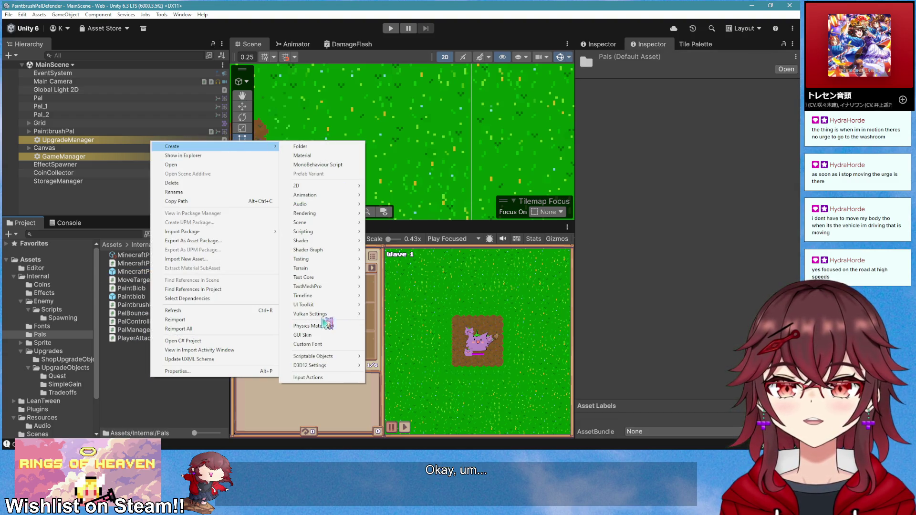
{"action": "mouse_move", "coordinate": [332, 356]}
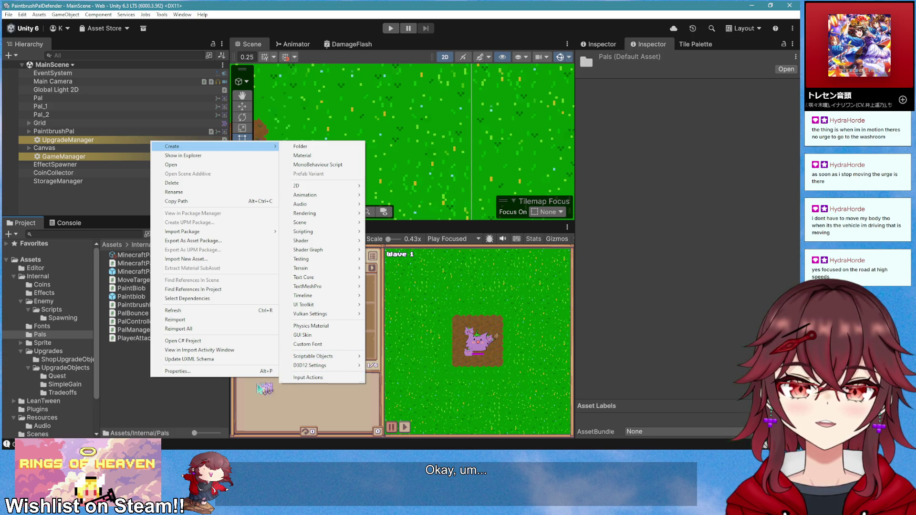
{"action": "left_click", "coordinate": [171, 410]}
- Add an empty GameObject to the scene and name it MinecraftPalUpgrade
{"action": "right_click", "coordinate": [120, 195]}
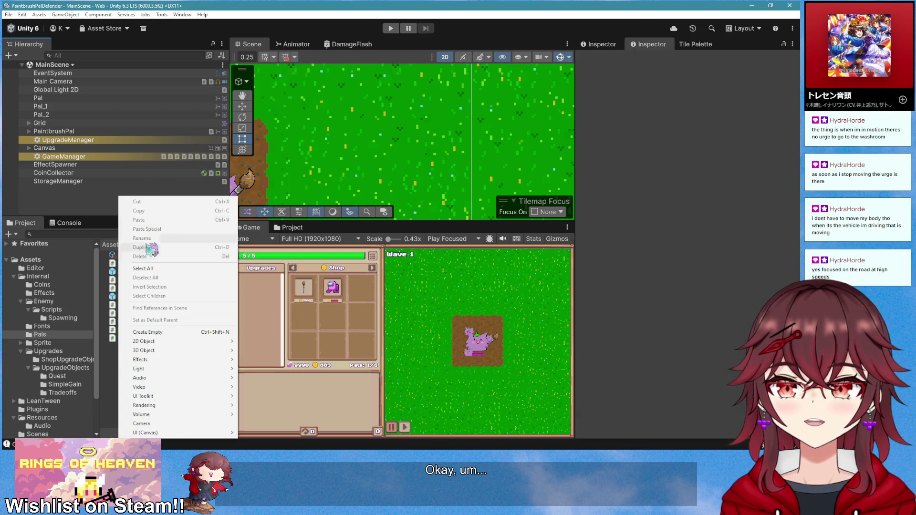
{"action": "left_click", "coordinate": [144, 335]}
{"action": "type", "text": "Mi"}
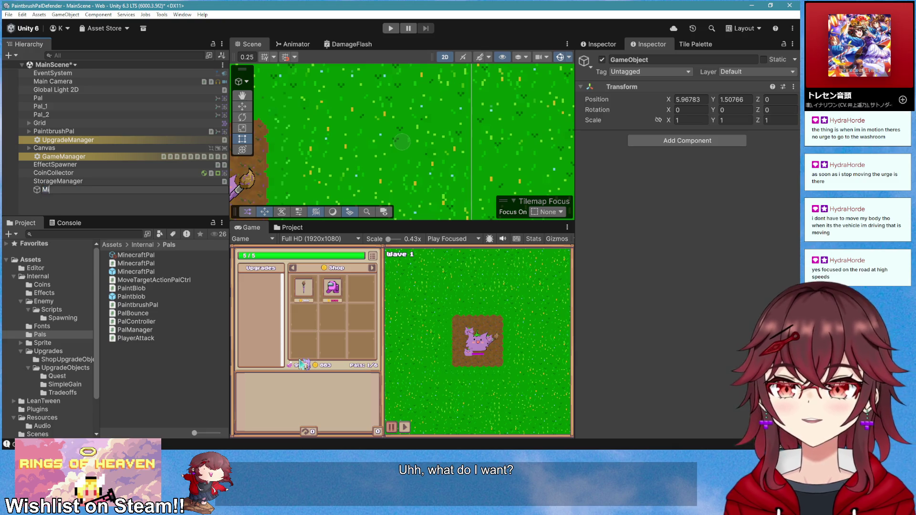
{"action": "type", "text": "lUpg"}
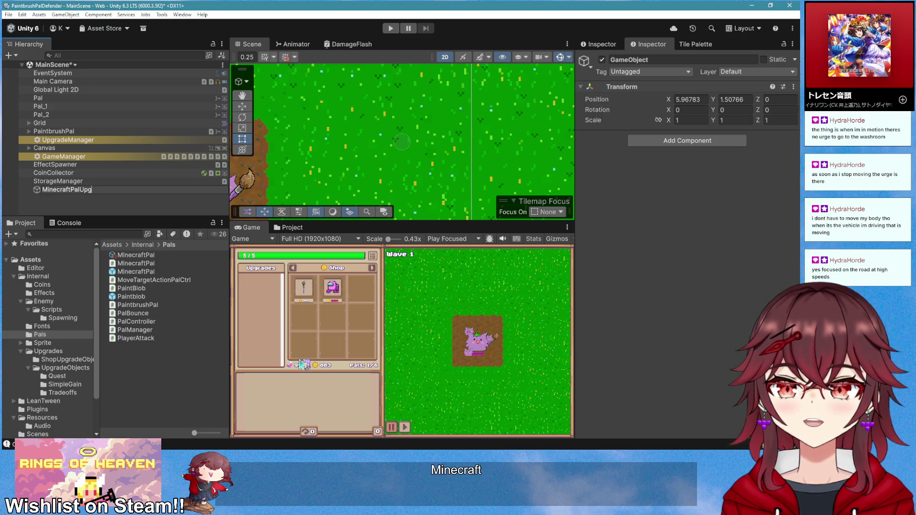
{"action": "key", "text": "BackSpace"}
{"action": "key", "text": "BackSpace"}
{"action": "key", "text": "BackSpace"}
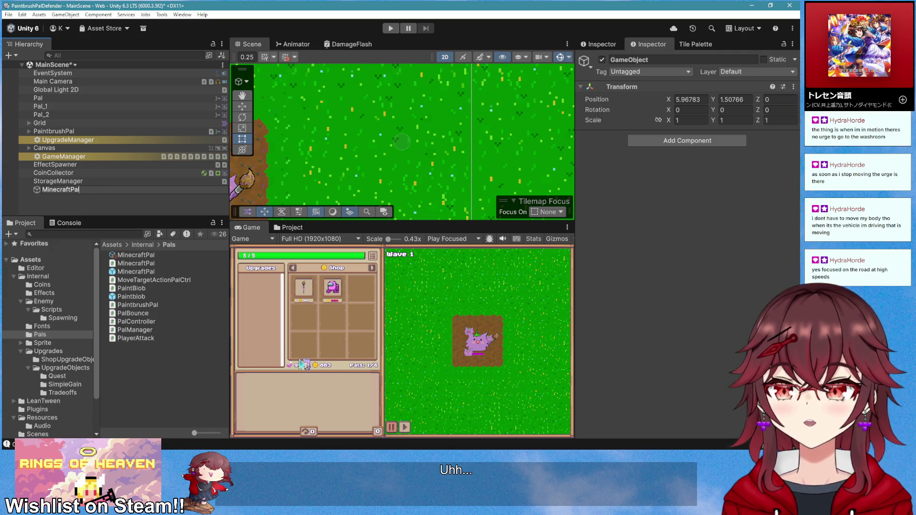
{"action": "key", "text": "Return"}
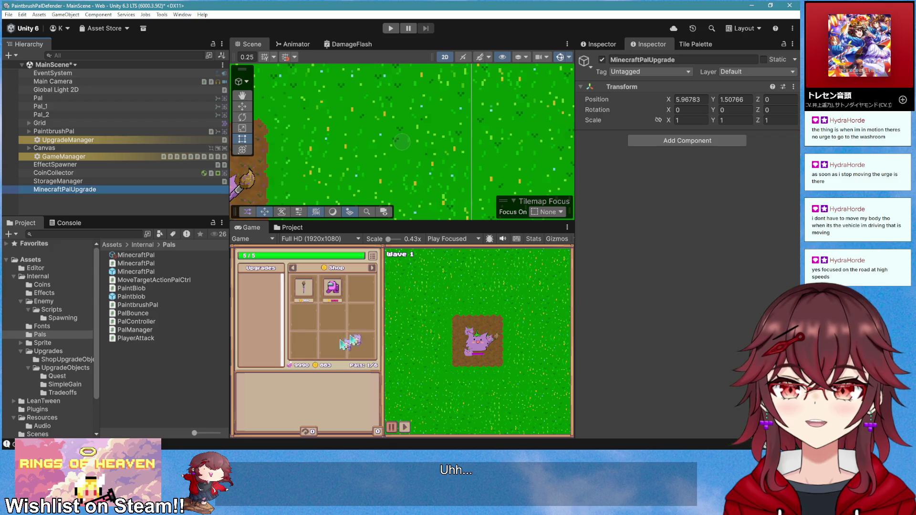
{"action": "right_click", "coordinate": [670, 90]}
- Reset the object's Transform to 0, 0, 0, then add and remove a Pal Upgrade component
{"action": "left_click", "coordinate": [674, 148]}
{"action": "left_click", "coordinate": [676, 144]}
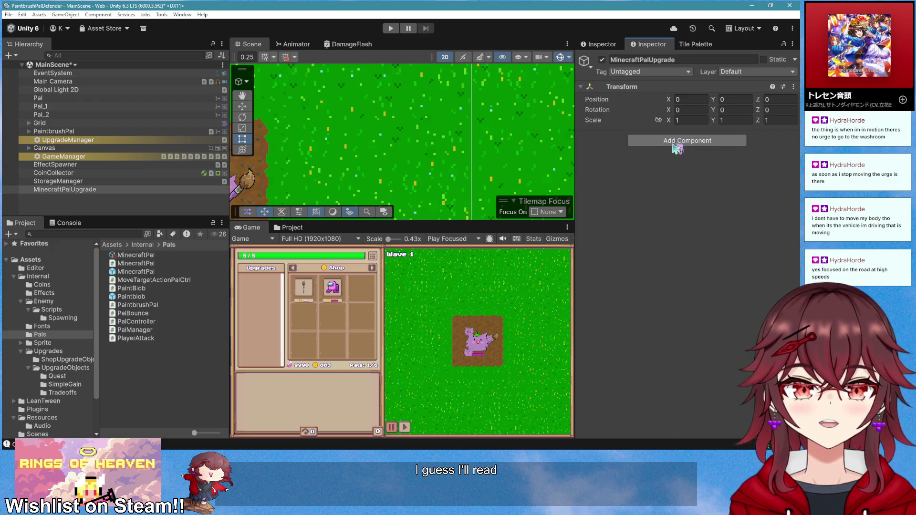
{"action": "type", "text": "pal"}
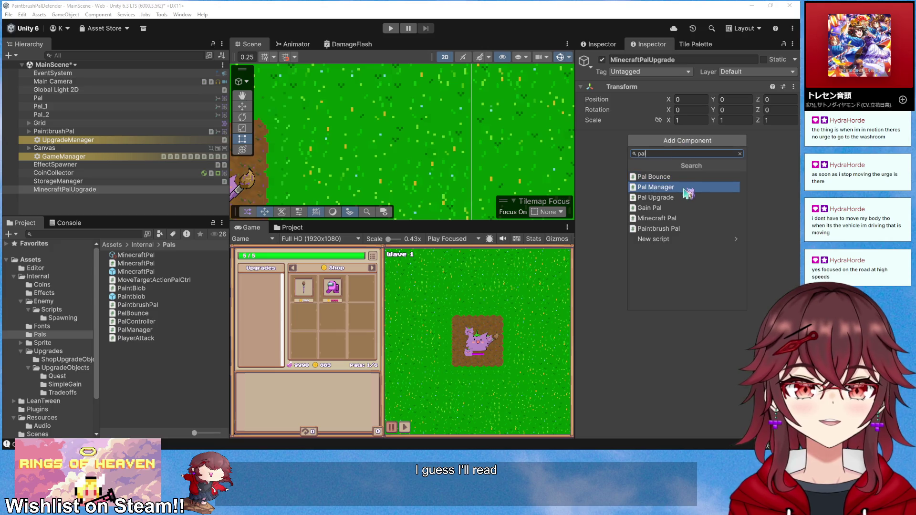
{"action": "left_click", "coordinate": [687, 198]}
{"action": "left_click", "coordinate": [694, 159]}
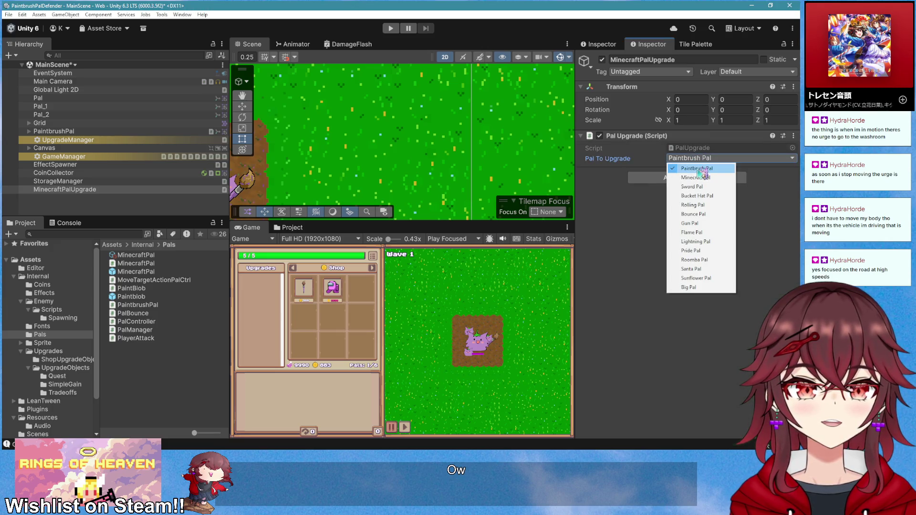
{"action": "right_click", "coordinate": [649, 136]}
{"action": "left_click", "coordinate": [685, 170]}
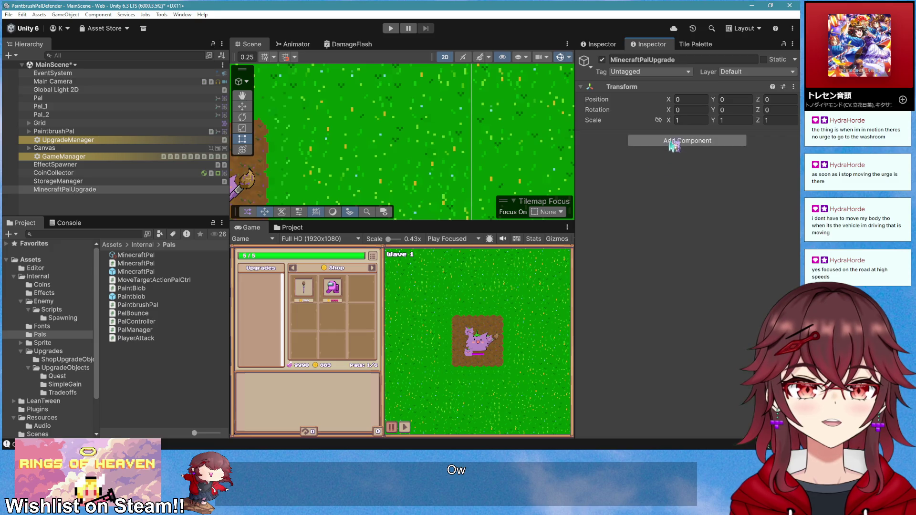
- Browse the Add Component list, then show the Upgrades folder's scripts
{"action": "left_click", "coordinate": [672, 142]}
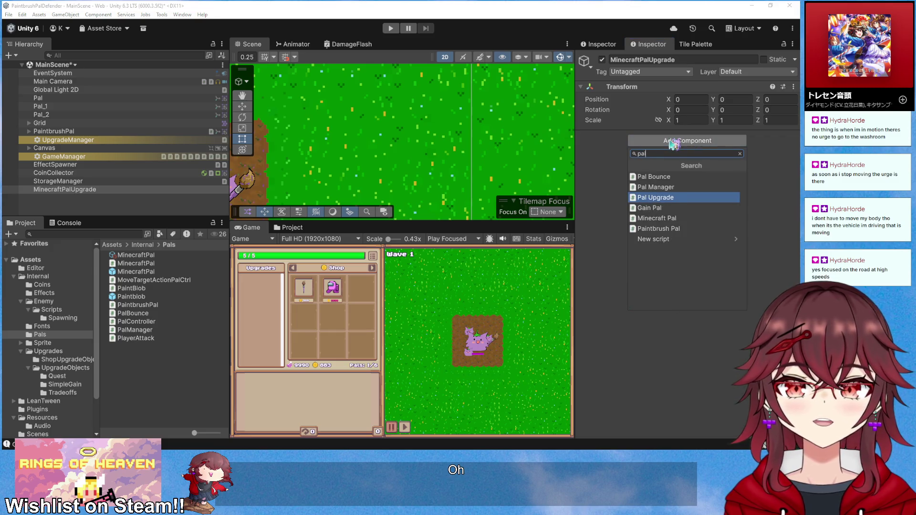
{"action": "key", "text": "Down"}
{"action": "key", "text": "Down"}
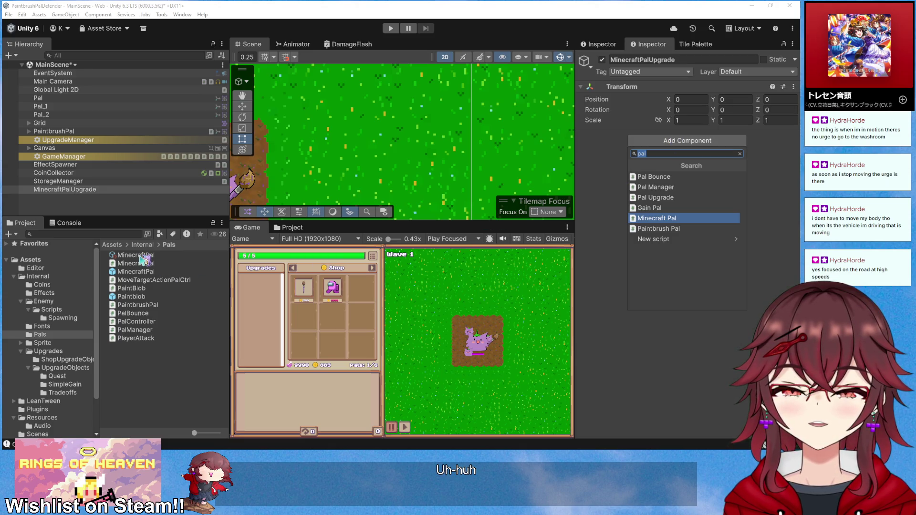
{"action": "left_click", "coordinate": [48, 351]}
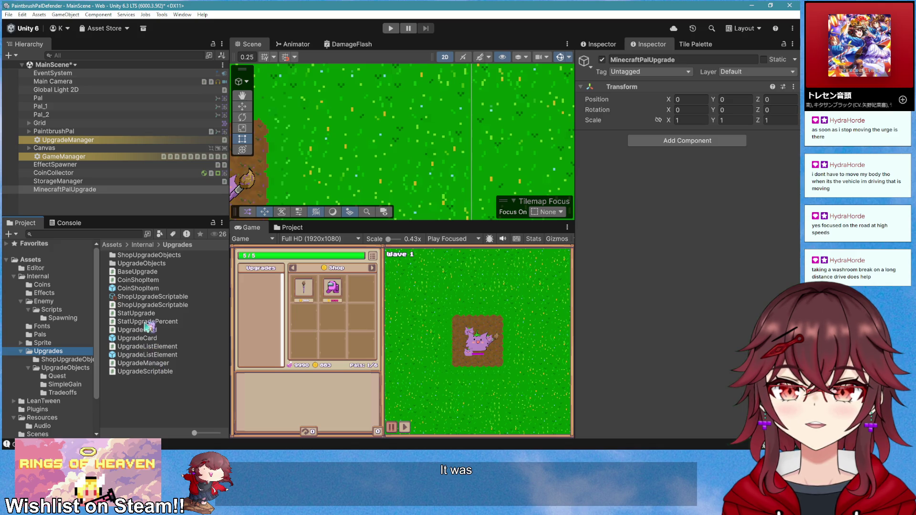
- Review the PalUpgrade script, search assets for 'pal', inspect GainPal, and select MinecraftPalUpgrade
{"action": "double_click", "coordinate": [158, 264]}
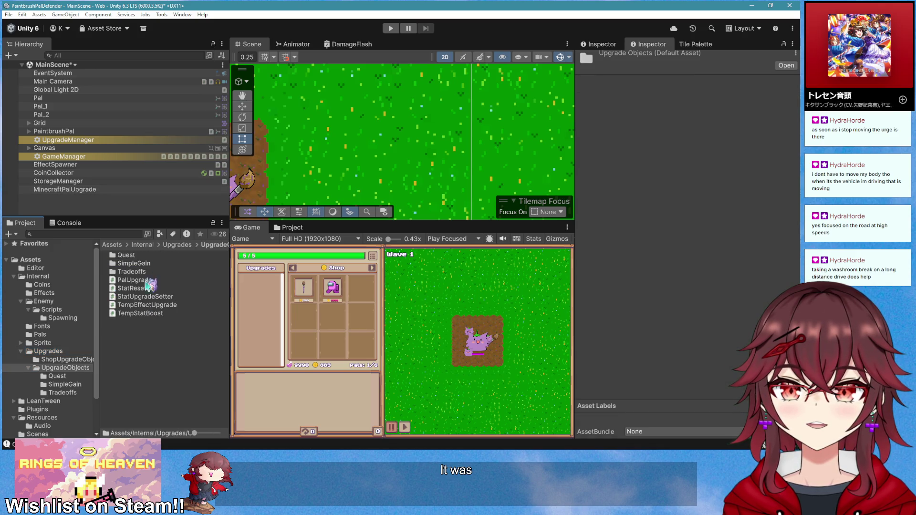
{"action": "left_click", "coordinate": [144, 281]}
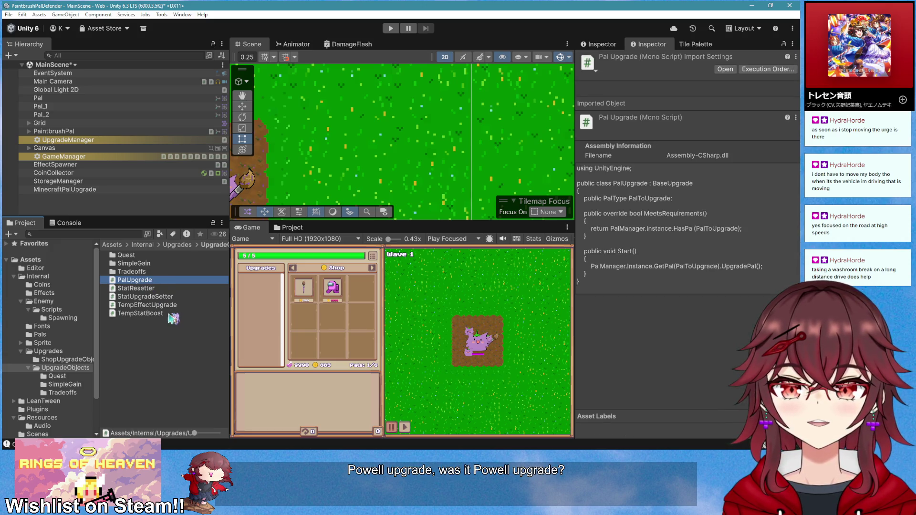
{"action": "left_click", "coordinate": [102, 234]}
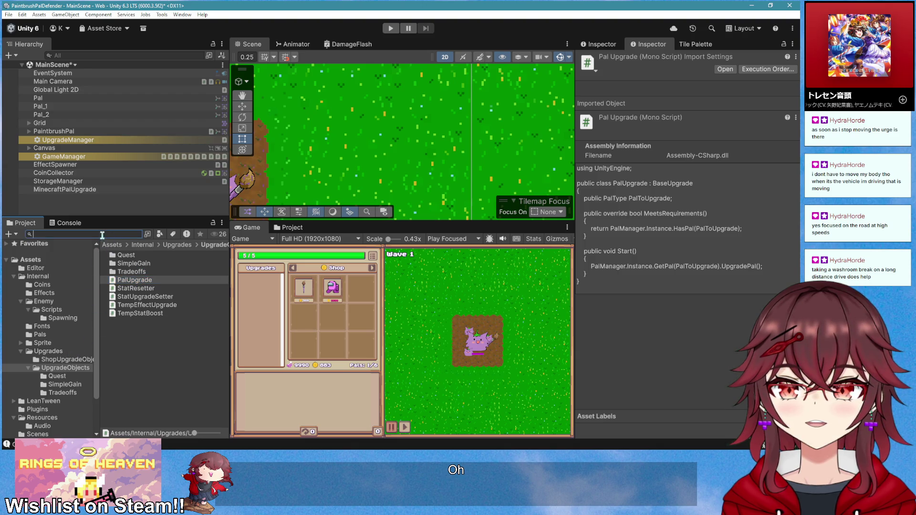
{"action": "scroll", "coordinate": [165, 334], "scroll_direction": "down", "scroll_amount": 3}
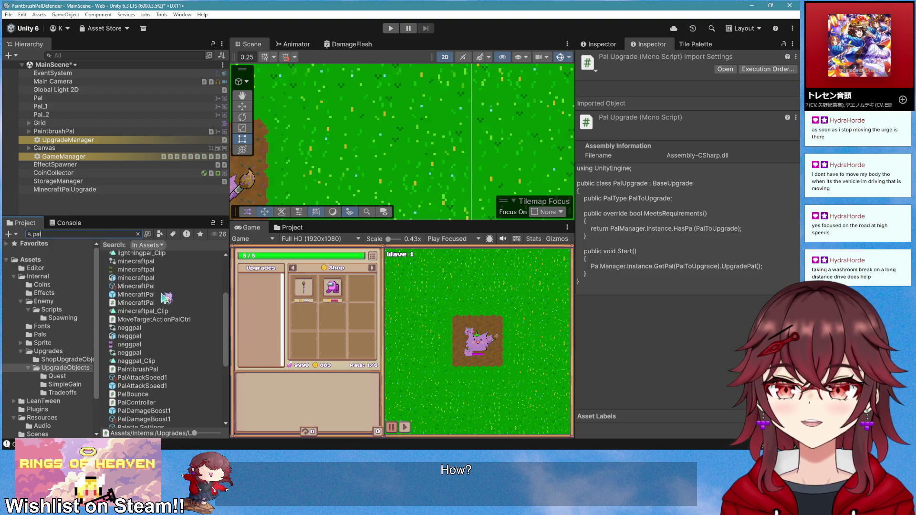
{"action": "scroll", "coordinate": [173, 357], "scroll_direction": "down", "scroll_amount": 5}
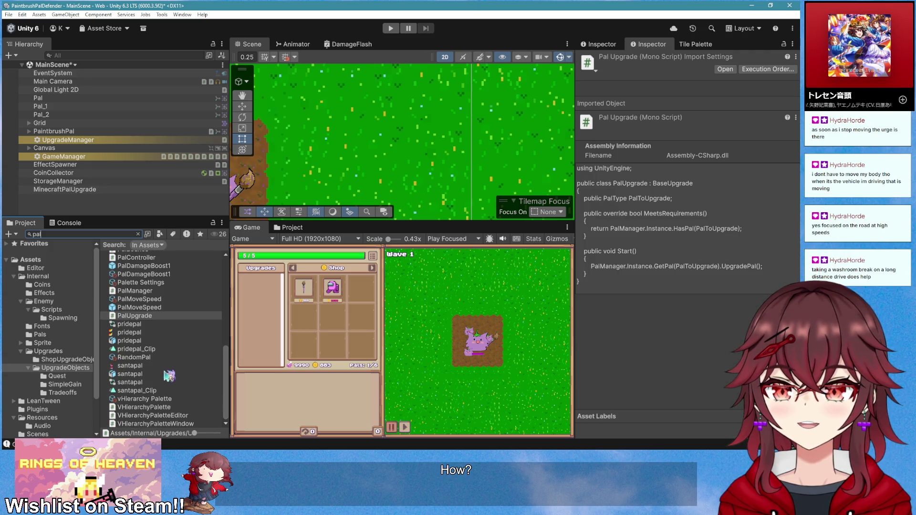
{"action": "scroll", "coordinate": [168, 376], "scroll_direction": "up", "scroll_amount": 5}
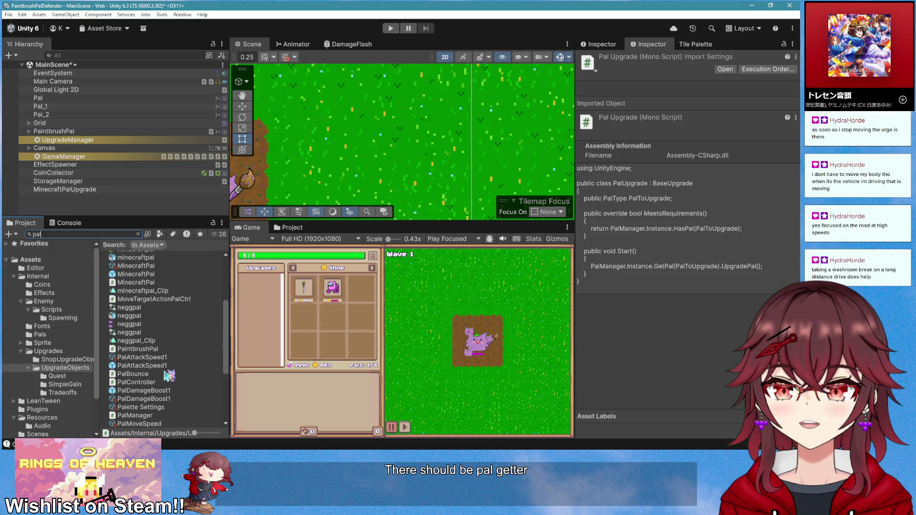
{"action": "scroll", "coordinate": [168, 376], "scroll_direction": "up", "scroll_amount": 1}
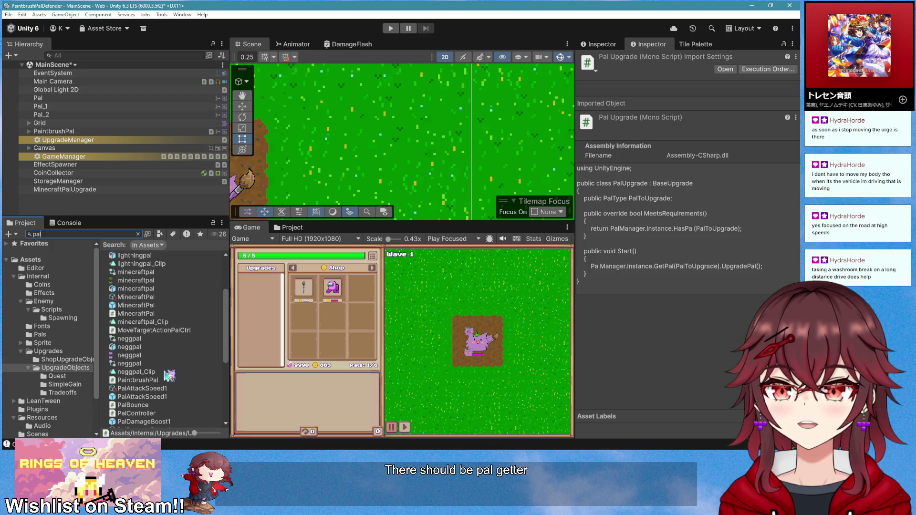
{"action": "scroll", "coordinate": [168, 375], "scroll_direction": "up", "scroll_amount": 2}
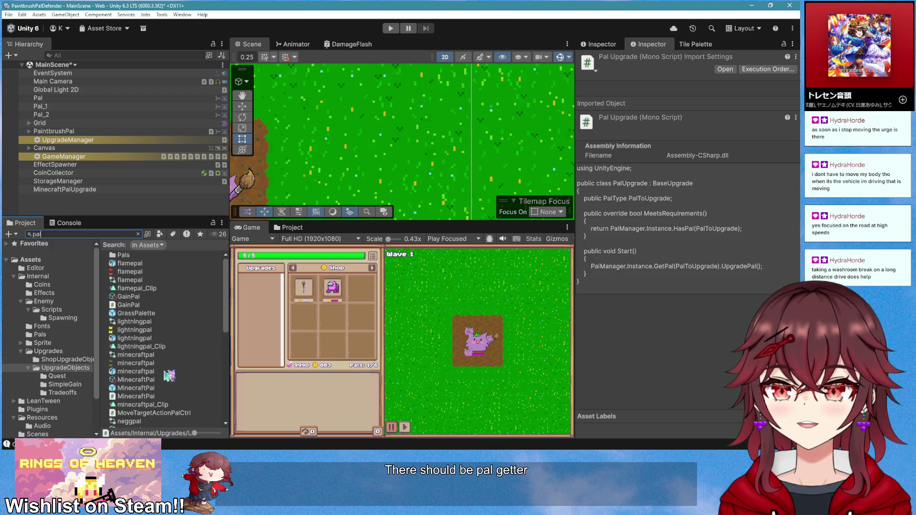
{"action": "left_click", "coordinate": [129, 297]}
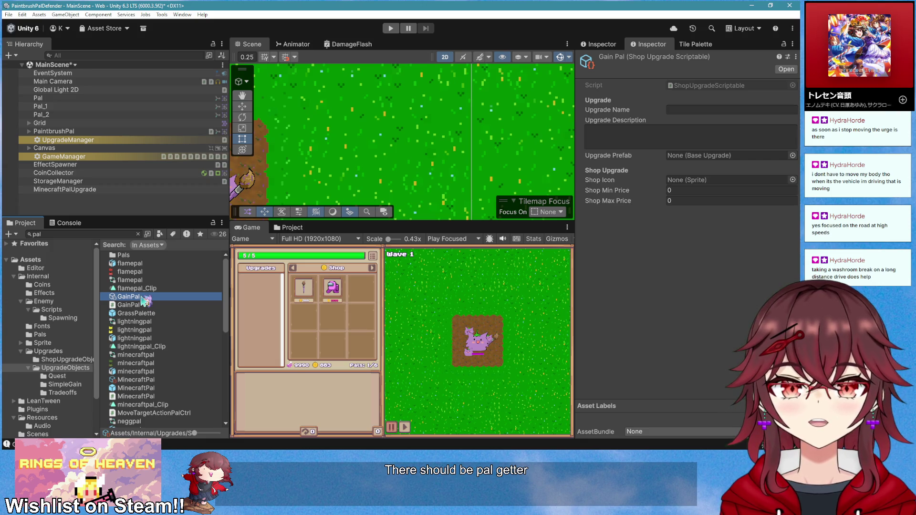
{"action": "left_click", "coordinate": [148, 190]}
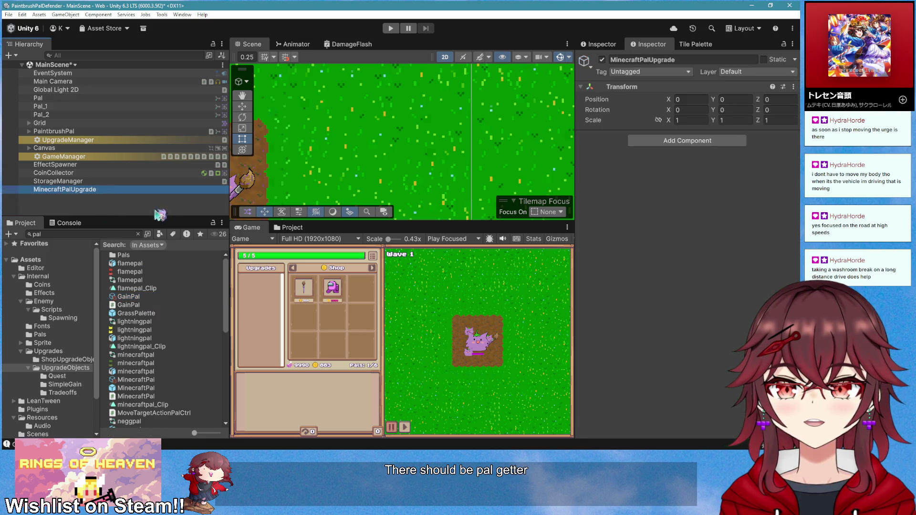
- Rename the object to MinecraftPalGetter and check the GainPal script's code
{"action": "key", "text": "F2"}
{"action": "type", "text": "Gett"}
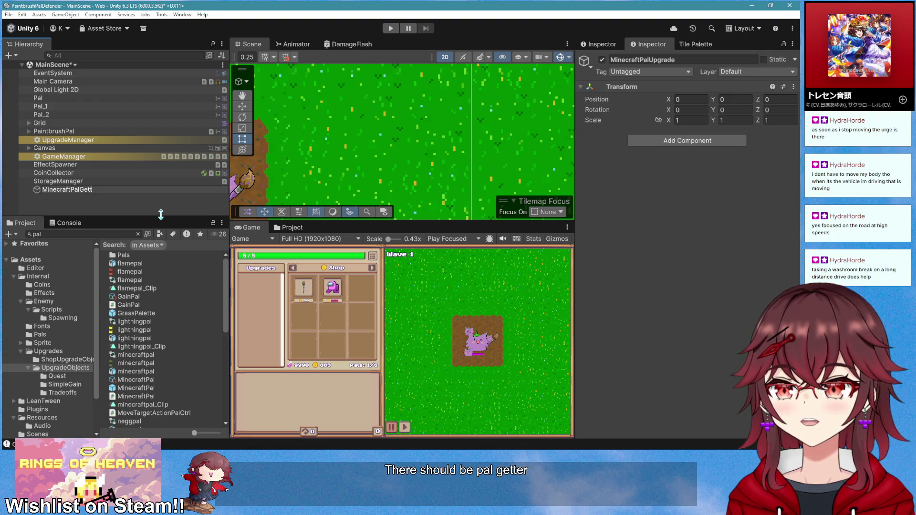
{"action": "type", "text": "er"}
{"action": "key", "text": "Return"}
{"action": "left_click", "coordinate": [162, 306]}
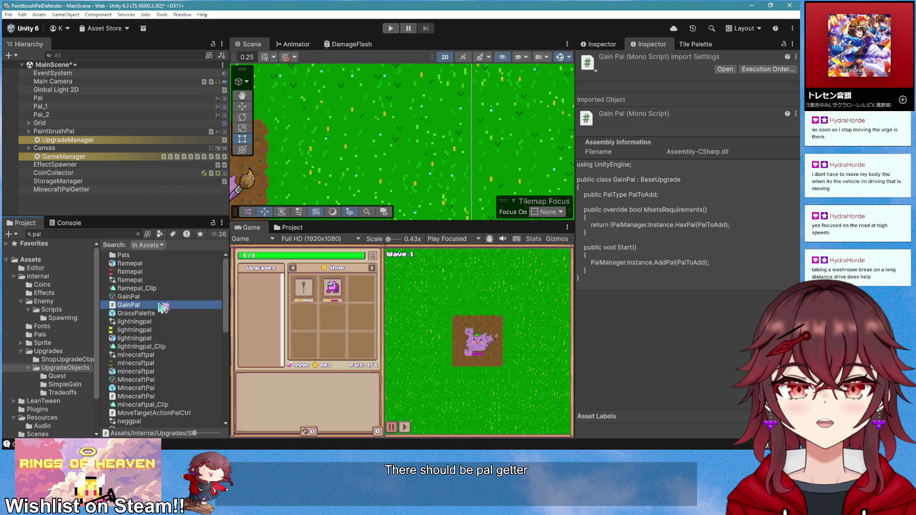
{"action": "left_click", "coordinate": [108, 190]}
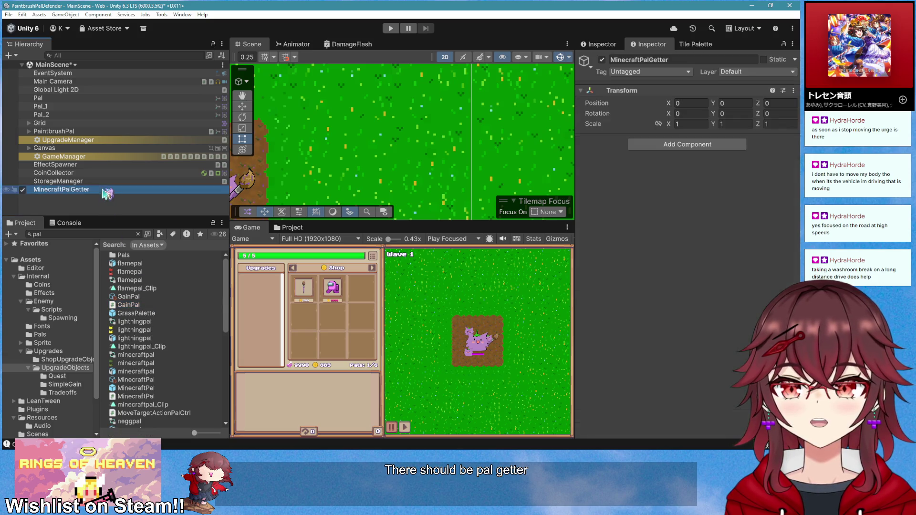
- Add a Gain Pal component set to add Minecraft Pal, and clear the project search
{"action": "left_click", "coordinate": [694, 144]}
{"action": "type", "text": "ga"}
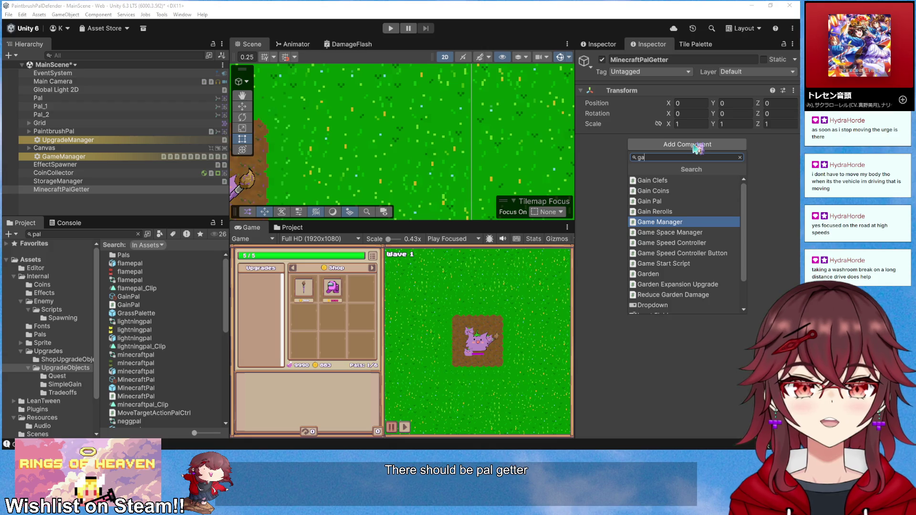
{"action": "left_click", "coordinate": [678, 200]}
{"action": "left_click", "coordinate": [715, 162]}
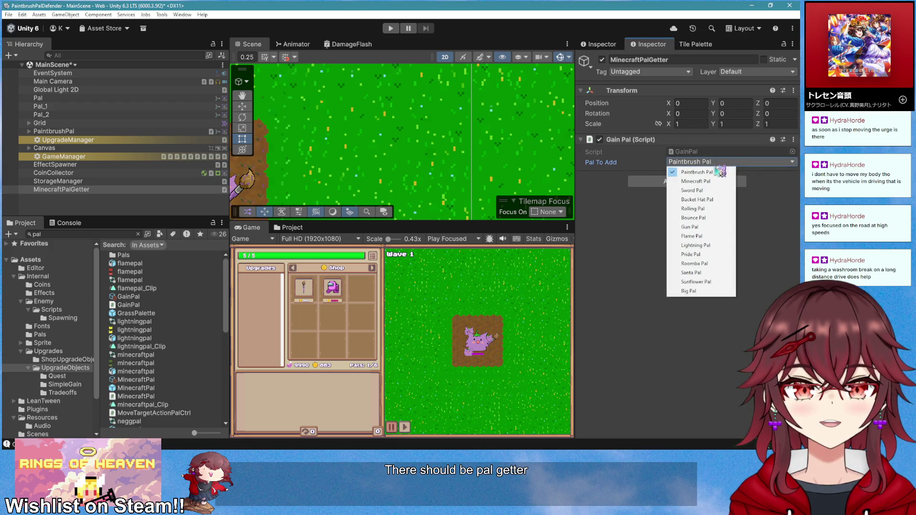
{"action": "left_click", "coordinate": [695, 182]}
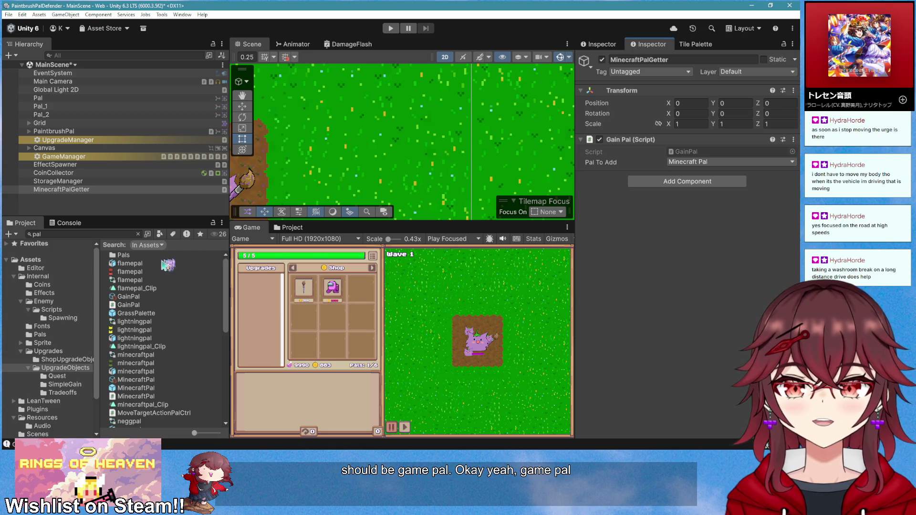
{"action": "left_click", "coordinate": [138, 233]}
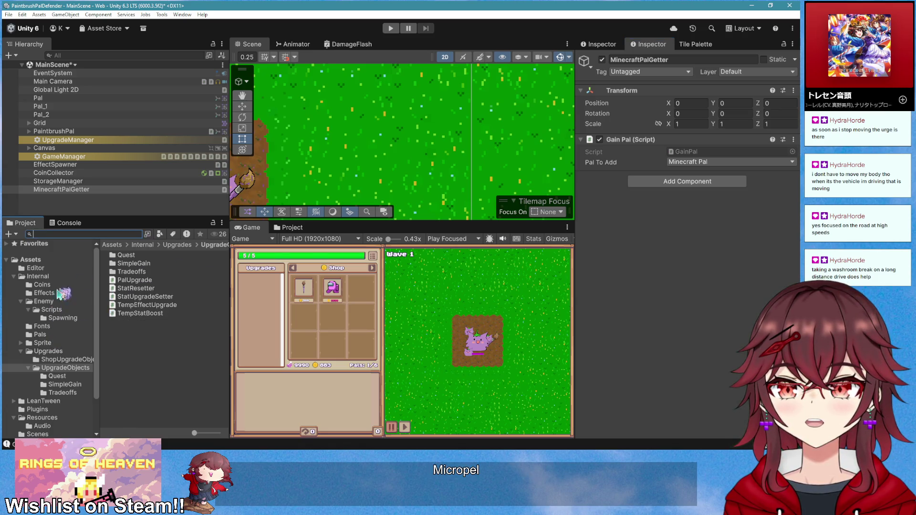
- Save MinecraftPalGetter as a prefab in the Pals folder and delete it from the scene
{"action": "left_click", "coordinate": [40, 334]}
{"action": "left_click", "coordinate": [77, 191]}
{"action": "left_click_drag", "start_coordinate": [125, 219], "coordinate": [127, 286]}
{"action": "key", "text": "Delete"}
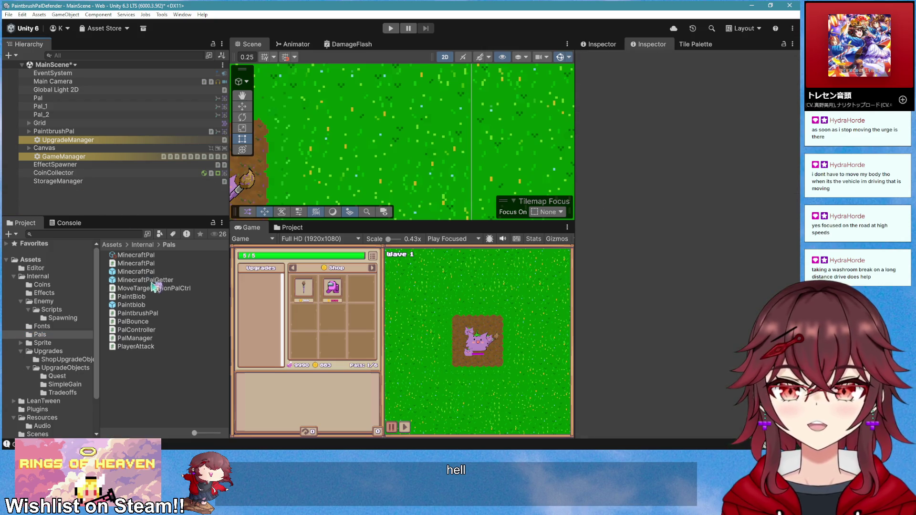
- Assign the MinecraftPalGetter prefab as the Minecraft Pal upgrade's Upgrade Prefab
{"action": "left_click", "coordinate": [151, 256]}
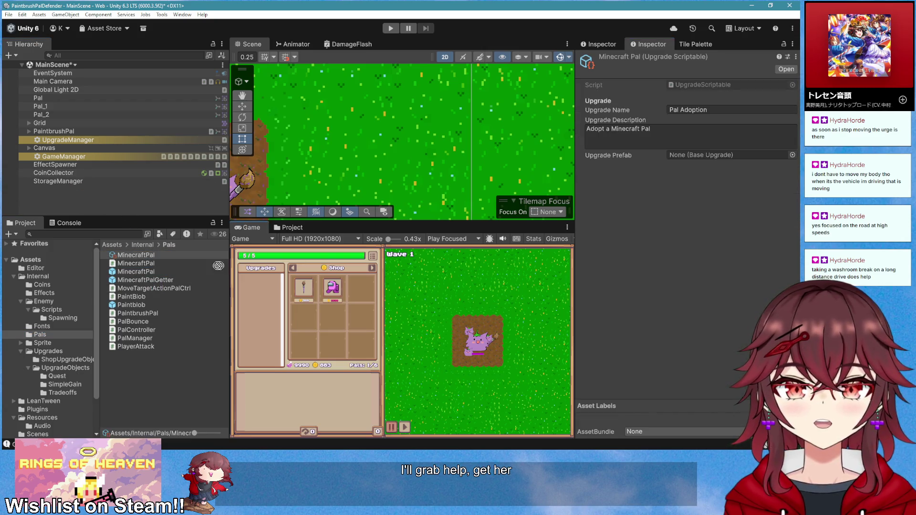
{"action": "left_click_drag", "start_coordinate": [152, 280], "coordinate": [706, 156]}
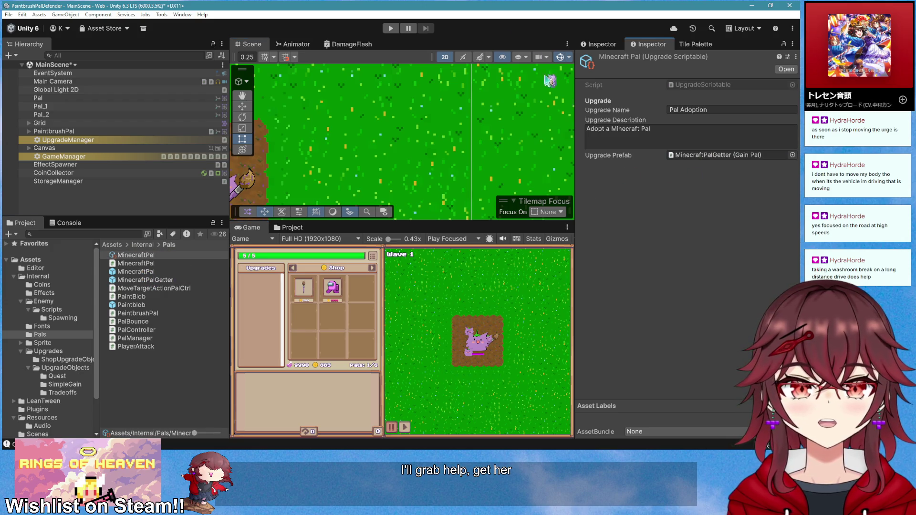
{"action": "left_click", "coordinate": [157, 157]}
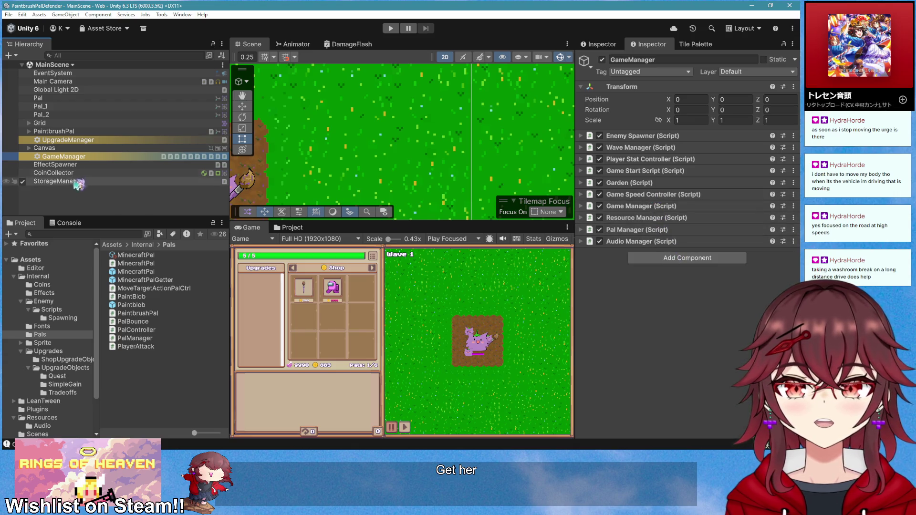
- Add the MinecraftPal upgrade as Element 26 in Upgrade Manager's All Upgrades list
{"action": "left_click", "coordinate": [76, 140]}
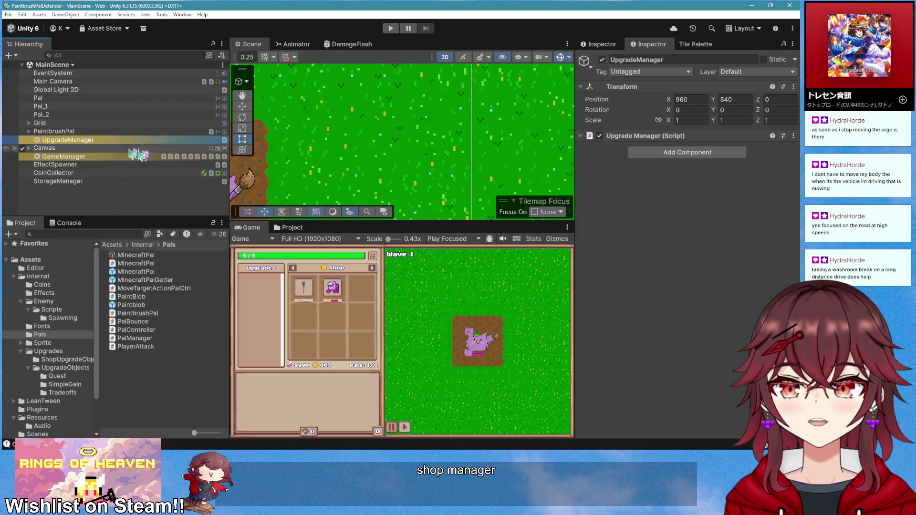
{"action": "left_click", "coordinate": [638, 136]}
{"action": "scroll", "coordinate": [667, 214], "scroll_direction": "down", "scroll_amount": 10}
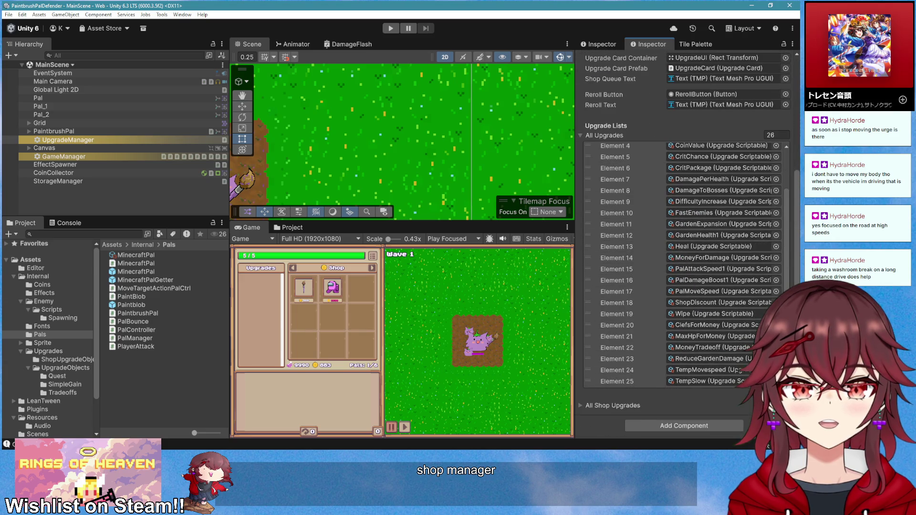
{"action": "left_click", "coordinate": [768, 392]}
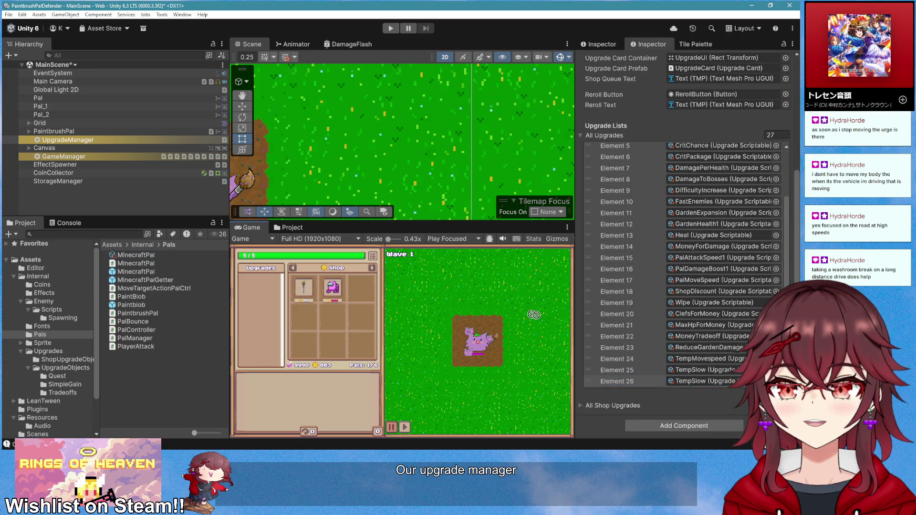
{"action": "left_click_drag", "start_coordinate": [763, 384], "coordinate": [753, 381]}
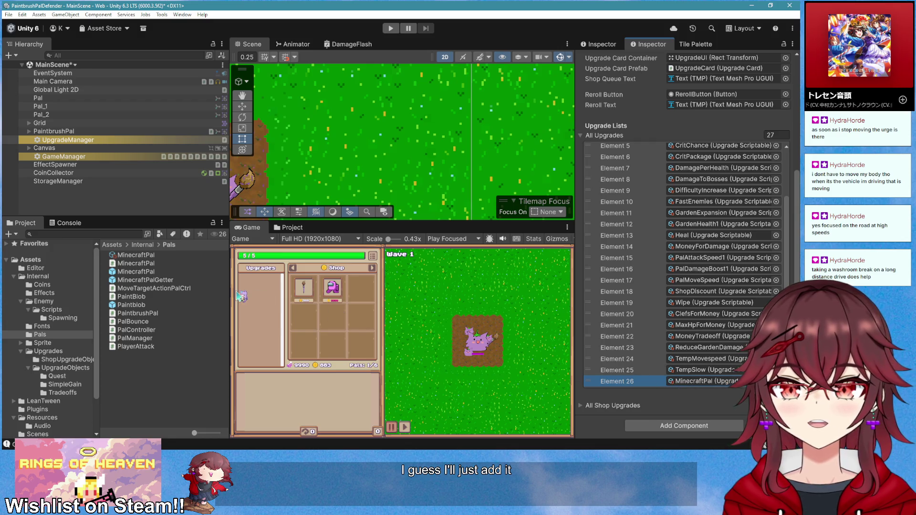
- Rename the Minecraft Pal upgrade asset to MinecraftPalGetter
{"action": "left_click", "coordinate": [159, 256]}
{"action": "key", "text": "F2"}
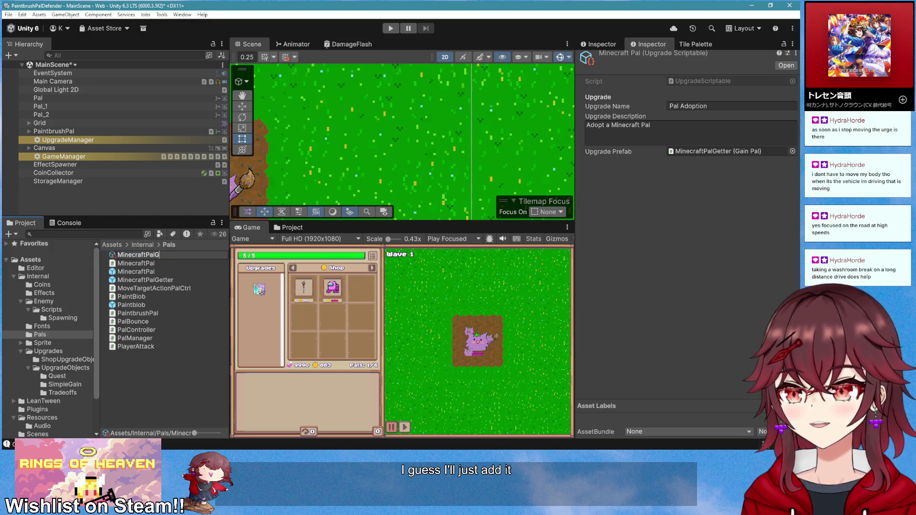
{"action": "key", "text": "Return"}
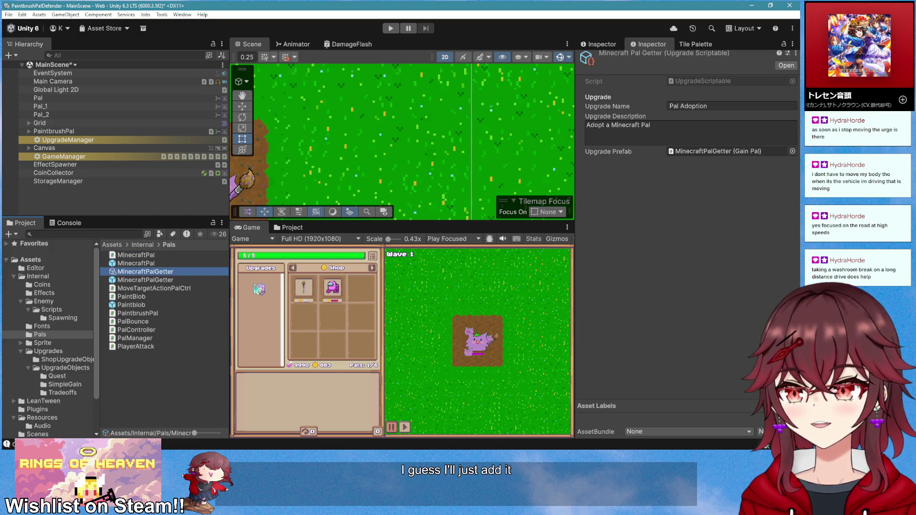
{"action": "mouse_move", "coordinate": [143, 280]}
{"action": "left_mouse_down"}
{"action": "mouse_move", "coordinate": [152, 244]}
{"action": "mouse_move", "coordinate": [127, 181]}
{"action": "left_mouse_up"}
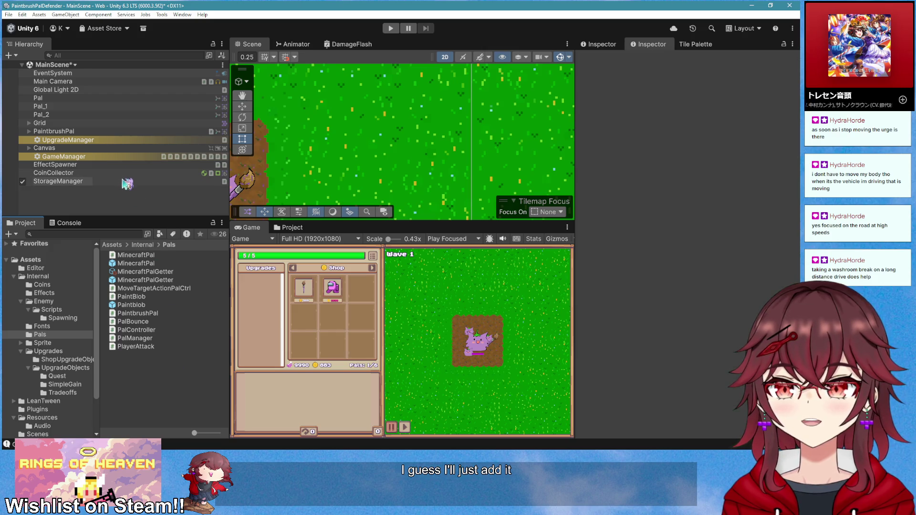
- Make MinecraftPalGetter the Upgrade Manager's Debug Upgrade and enter play mode
{"action": "left_click", "coordinate": [67, 140]}
{"action": "scroll", "coordinate": [728, 328], "scroll_direction": "down", "scroll_amount": 5}
{"action": "scroll", "coordinate": [727, 328], "scroll_direction": "down", "scroll_amount": 5}
{"action": "scroll", "coordinate": [671, 267], "scroll_direction": "up", "scroll_amount": 10}
{"action": "scroll", "coordinate": [671, 237], "scroll_direction": "up", "scroll_amount": 3}
{"action": "left_click_drag", "start_coordinate": [672, 237], "coordinate": [723, 148]}
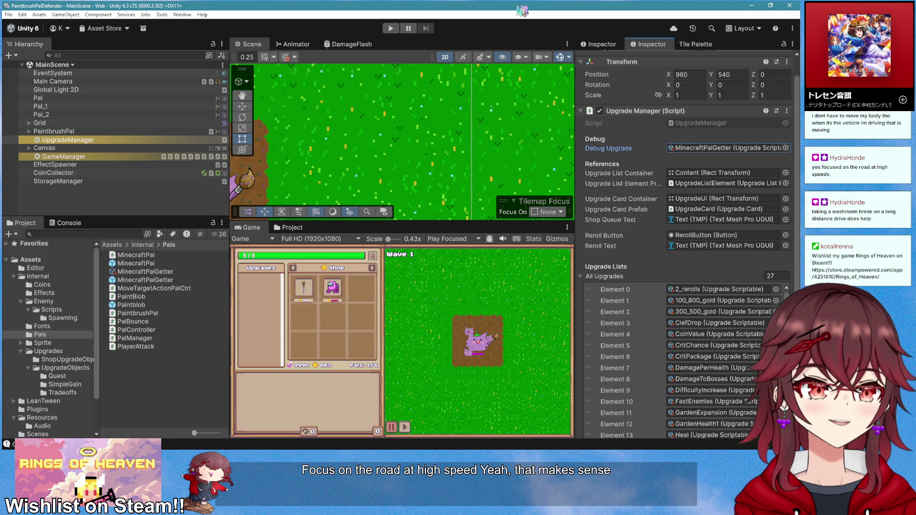
{"action": "left_click", "coordinate": [390, 28]}
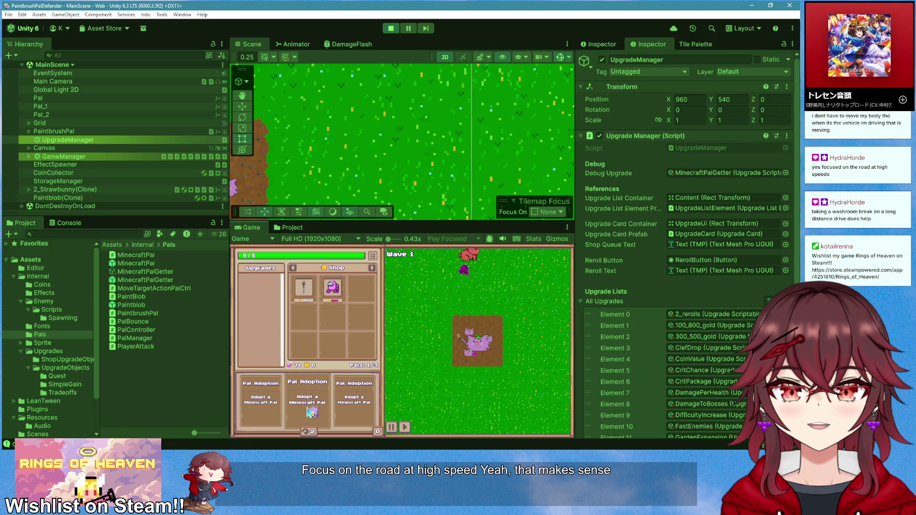
- Buy the Pal Adoption upgrade three times in the running game, then stop play mode
{"action": "left_click", "coordinate": [310, 410]}
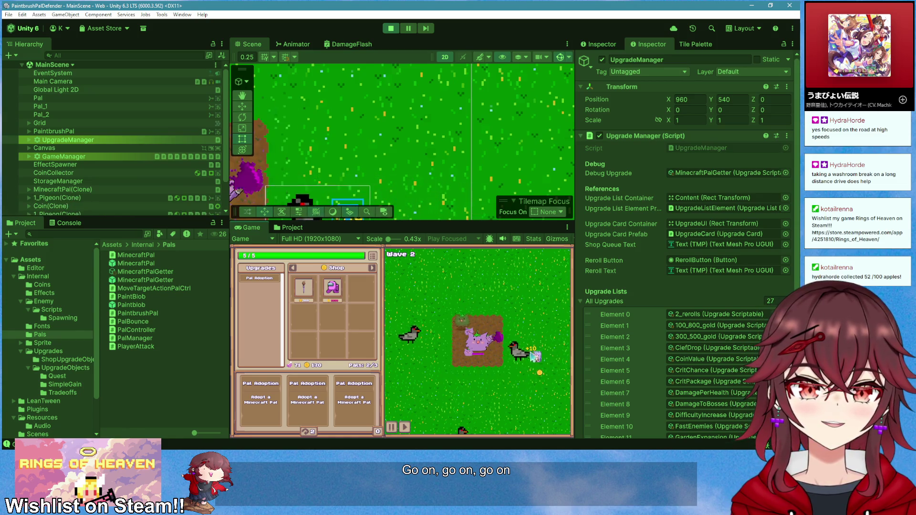
{"action": "left_click", "coordinate": [349, 399]}
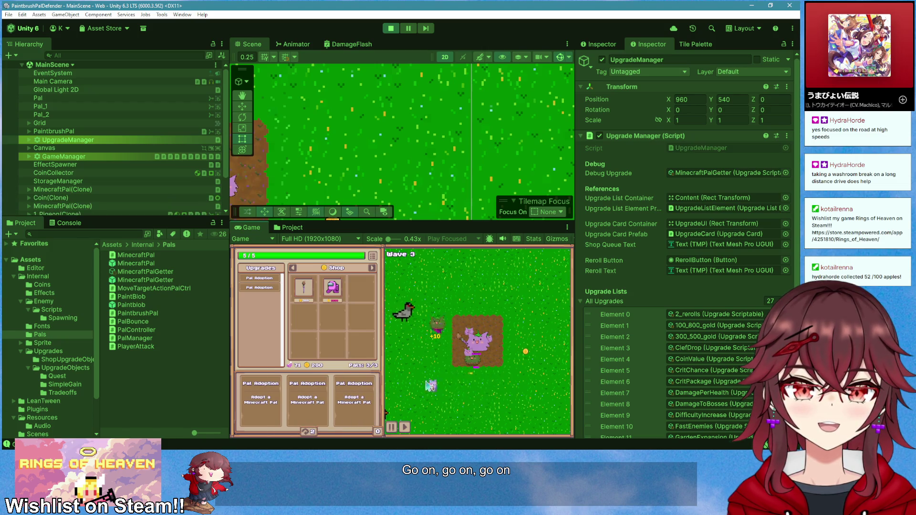
{"action": "left_click", "coordinate": [354, 400]}
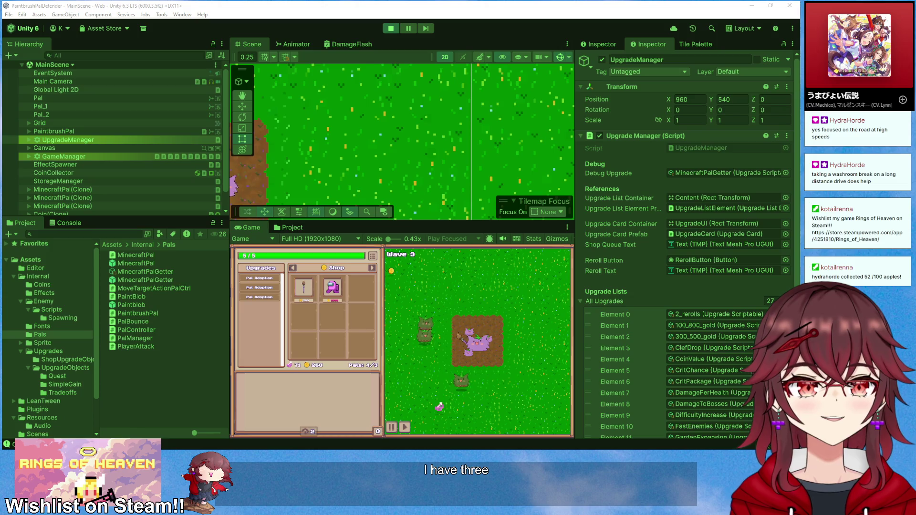
{"action": "left_click", "coordinate": [391, 29]}
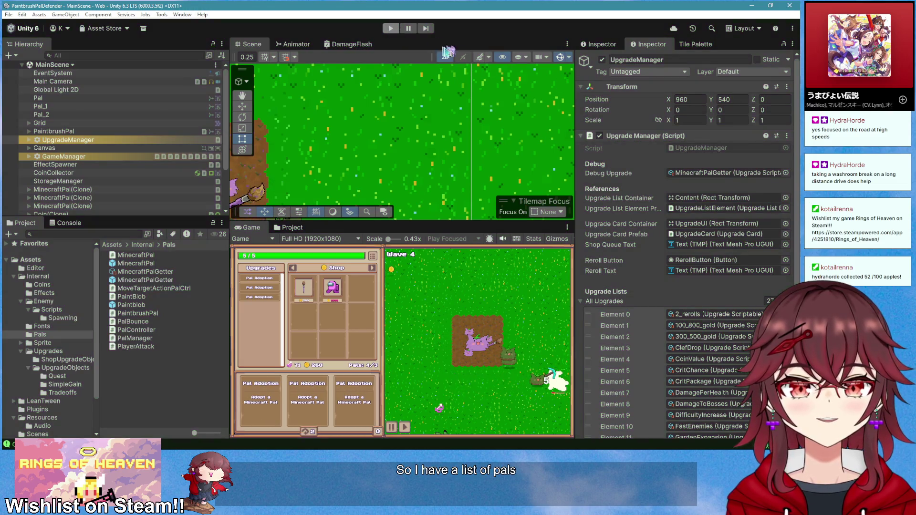
- Clear the Upgrade Manager's Debug Upgrade field back to None
{"action": "right_click", "coordinate": [703, 172]}
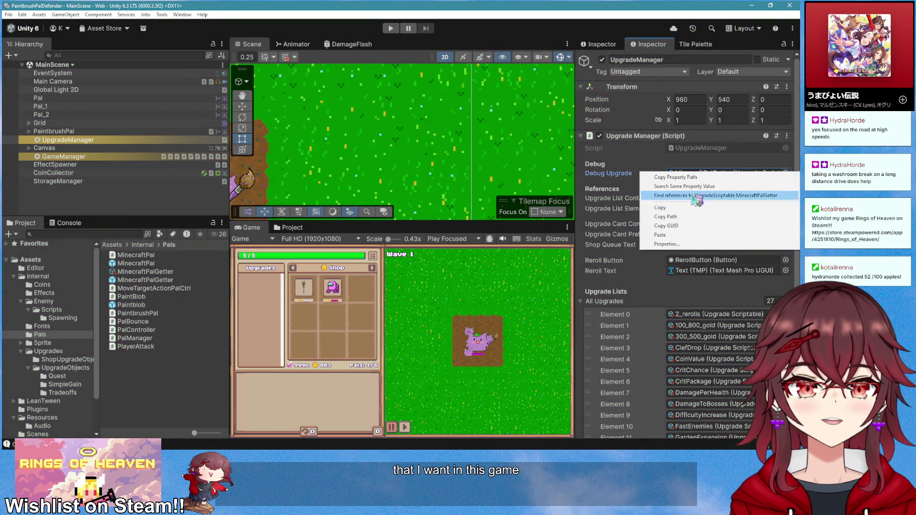
{"action": "left_click", "coordinate": [702, 173]}
{"action": "left_click", "coordinate": [701, 173]}
{"action": "key", "text": "Delete"}
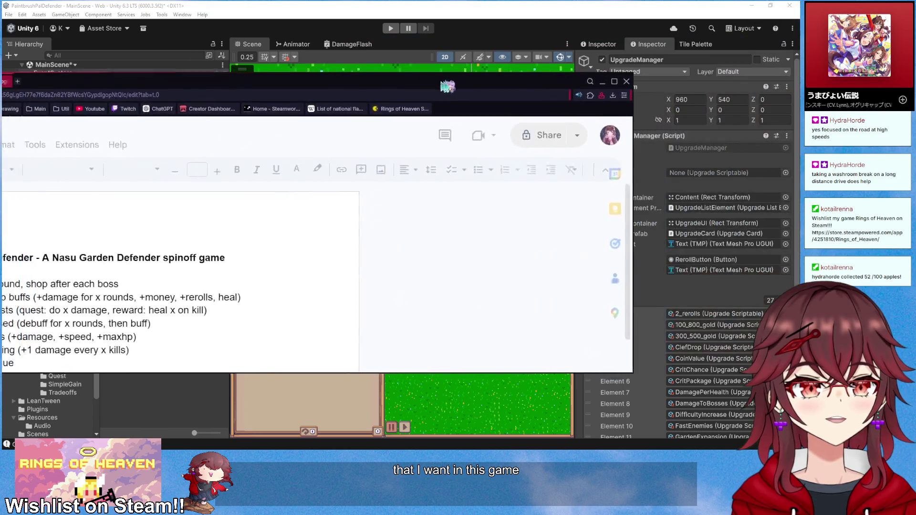
- Delete the '- sunflower pal' line from the planned pals list
{"action": "scroll", "coordinate": [363, 311], "scroll_direction": "down", "scroll_amount": 3}
{"action": "scroll", "coordinate": [364, 311], "scroll_direction": "down", "scroll_amount": 2}
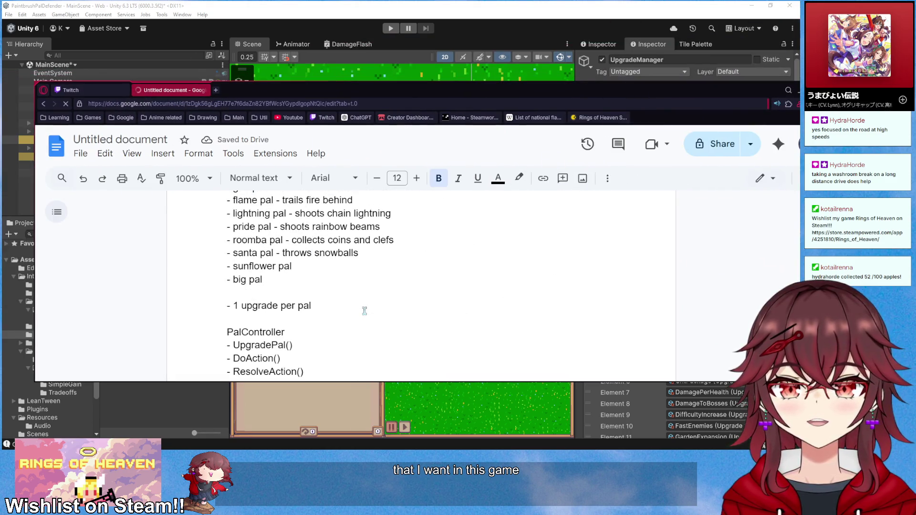
{"action": "scroll", "coordinate": [251, 261], "scroll_direction": "down", "scroll_amount": 2}
{"action": "scroll", "coordinate": [251, 261], "scroll_direction": "up", "scroll_amount": 2}
{"action": "scroll", "coordinate": [223, 261], "scroll_direction": "down", "scroll_amount": 2}
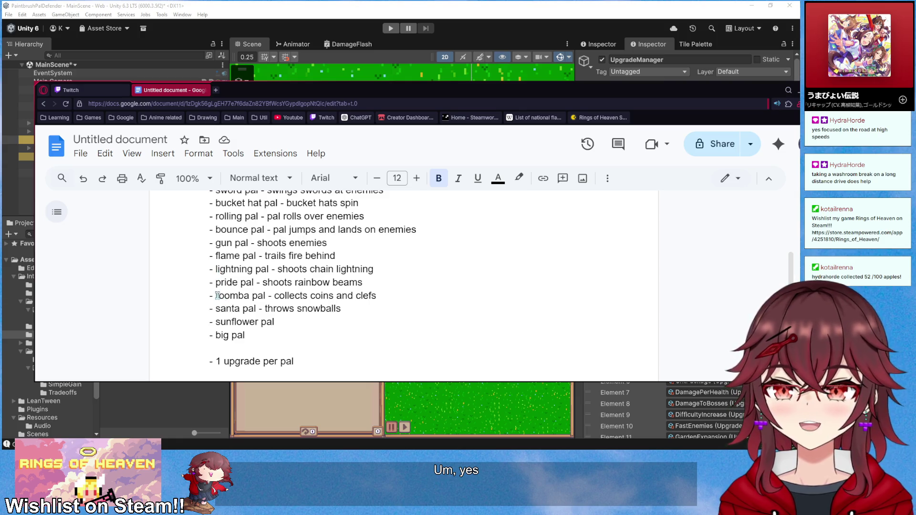
{"action": "mouse_move", "coordinate": [210, 322]}
{"action": "left_mouse_down"}
{"action": "mouse_move", "coordinate": [287, 343]}
{"action": "mouse_move", "coordinate": [286, 325]}
{"action": "mouse_move", "coordinate": [210, 326]}
{"action": "left_mouse_up"}
{"action": "left_click", "coordinate": [266, 341]}
{"action": "key", "text": "BackSpace"}
- Read through the PalController notes and clear the text selection
{"action": "scroll", "coordinate": [334, 324], "scroll_direction": "down", "scroll_amount": 3}
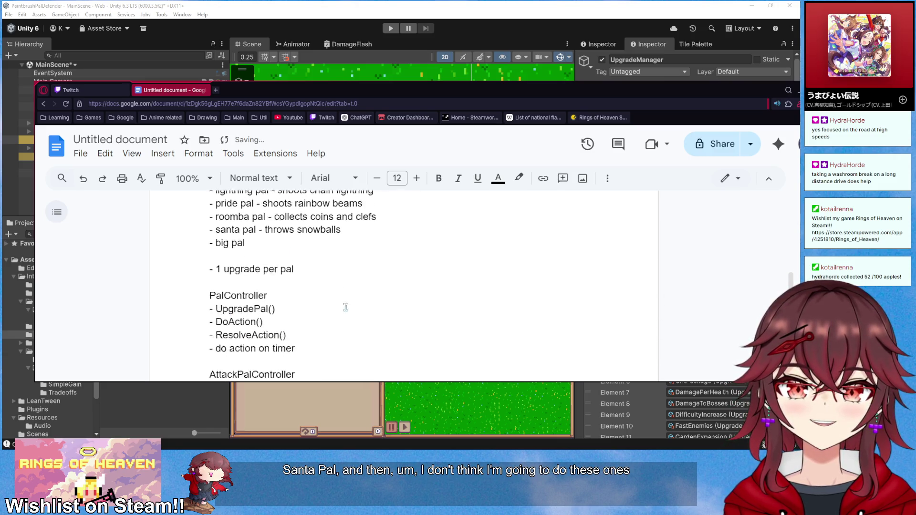
{"action": "scroll", "coordinate": [342, 313], "scroll_direction": "down", "scroll_amount": 1}
{"action": "scroll", "coordinate": [341, 313], "scroll_direction": "up", "scroll_amount": 5}
{"action": "scroll", "coordinate": [338, 310], "scroll_direction": "down", "scroll_amount": 3}
{"action": "left_click_drag", "start_coordinate": [236, 288], "coordinate": [315, 347]}
{"action": "scroll", "coordinate": [315, 347], "scroll_direction": "up", "scroll_amount": 1}
{"action": "scroll", "coordinate": [315, 347], "scroll_direction": "up", "scroll_amount": 3}
{"action": "left_click", "coordinate": [327, 298]}
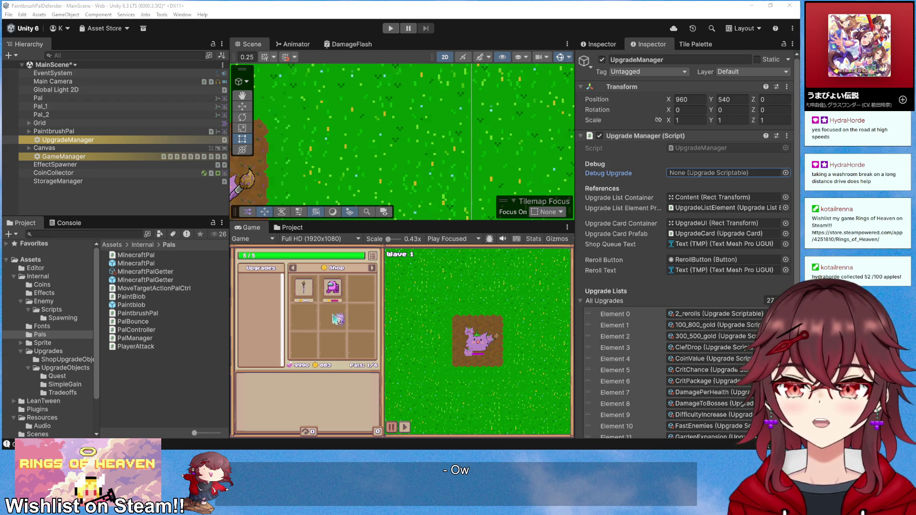
- Open the MinecraftPal prefab from the Internal/Pals folder for editing
{"action": "left_click", "coordinate": [63, 302]}
{"action": "scroll", "coordinate": [183, 329], "scroll_direction": "down", "scroll_amount": 3}
{"action": "left_click", "coordinate": [38, 277]}
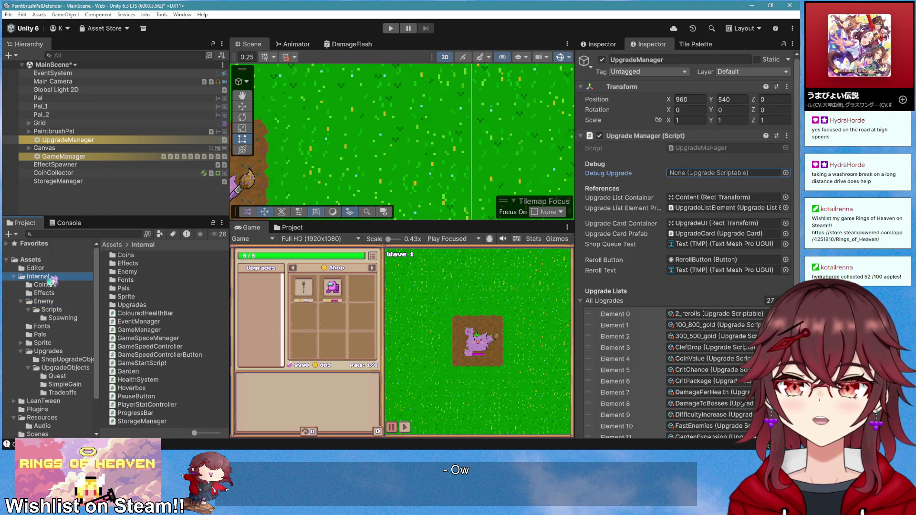
{"action": "left_click", "coordinate": [64, 337]}
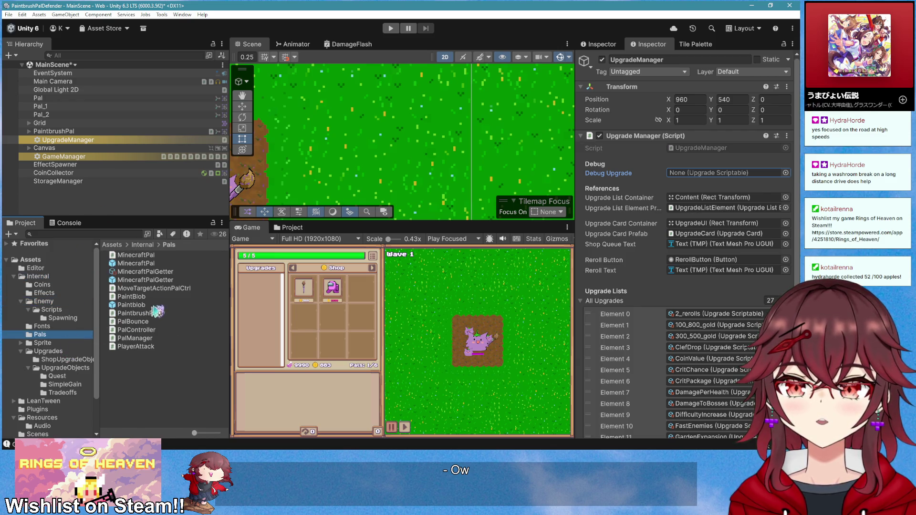
{"action": "double_click", "coordinate": [156, 266]}
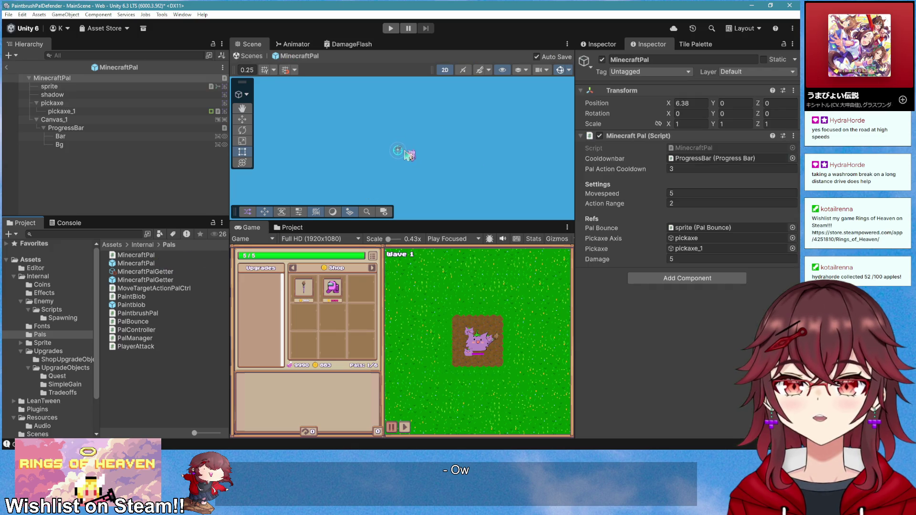
- Remove the Sprite Renderer component from the prefab's pickaxe child
{"action": "scroll", "coordinate": [400, 157], "scroll_direction": "up", "scroll_amount": 6}
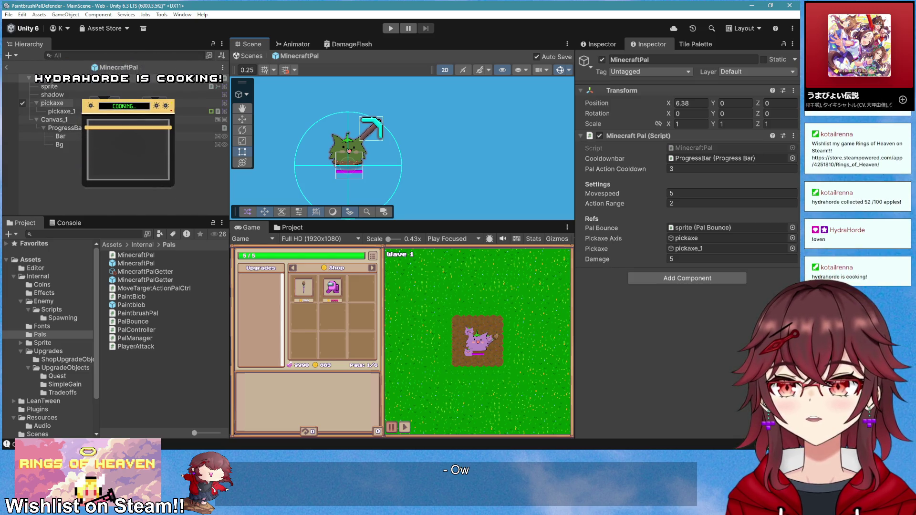
{"action": "left_click", "coordinate": [53, 103]}
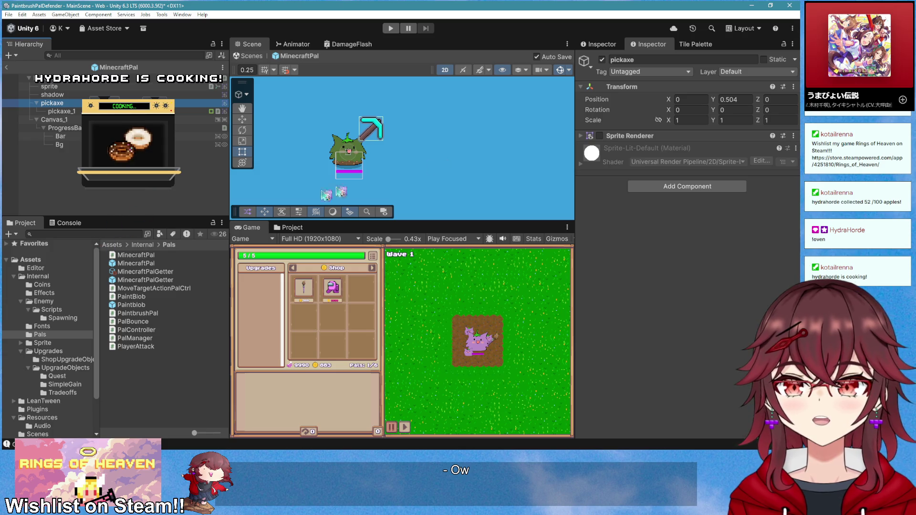
{"action": "right_click", "coordinate": [644, 137]}
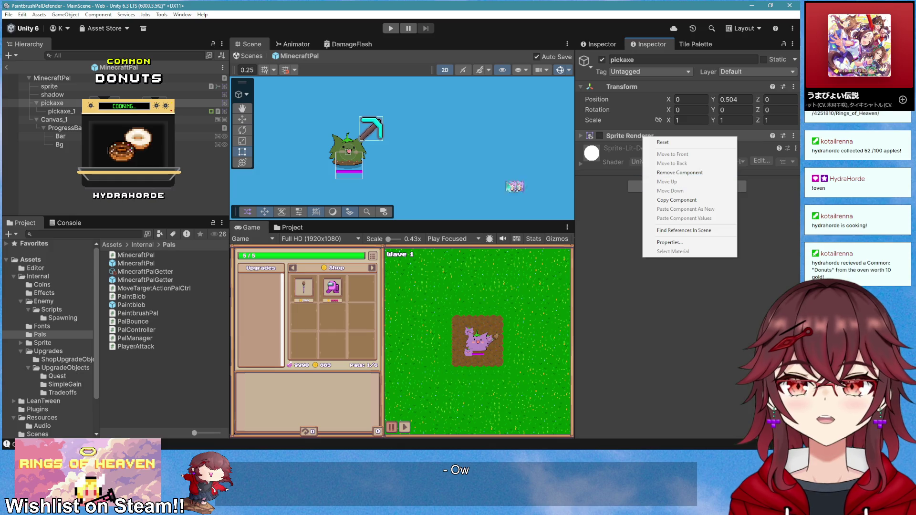
{"action": "left_click", "coordinate": [676, 173]}
- Save the pickaxe as a prefab named MinecraftPalPickaxe in the Pals folder
{"action": "scroll", "coordinate": [369, 170], "scroll_direction": "up", "scroll_amount": 2}
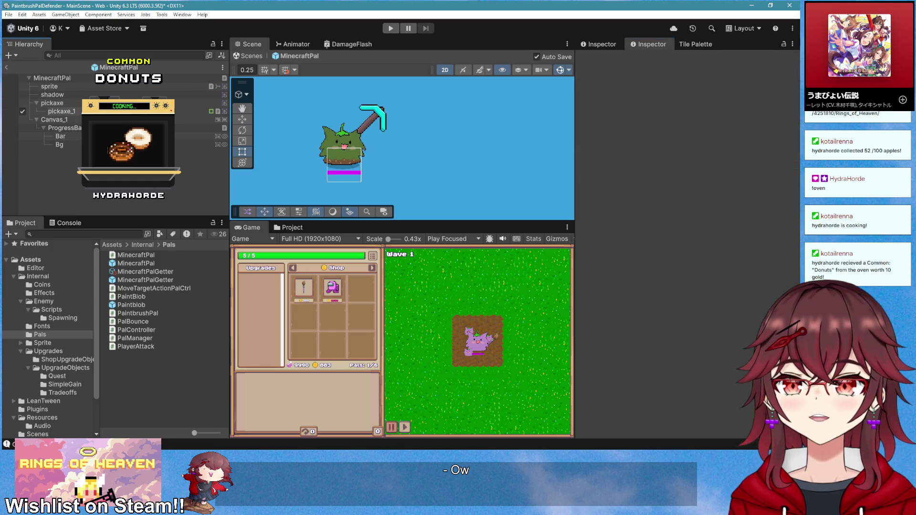
{"action": "left_click", "coordinate": [70, 104]}
{"action": "left_click_drag", "start_coordinate": [71, 113], "coordinate": [176, 387]}
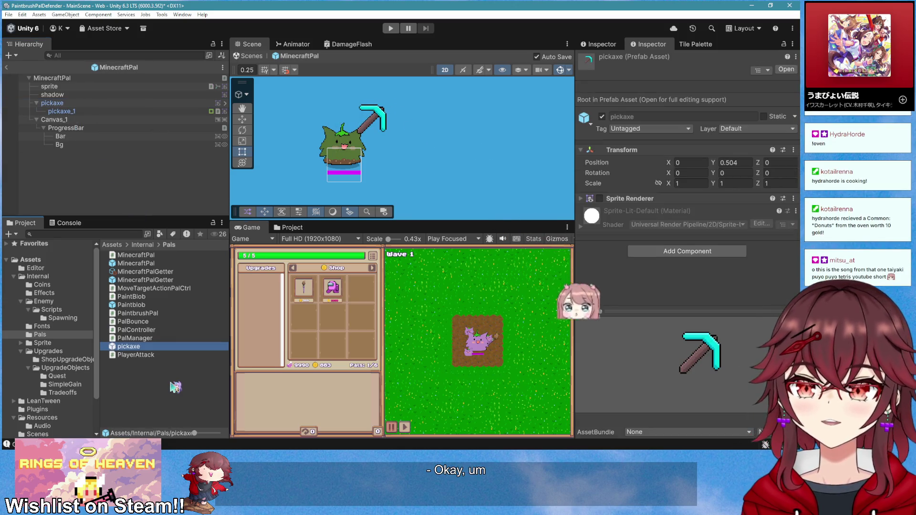
{"action": "key", "text": "F2"}
{"action": "type", "text": "Minecra"}
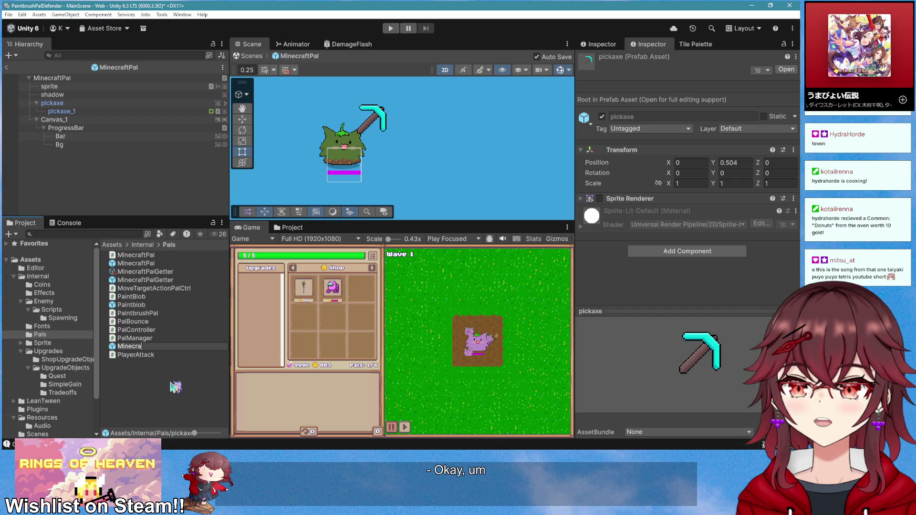
{"action": "type", "text": "ftPalPickax"}
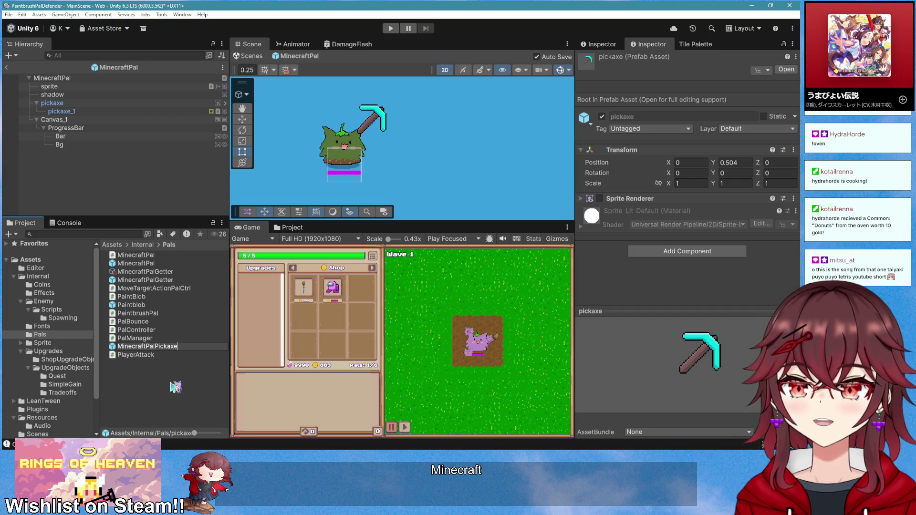
{"action": "type", "text": "e"}
{"action": "key", "text": "Return"}
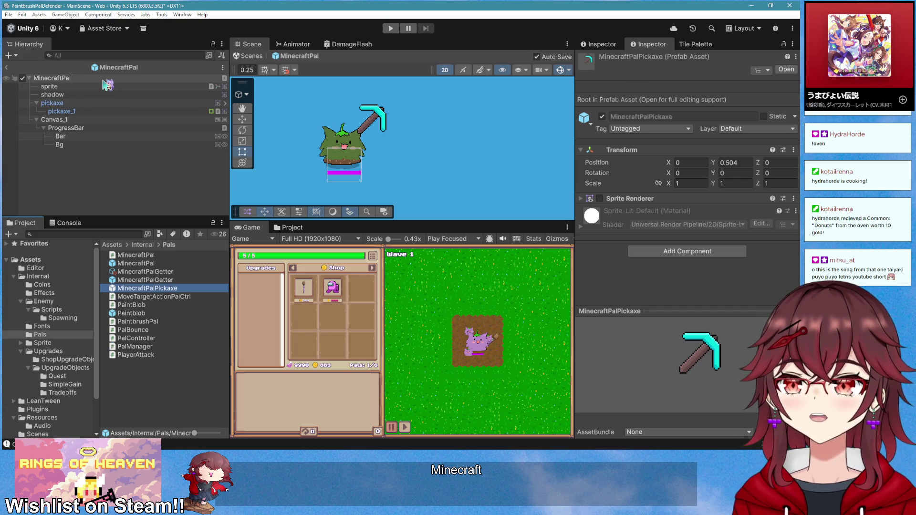
- Open the MinecraftPal script from the root object's component in Visual Studio
{"action": "left_click", "coordinate": [105, 79]}
{"action": "right_click", "coordinate": [647, 133]}
{"action": "left_click", "coordinate": [680, 248]}
{"action": "left_click_drag", "start_coordinate": [414, 38], "coordinate": [518, 104]}
- Remove the [SerializeField] attributes from the pickaxeAxis and pickaxe fields
{"action": "scroll", "coordinate": [400, 303], "scroll_direction": "up", "scroll_amount": 3}
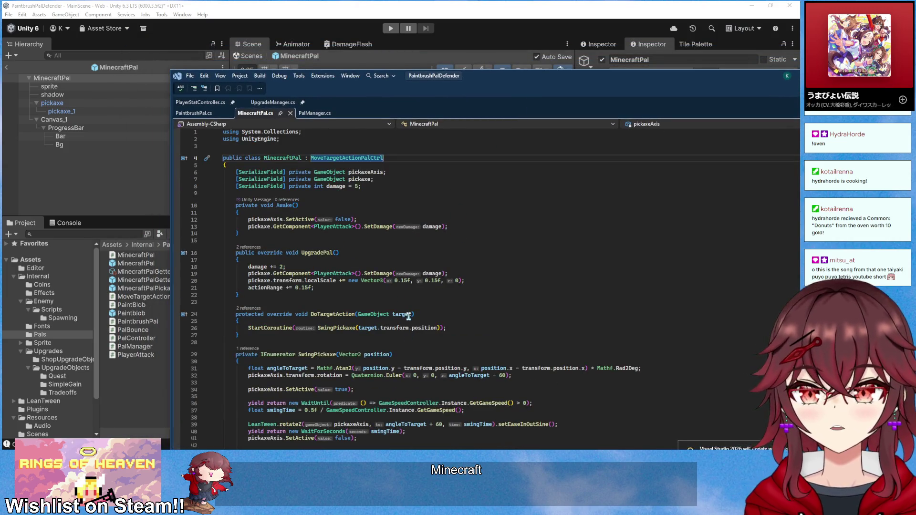
{"action": "left_click", "coordinate": [392, 179]}
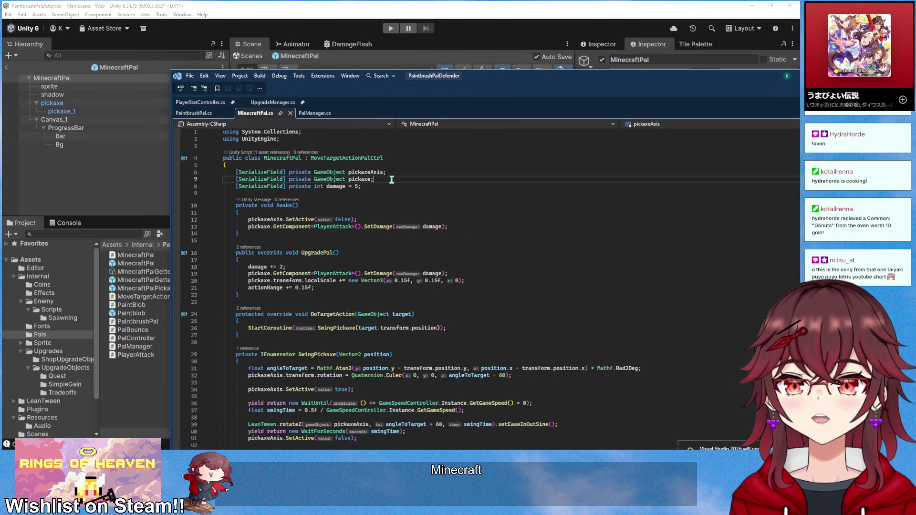
{"action": "left_click", "coordinate": [400, 166]}
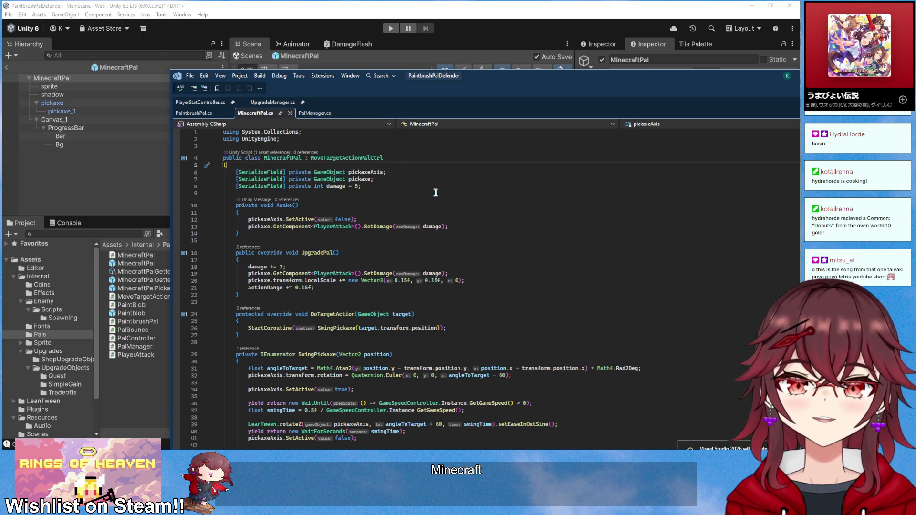
{"action": "left_click_drag", "start_coordinate": [289, 172], "coordinate": [261, 180]}
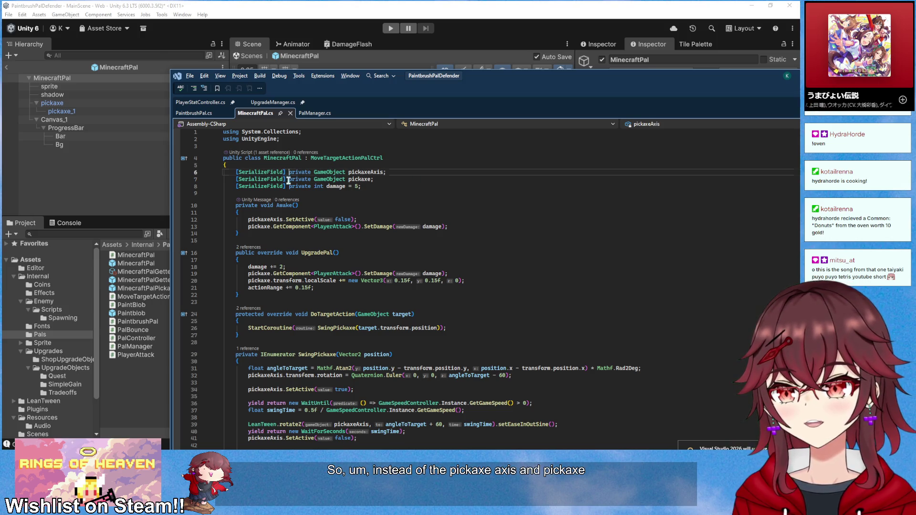
{"action": "key", "text": "Delete"}
{"action": "key", "text": "BackSpace"}
{"action": "key", "text": "BackSpace"}
{"action": "key", "text": "BackSpace"}
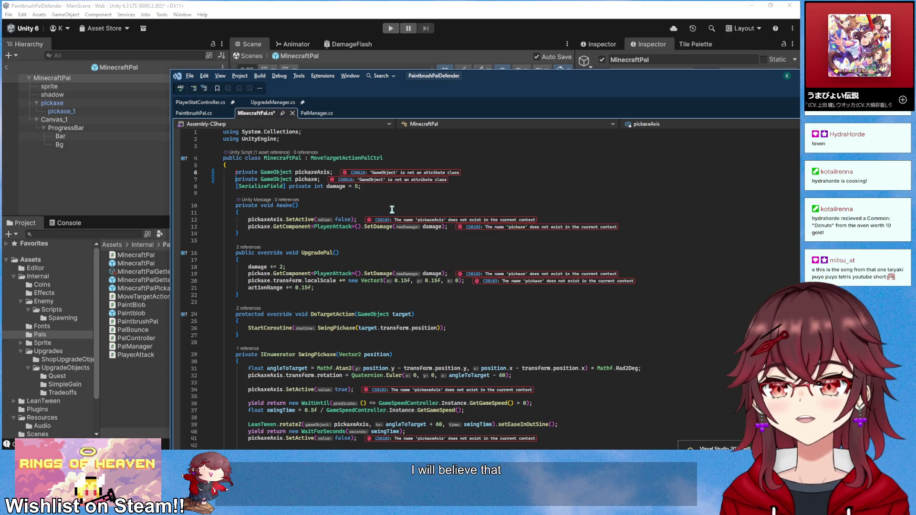
- Declare a new [SerializeField] private GameObject pickaxePrefab field below them
{"action": "left_click", "coordinate": [380, 203]}
{"action": "left_click", "coordinate": [353, 181]}
{"action": "key", "text": "Return"}
{"action": "key", "text": "Return"}
{"action": "type", "text": "r"}
{"action": "key", "text": "Tab"}
{"action": "type", "text": "] private GameO"}
{"action": "key", "text": "Tab"}
{"action": "key", "text": "ctrl+shift+Left"}
{"action": "type", "text": "pickaxePrefab;"}
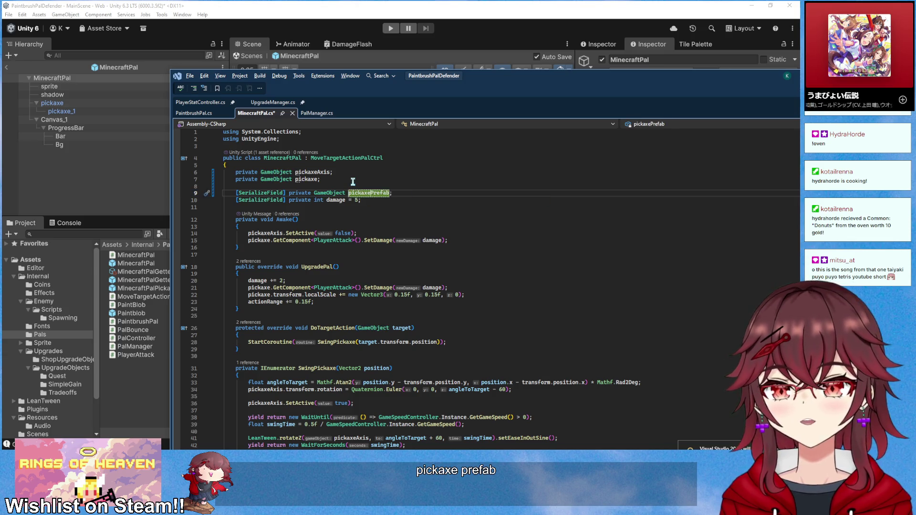
{"action": "key", "text": "Down"}
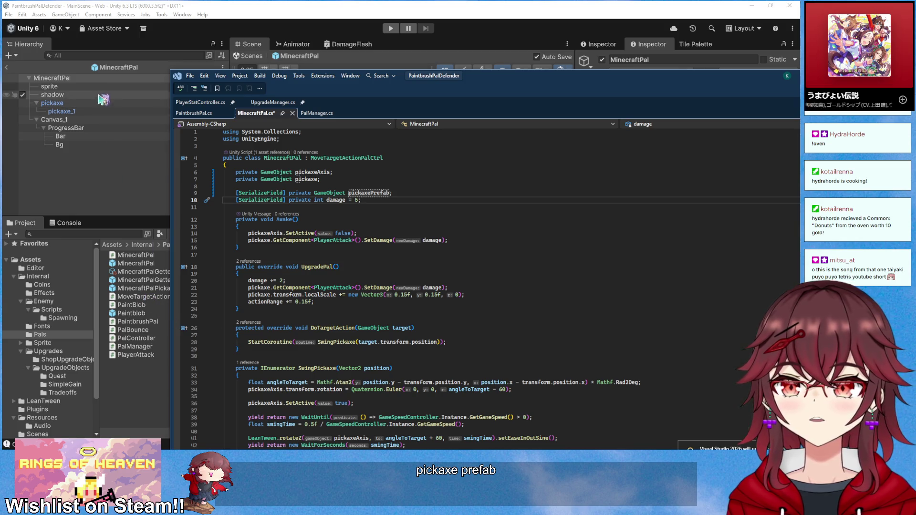
- Check the pickaxe objects in Unity's Hierarchy, then return to the script
{"action": "left_click", "coordinate": [52, 103]}
{"action": "left_click", "coordinate": [61, 111]}
{"action": "left_click", "coordinate": [100, 104]}
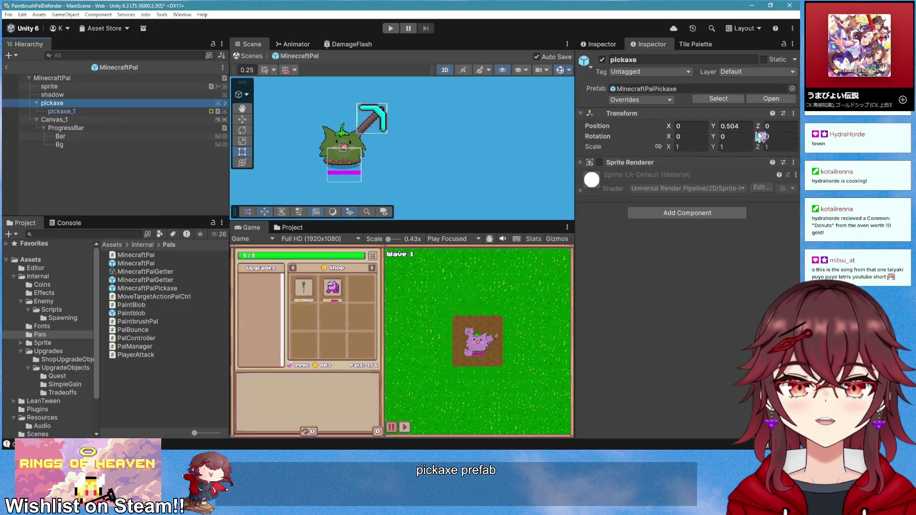
{"action": "key", "text": "alt+Tab"}
- Review the Awake method, SwingPickaxe call and field declarations in MinecraftPal.cs
{"action": "left_click", "coordinate": [440, 255]}
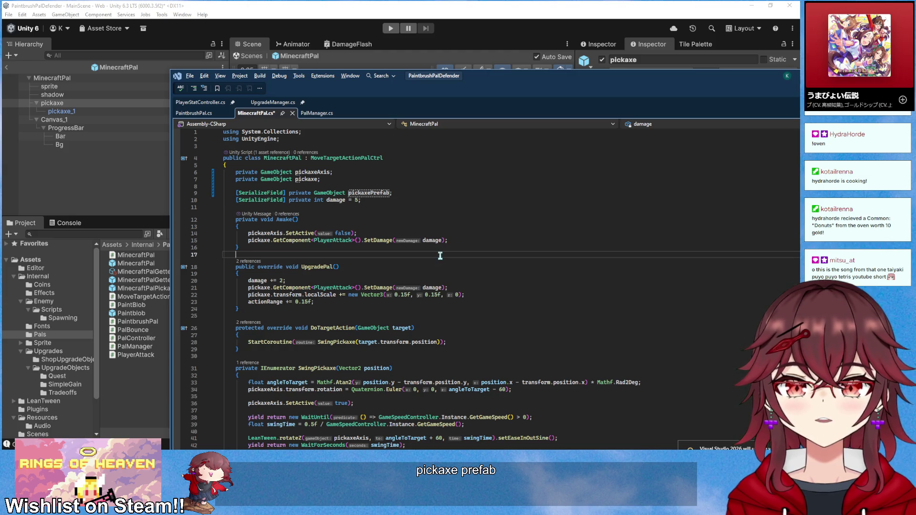
{"action": "scroll", "coordinate": [439, 256], "scroll_direction": "down", "scroll_amount": 4}
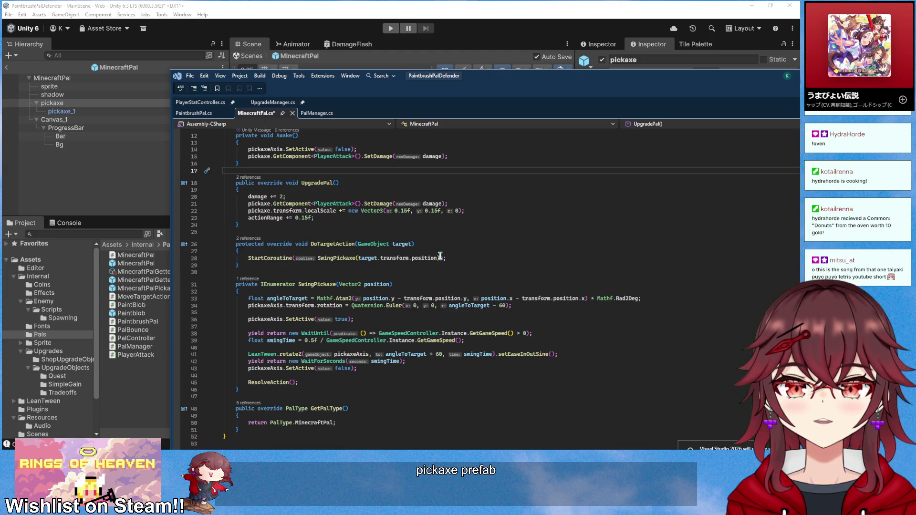
{"action": "scroll", "coordinate": [432, 286], "scroll_direction": "up", "scroll_amount": 3}
{"action": "left_click", "coordinate": [355, 321]}
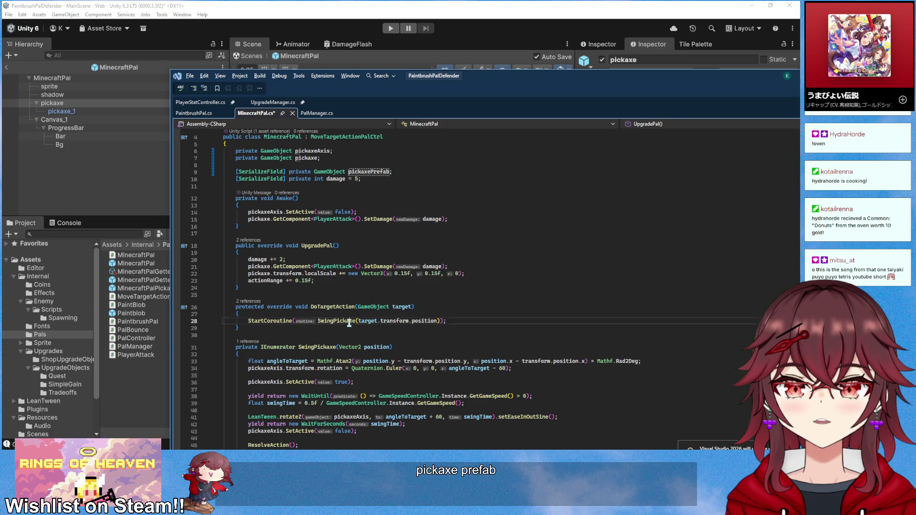
{"action": "left_click", "coordinate": [370, 172]}
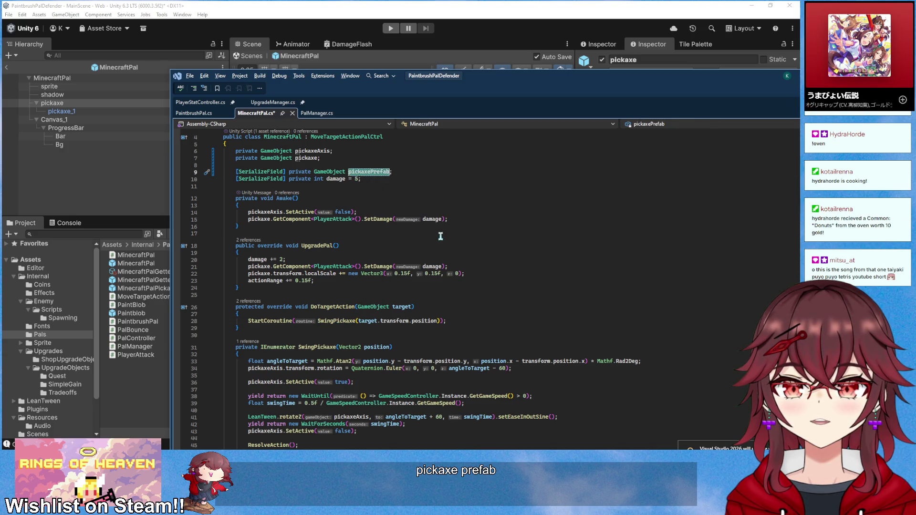
{"action": "scroll", "coordinate": [424, 281], "scroll_direction": "up", "scroll_amount": 1}
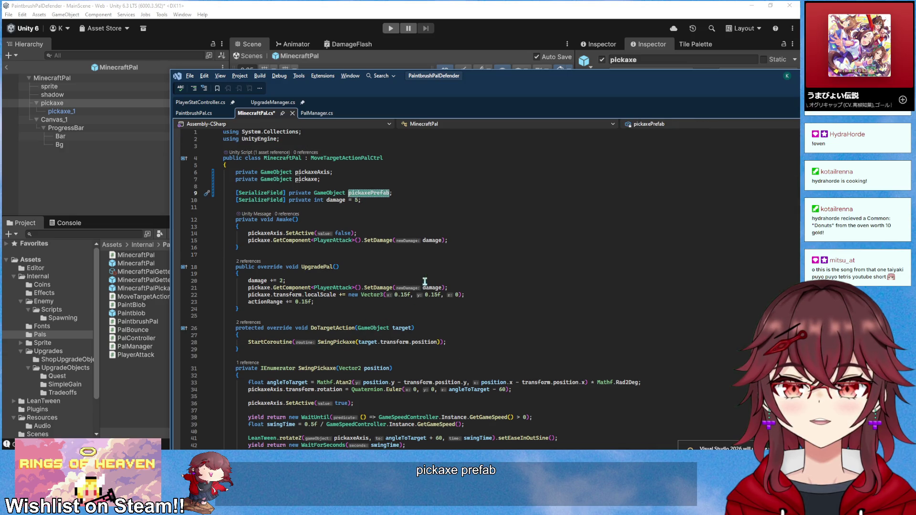
{"action": "left_click", "coordinate": [334, 220]}
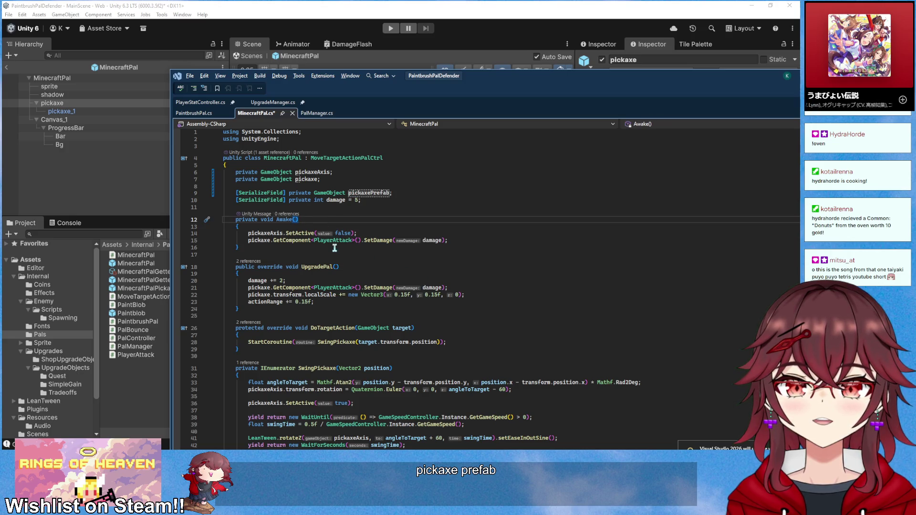
{"action": "key", "text": "Home"}
{"action": "key", "text": "Up"}
{"action": "key", "text": "Up"}
{"action": "key", "text": "Up"}
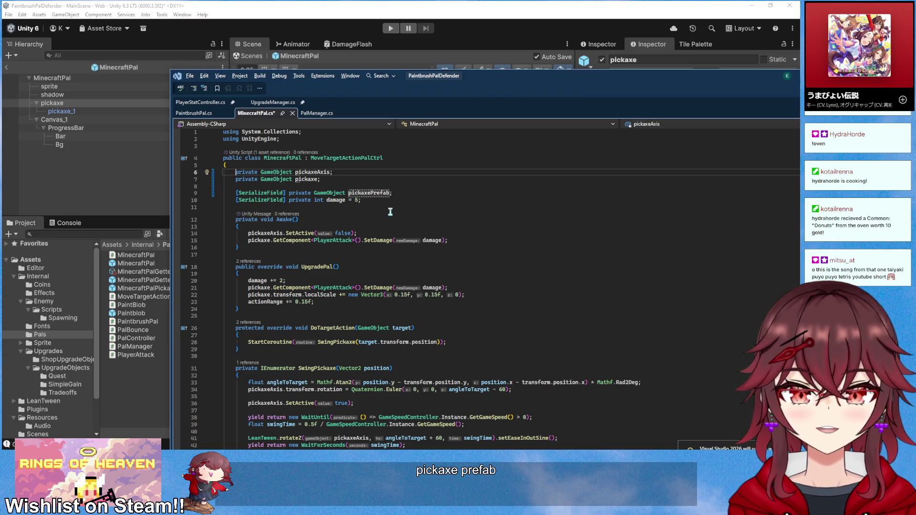
- Shift Visual Studio left, move the now-playing song card off the code, and bring the YouTube Short browser forward
{"action": "left_click_drag", "start_coordinate": [552, 90], "coordinate": [494, 88]}
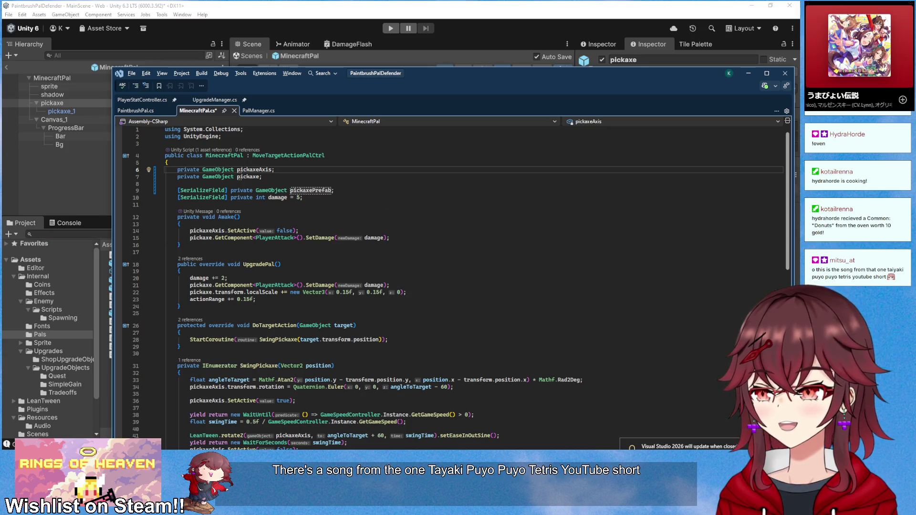
{"action": "mouse_move", "coordinate": [859, 6]}
{"action": "left_mouse_down"}
{"action": "mouse_move", "coordinate": [101, 149]}
{"action": "mouse_move", "coordinate": [206, 172]}
{"action": "left_mouse_up"}
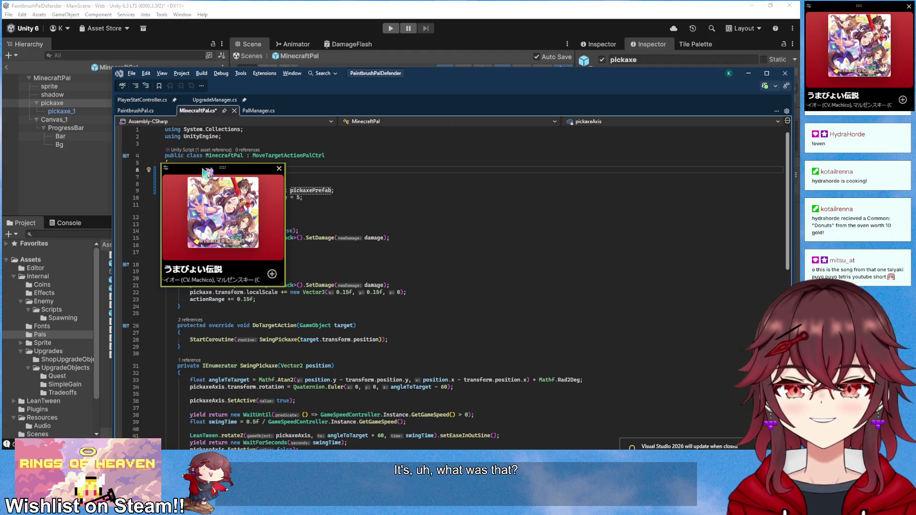
{"action": "left_click_drag", "start_coordinate": [205, 171], "coordinate": [55, 185]}
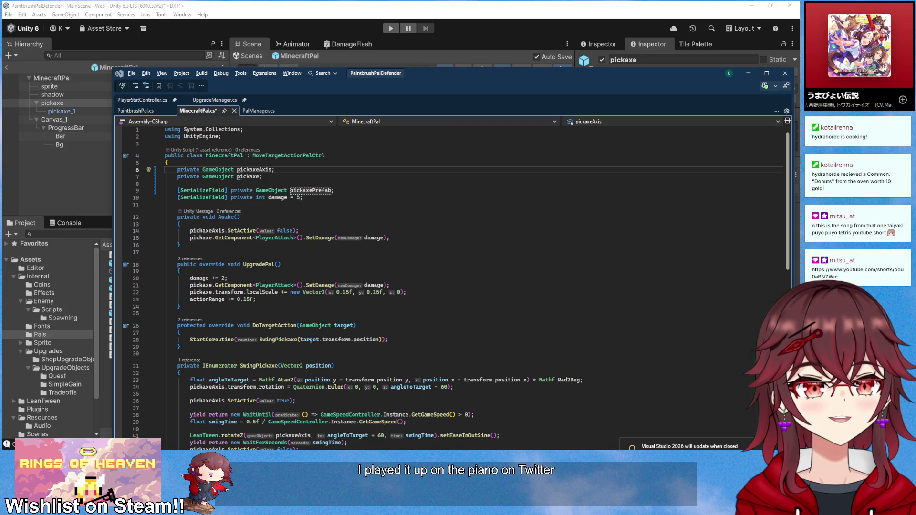
{"action": "mouse_move", "coordinate": [859, 48]}
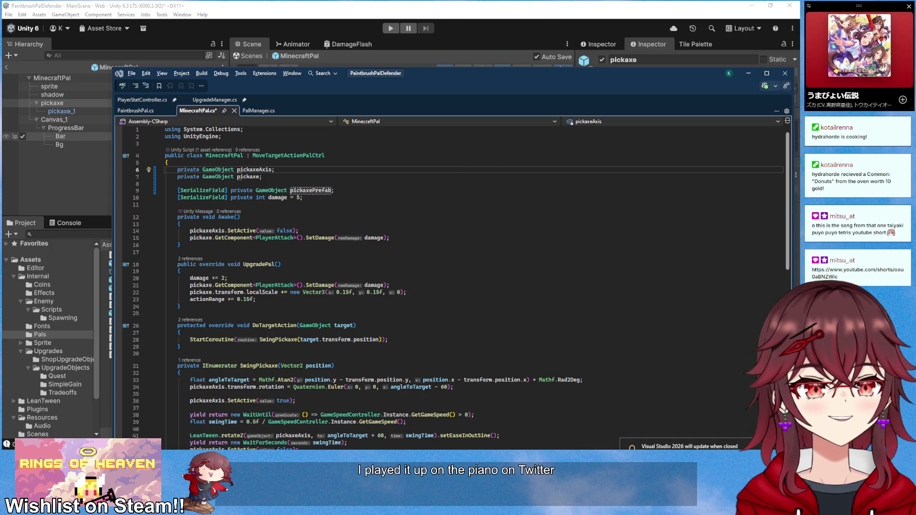
{"action": "left_click_drag", "start_coordinate": [634, 84], "coordinate": [685, 111]}
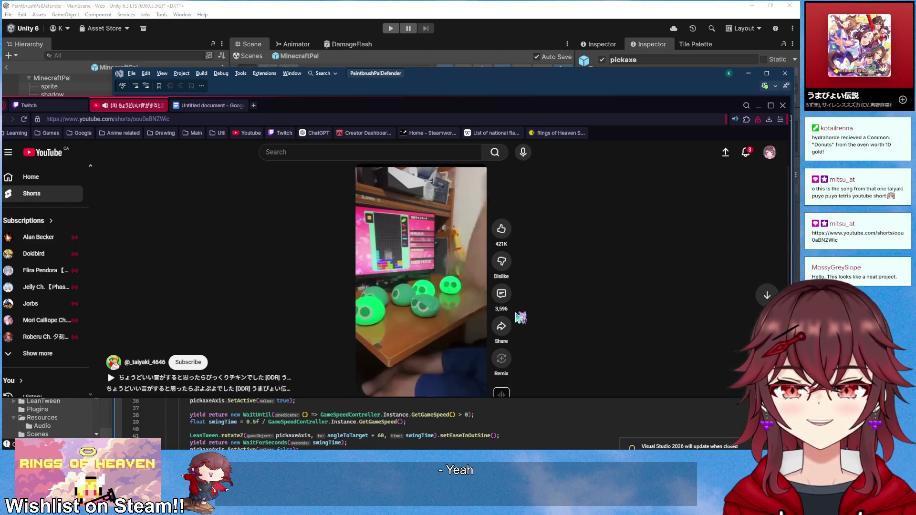
- Open the Short's comments, then bring the code window back and minimise the browser
{"action": "left_click", "coordinate": [501, 293]}
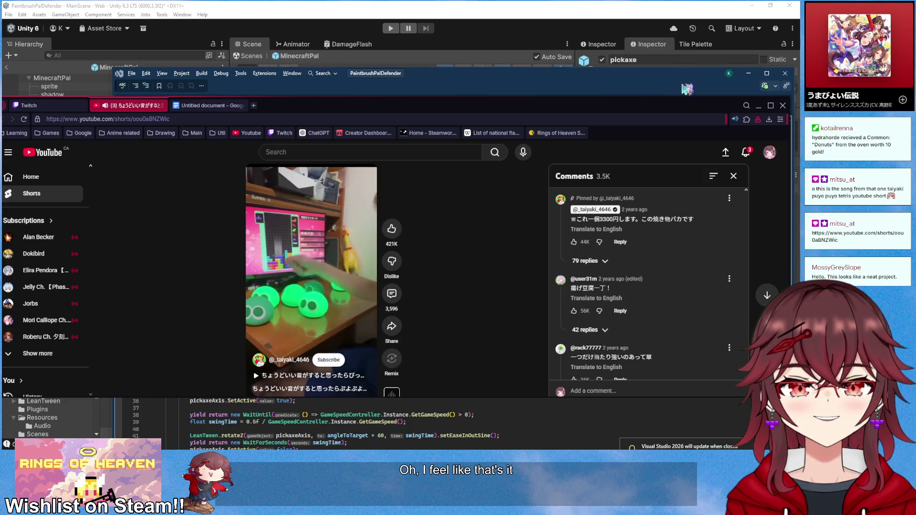
{"action": "key", "text": "alt+Tab"}
{"action": "left_click_drag", "start_coordinate": [740, 101], "coordinate": [349, 189]}
{"action": "left_click_drag", "start_coordinate": [286, 105], "coordinate": [636, 105]}
{"action": "key", "text": "super+Down"}
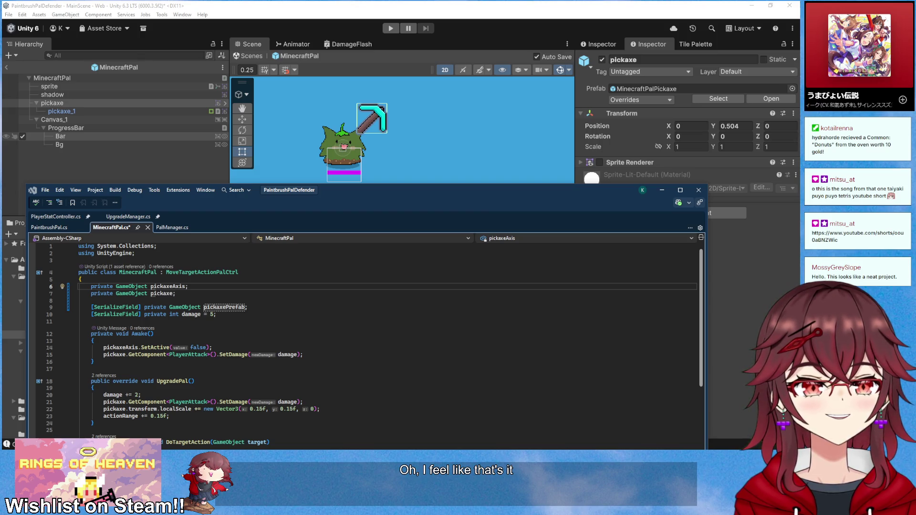
{"action": "left_click", "coordinate": [519, 7]}
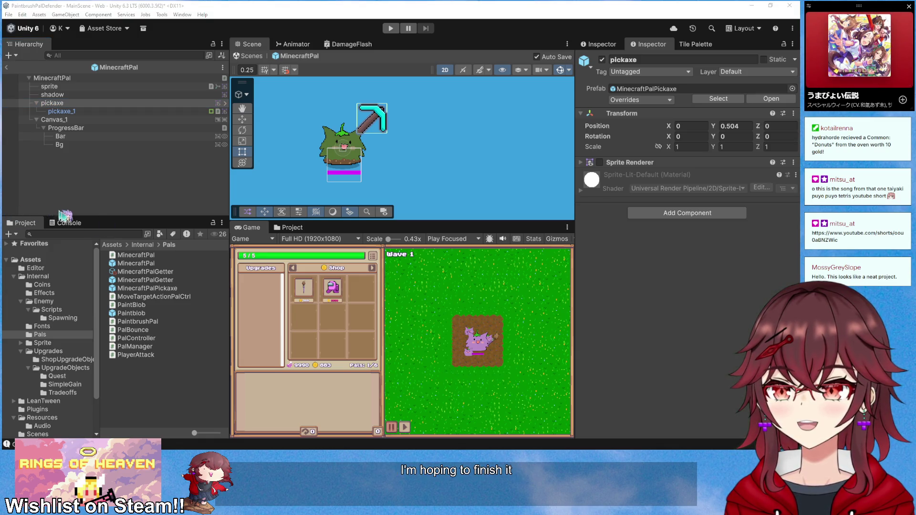
{"action": "scroll", "coordinate": [381, 161], "scroll_direction": "up", "scroll_amount": 2}
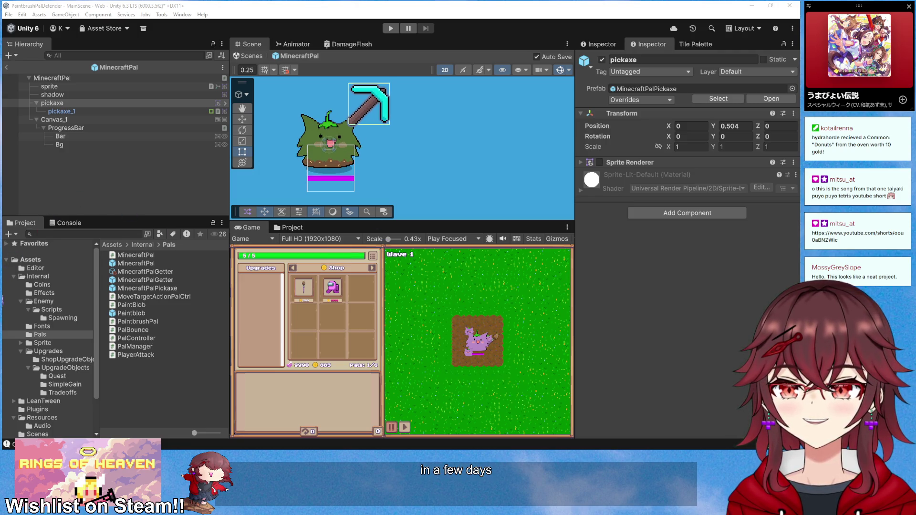
{"action": "key", "text": "alt+Tab"}
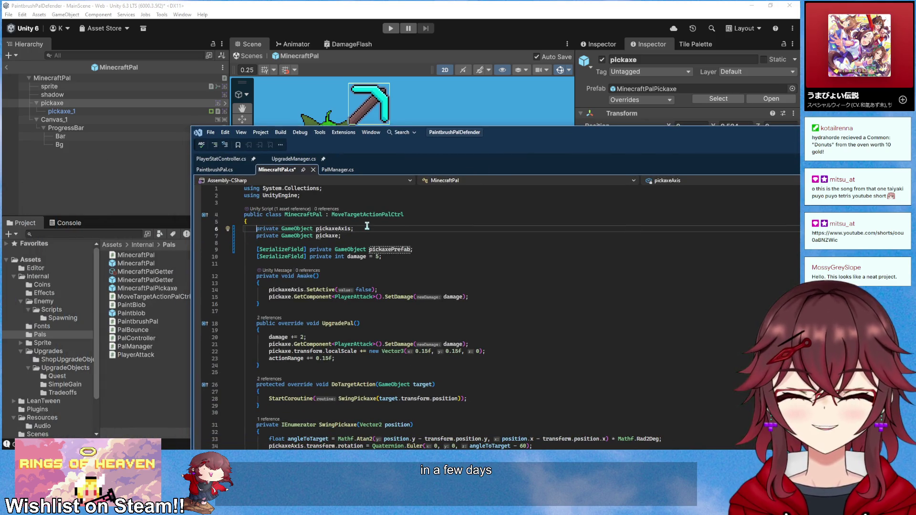
- Comment out the pickaxeAxis and pickaxe field declarations with //
{"action": "type", "text": "//"}
{"action": "key", "text": "Down"}
{"action": "type", "text": "//"}
- Move the code window over Unity and review where pickaxeAxis is used in SwingPickaxe
{"action": "left_click_drag", "start_coordinate": [549, 133], "coordinate": [488, 138]}
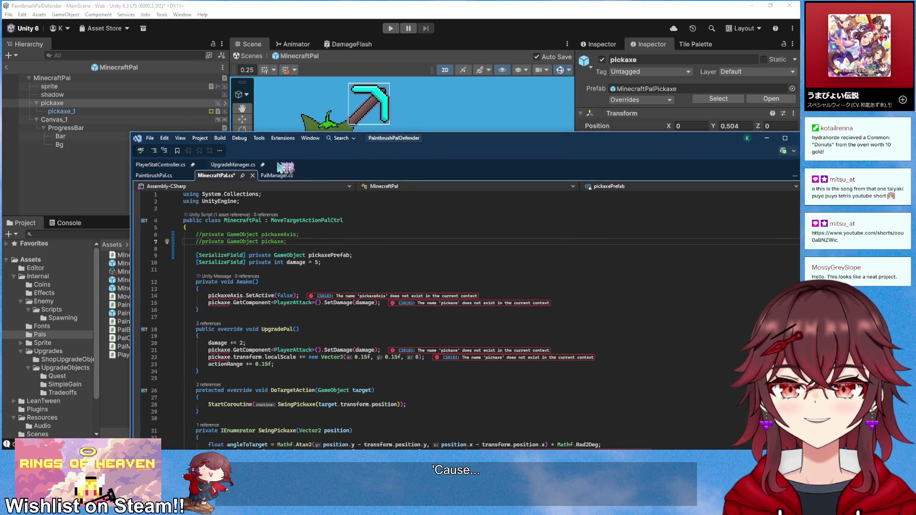
{"action": "scroll", "coordinate": [347, 300], "scroll_direction": "down", "scroll_amount": 3}
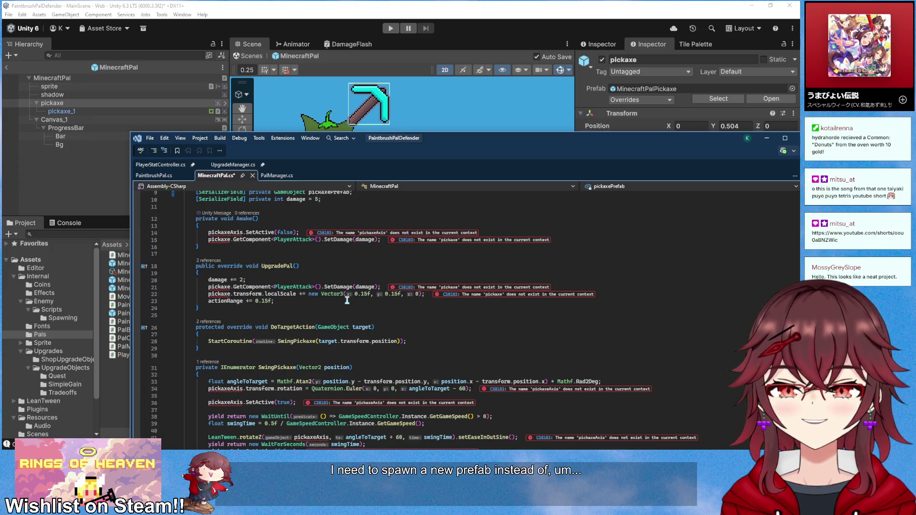
{"action": "scroll", "coordinate": [347, 299], "scroll_direction": "up", "scroll_amount": 2}
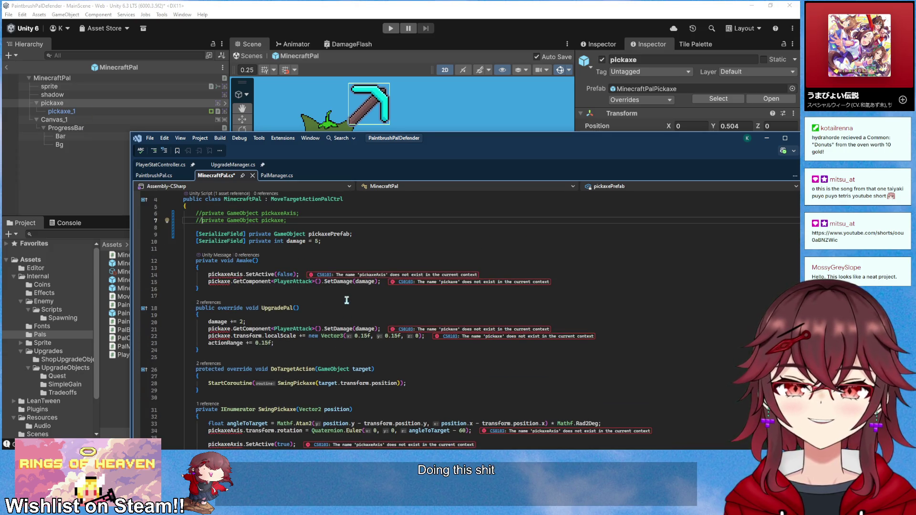
{"action": "left_click_drag", "start_coordinate": [476, 145], "coordinate": [430, 76]}
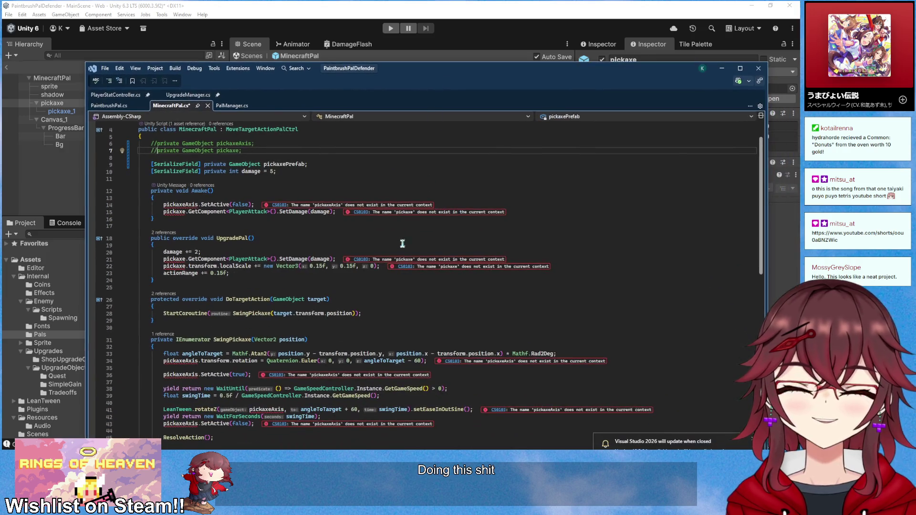
{"action": "scroll", "coordinate": [399, 249], "scroll_direction": "down", "scroll_amount": 4}
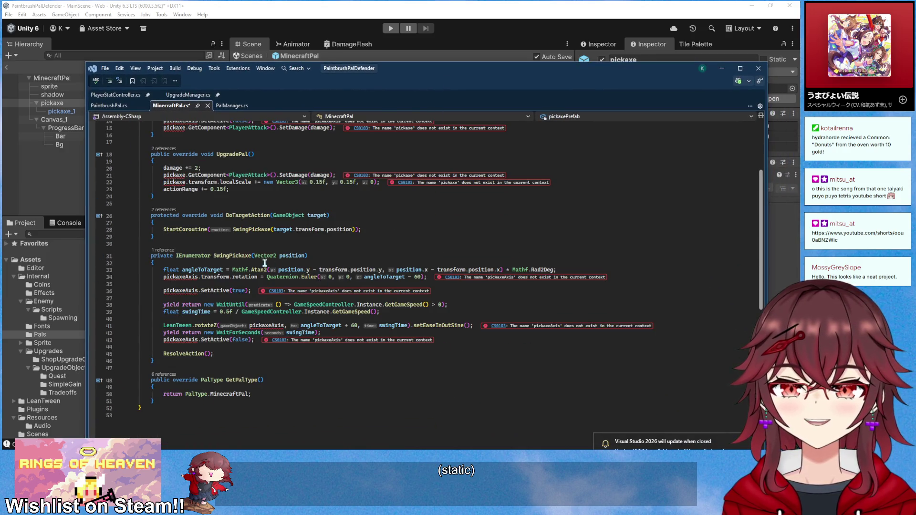
{"action": "scroll", "coordinate": [270, 286], "scroll_direction": "up", "scroll_amount": 1}
{"action": "scroll", "coordinate": [296, 338], "scroll_direction": "up", "scroll_amount": 1}
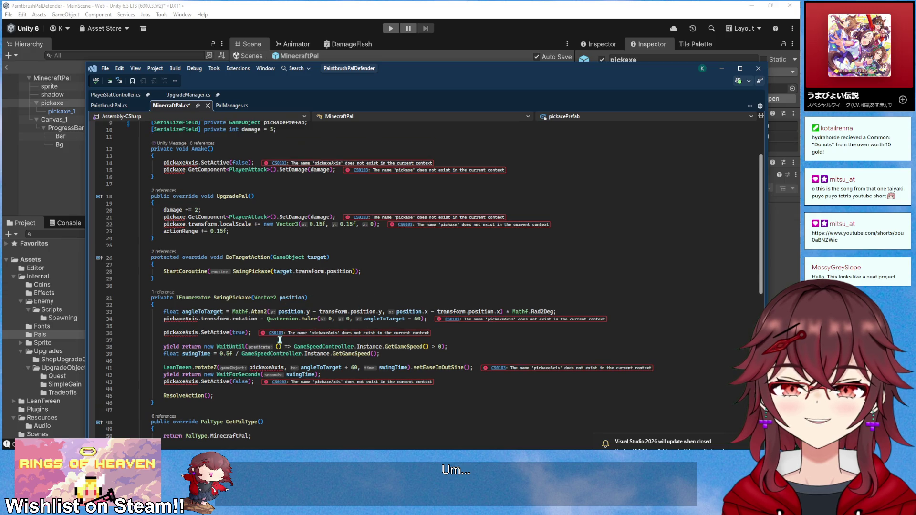
{"action": "left_click", "coordinate": [187, 319]}
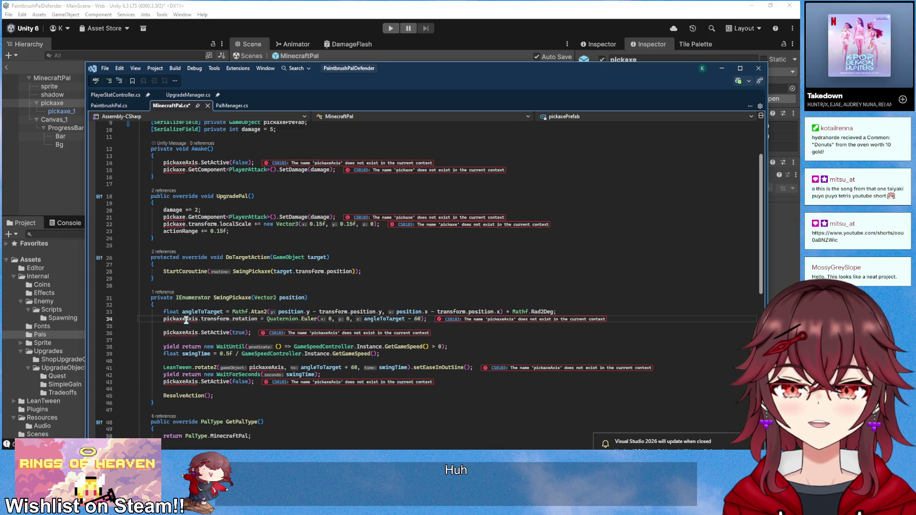
{"action": "left_click", "coordinate": [214, 307]}
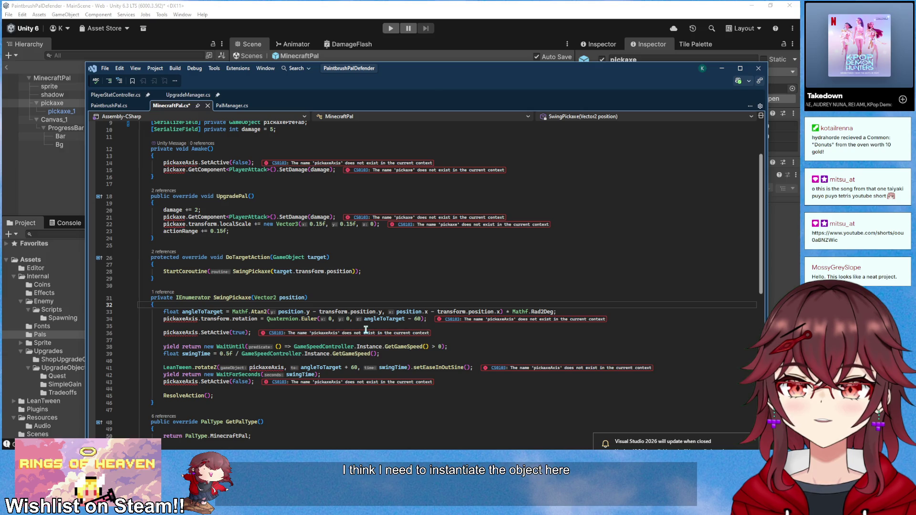
- Review the Awake method and UpgradePal's pickaxe upgrade lines and actionRange variable
{"action": "scroll", "coordinate": [258, 329], "scroll_direction": "up", "scroll_amount": 2}
{"action": "scroll", "coordinate": [258, 329], "scroll_direction": "up", "scroll_amount": 1}
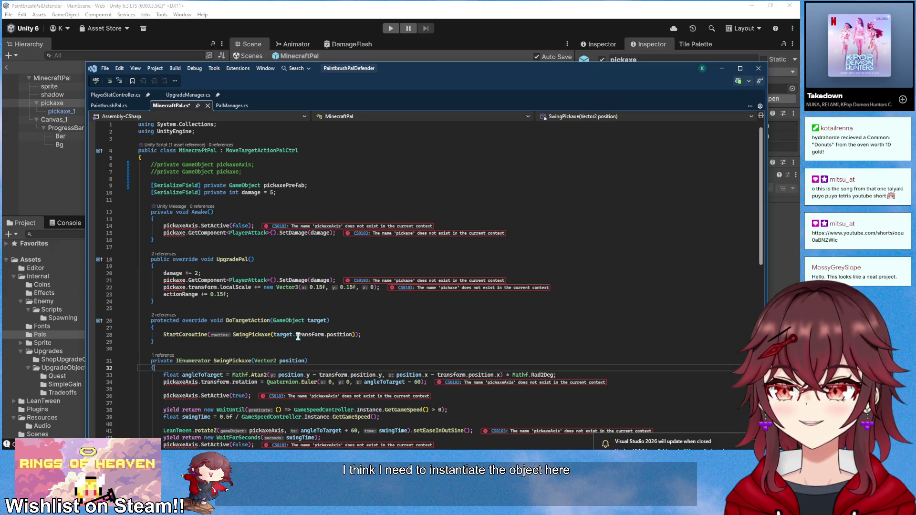
{"action": "scroll", "coordinate": [284, 293], "scroll_direction": "down", "scroll_amount": 6}
{"action": "scroll", "coordinate": [285, 293], "scroll_direction": "up", "scroll_amount": 3}
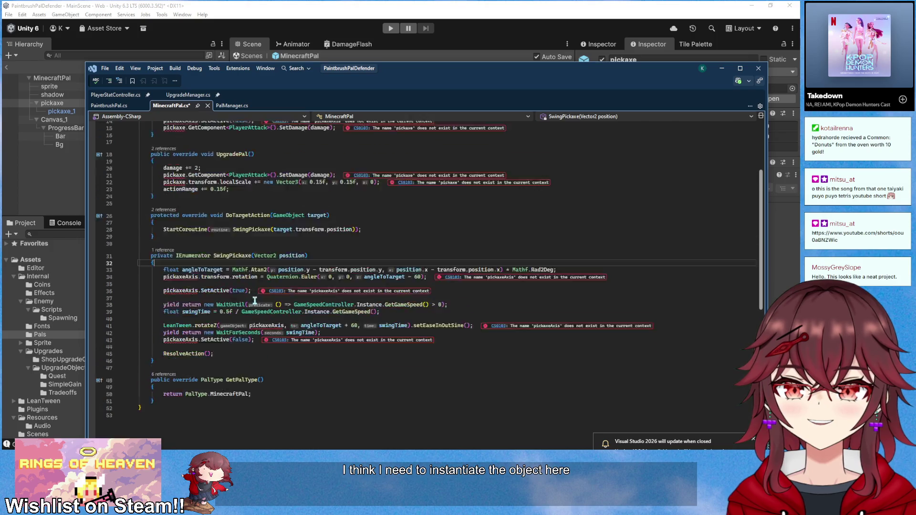
{"action": "left_click_drag", "start_coordinate": [393, 82], "coordinate": [397, 64]}
{"action": "scroll", "coordinate": [311, 192], "scroll_direction": "up", "scroll_amount": 4}
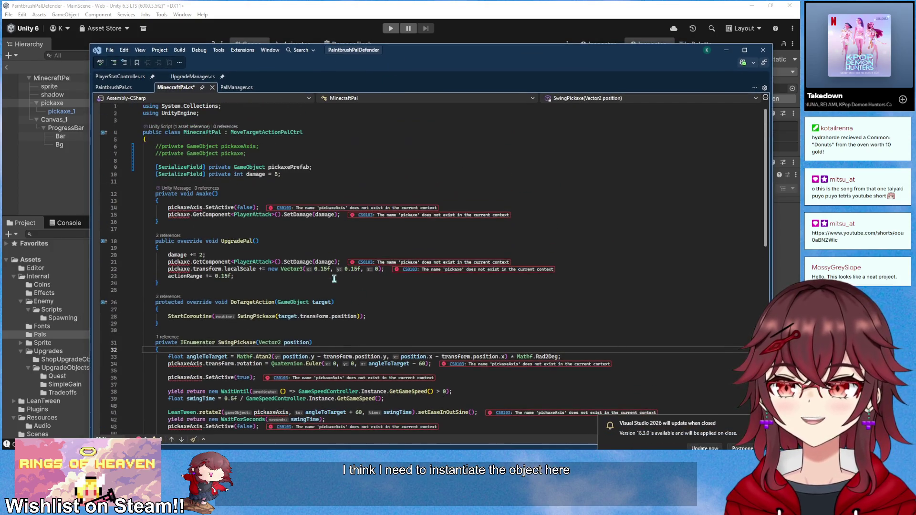
{"action": "left_click", "coordinate": [310, 193]}
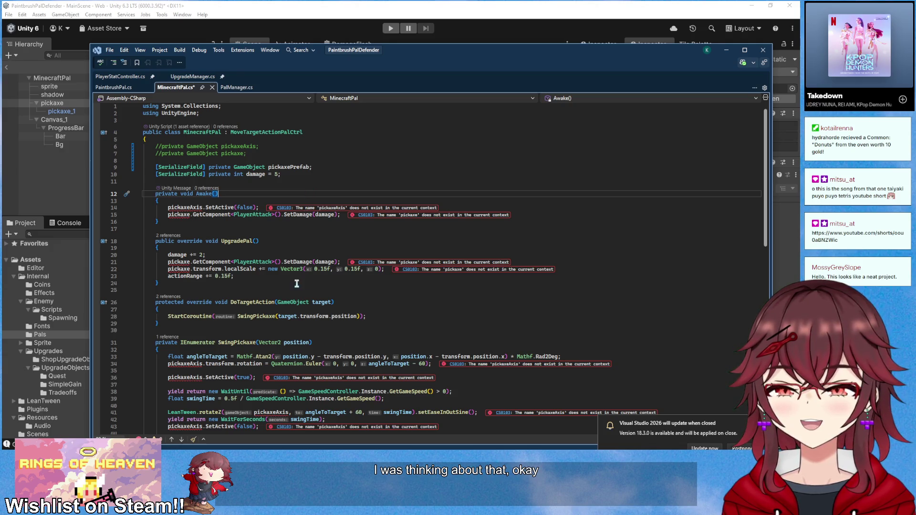
{"action": "scroll", "coordinate": [329, 292], "scroll_direction": "down", "scroll_amount": 2}
{"action": "left_click_drag", "start_coordinate": [163, 222], "coordinate": [234, 235]}
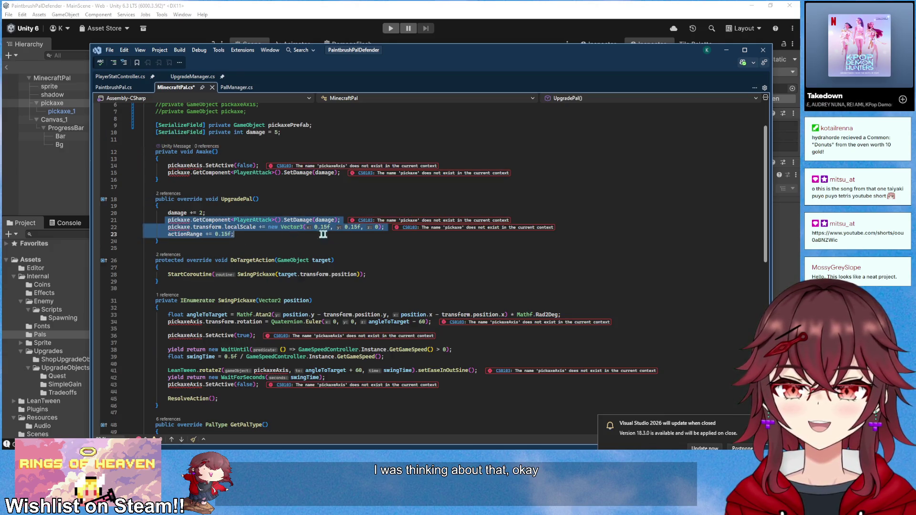
{"action": "left_click", "coordinate": [336, 241]}
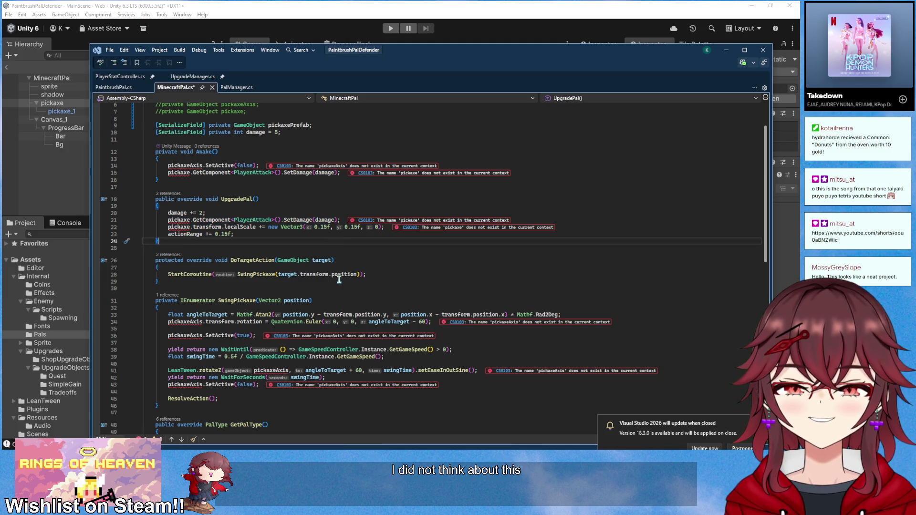
{"action": "scroll", "coordinate": [339, 279], "scroll_direction": "up", "scroll_amount": 1}
{"action": "scroll", "coordinate": [339, 280], "scroll_direction": "up", "scroll_amount": 1}
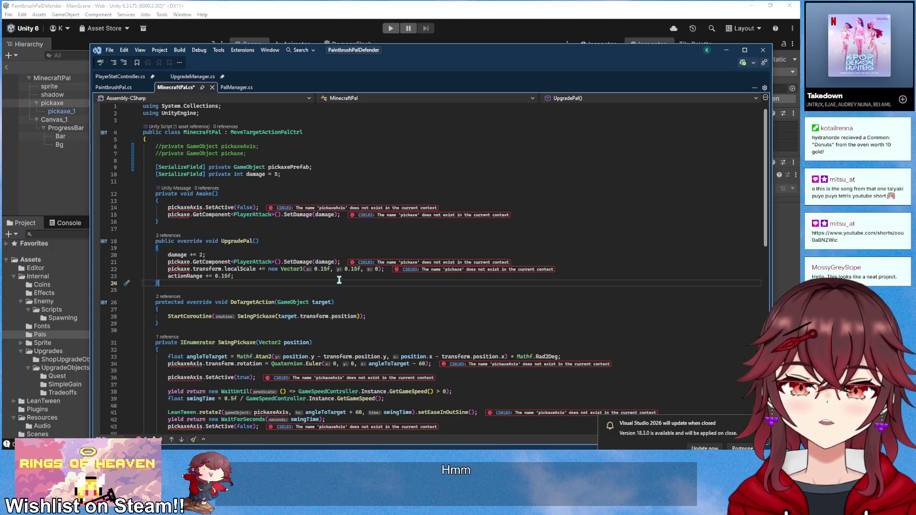
{"action": "double_click", "coordinate": [186, 276]}
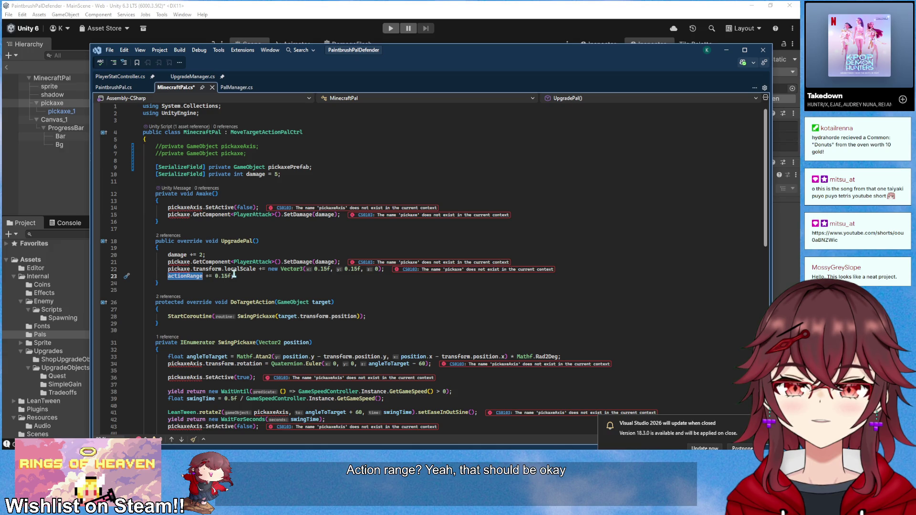
- Insert a blank line after the damage field declaration
{"action": "left_click", "coordinate": [314, 167]}
{"action": "left_click", "coordinate": [311, 182]}
{"action": "key", "text": "Return"}
{"action": "key", "text": "Return"}
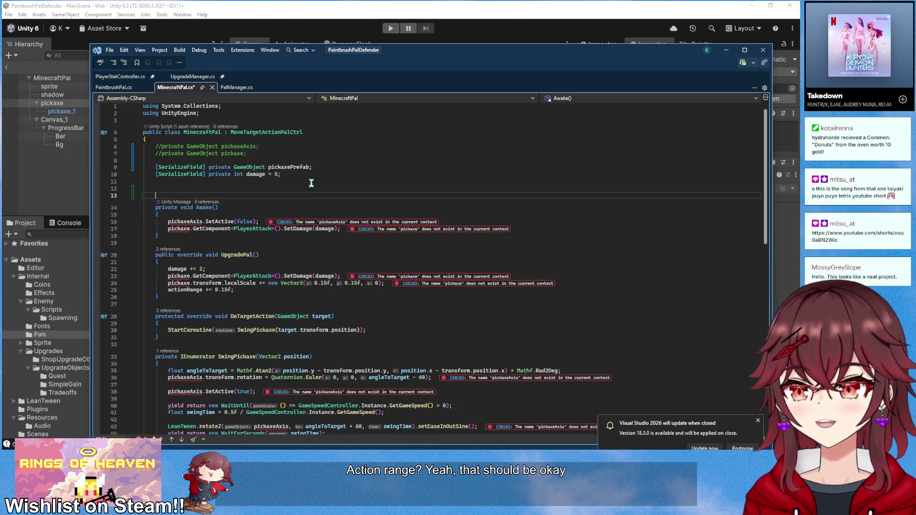
- Declare 'private float scaleAddition = 0;' and add 'scaleAddition += 0.15f;' after damage += 2 in UpgradePal
{"action": "key", "text": "Up"}
{"action": "type", "text": "private"}
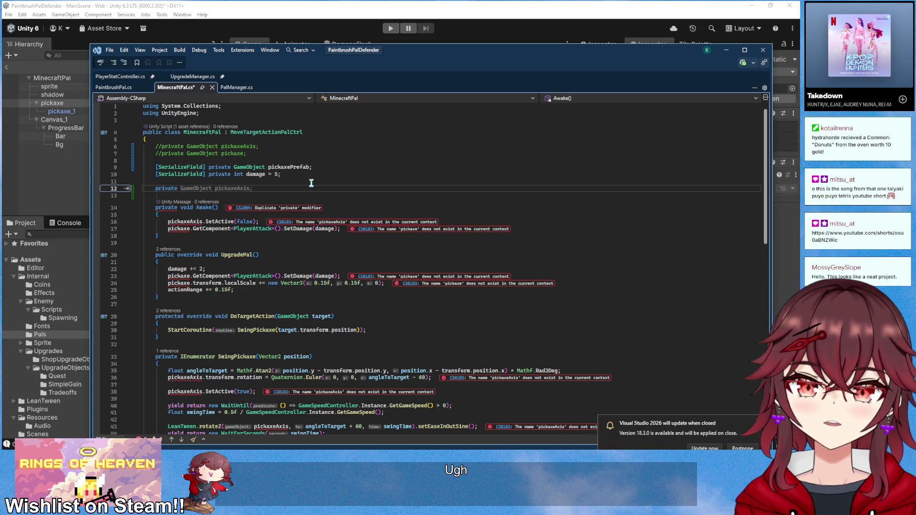
{"action": "type", "text": "float s"}
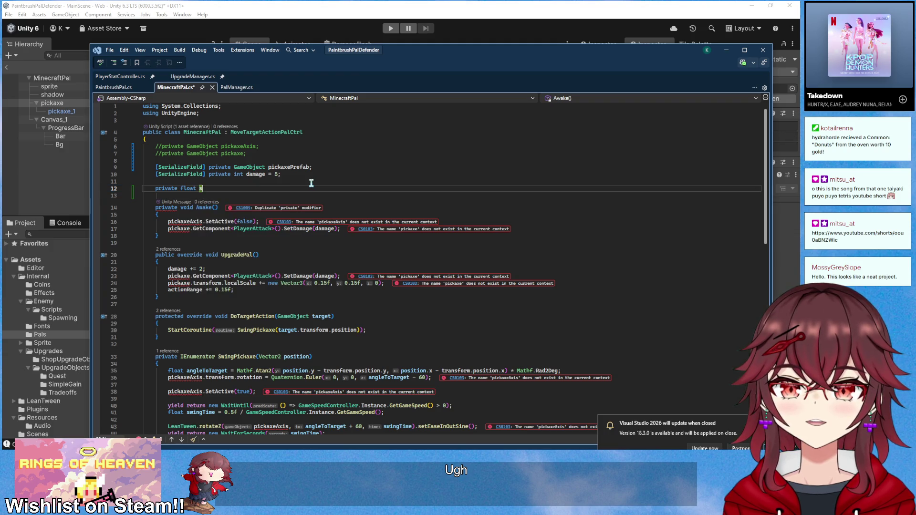
{"action": "type", "text": "caleAd"}
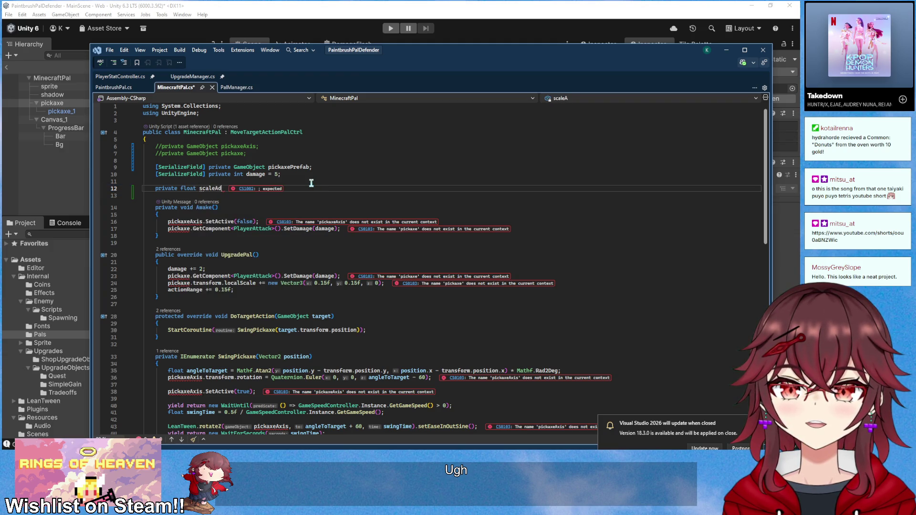
{"action": "type", "text": "dition "}
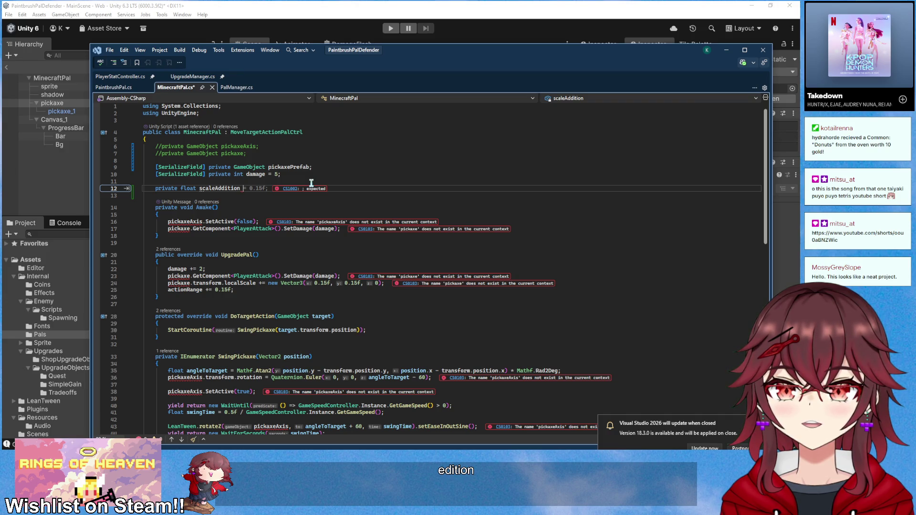
{"action": "type", "text": "= 0;"}
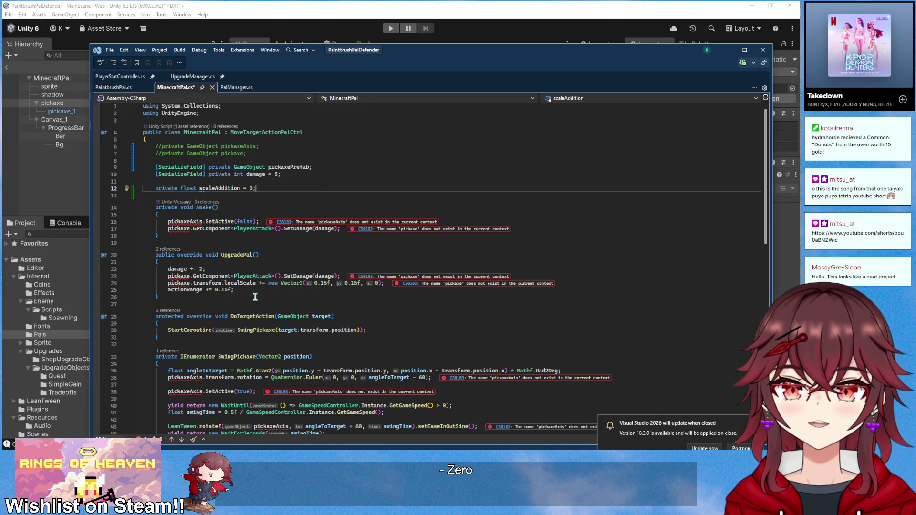
{"action": "left_click", "coordinate": [333, 270]}
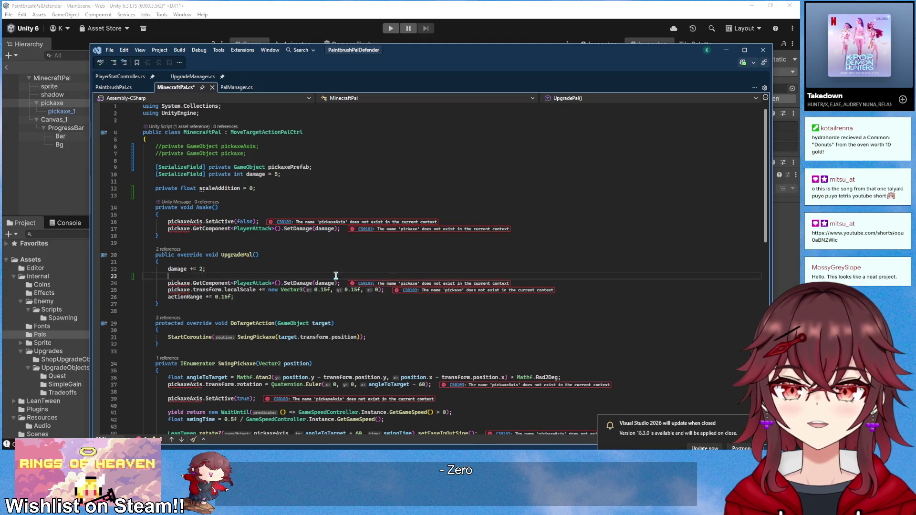
{"action": "key", "text": "Return"}
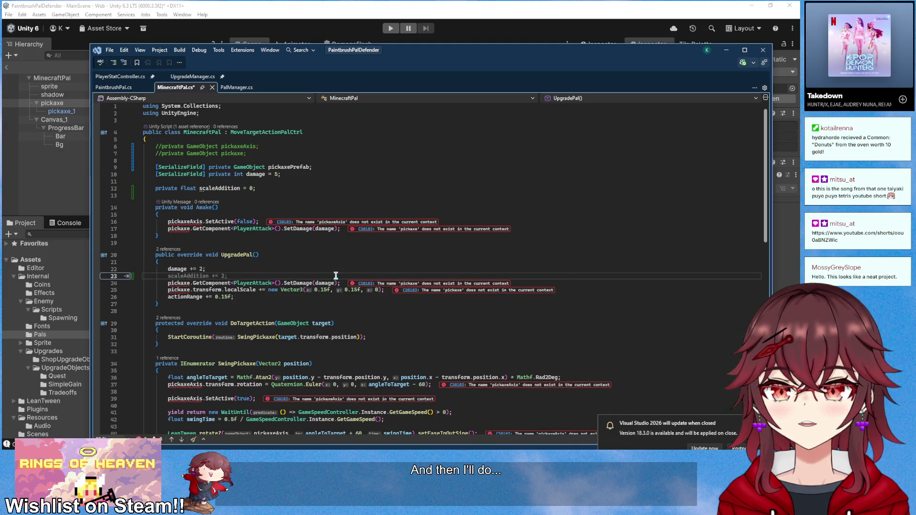
{"action": "type", "text": "scale"}
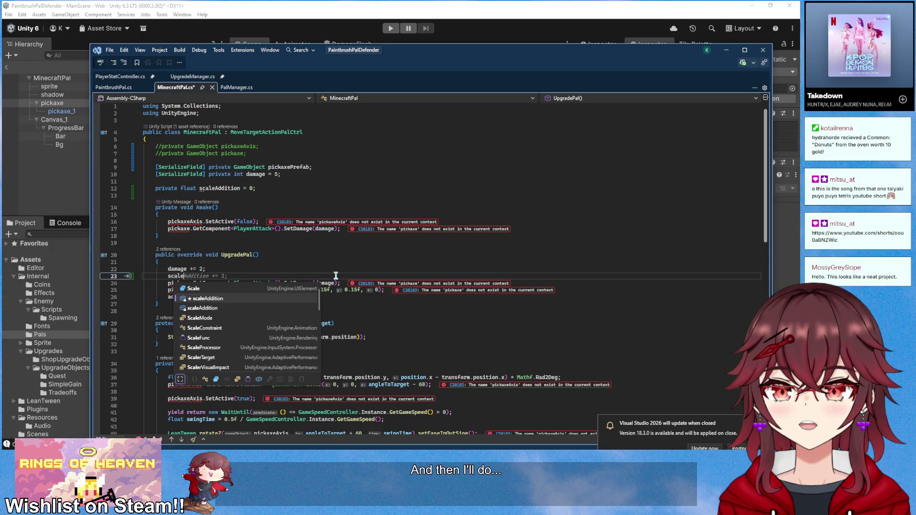
{"action": "type", "text": "Addition += 0."}
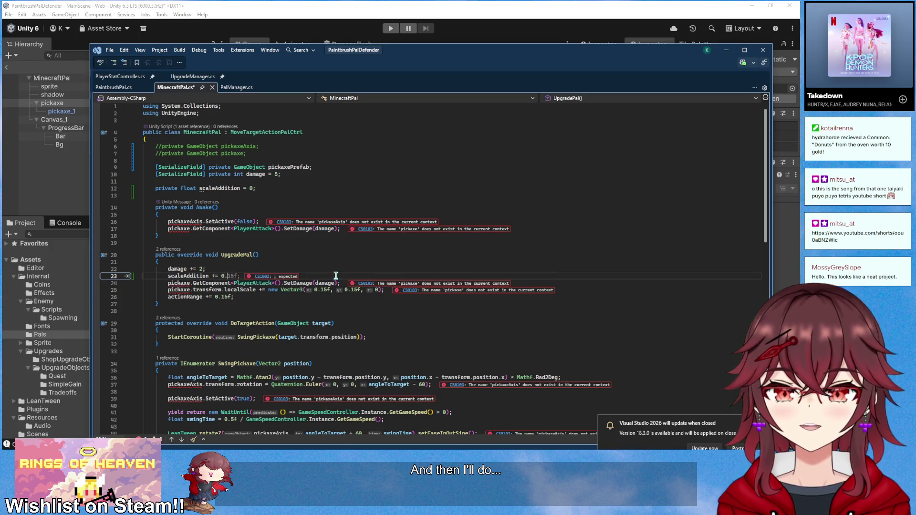
{"action": "type", "text": "15f;"}
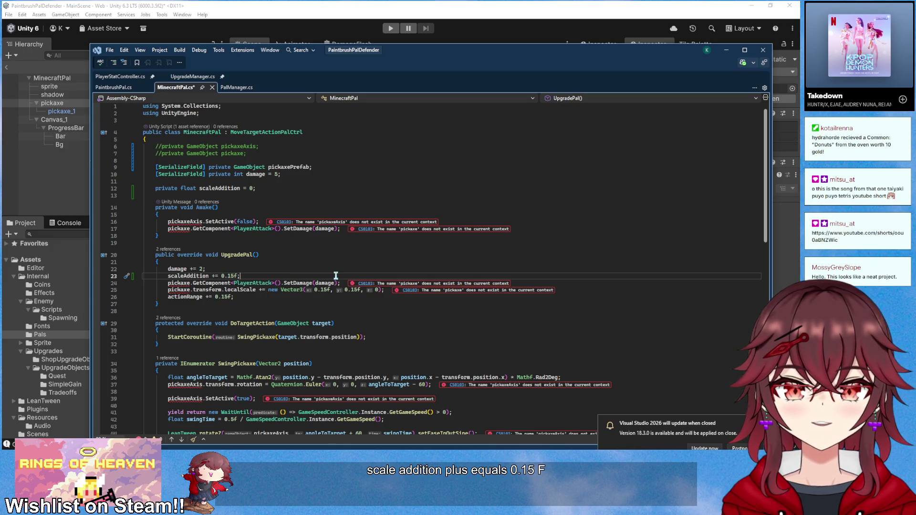
- Comment out the two broken pickaxe lines in UpgradePal with Ctrl+K, C
{"action": "left_click", "coordinate": [344, 283]}
{"action": "key", "text": "Home"}
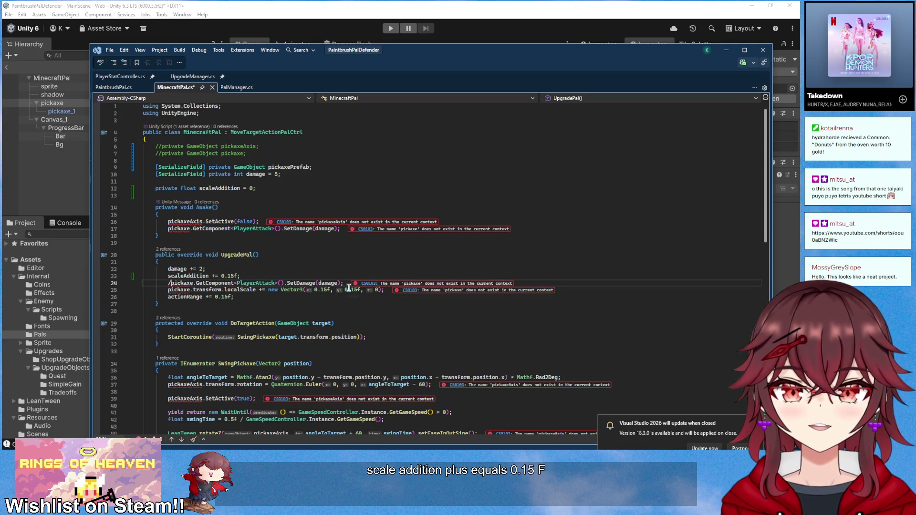
{"action": "key", "text": "shift+Down"}
{"action": "key", "text": "shift+Down"}
{"action": "key", "text": "ctrl+k"}
{"action": "key", "text": "ctrl+c"}
- Select and delete the Awake method
{"action": "left_click", "coordinate": [175, 236]}
{"action": "left_click_drag", "start_coordinate": [175, 235], "coordinate": [296, 197]}
{"action": "key", "text": "BackSpace"}
{"action": "key", "text": "BackSpace"}
{"action": "scroll", "coordinate": [267, 261], "scroll_direction": "down", "scroll_amount": 3}
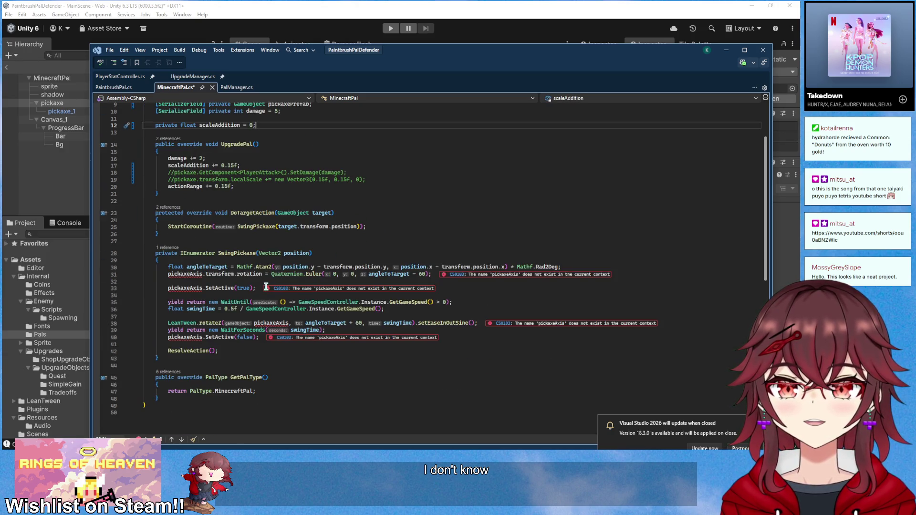
- Open SwingPickaxe with 'GameObject pickaxeObject =' instantiating pickaxePrefab, then a localScale increase by scaleAddition
{"action": "left_click", "coordinate": [348, 261]}
{"action": "key", "text": "Return"}
{"action": "key", "text": "Return"}
{"action": "key", "text": "Up"}
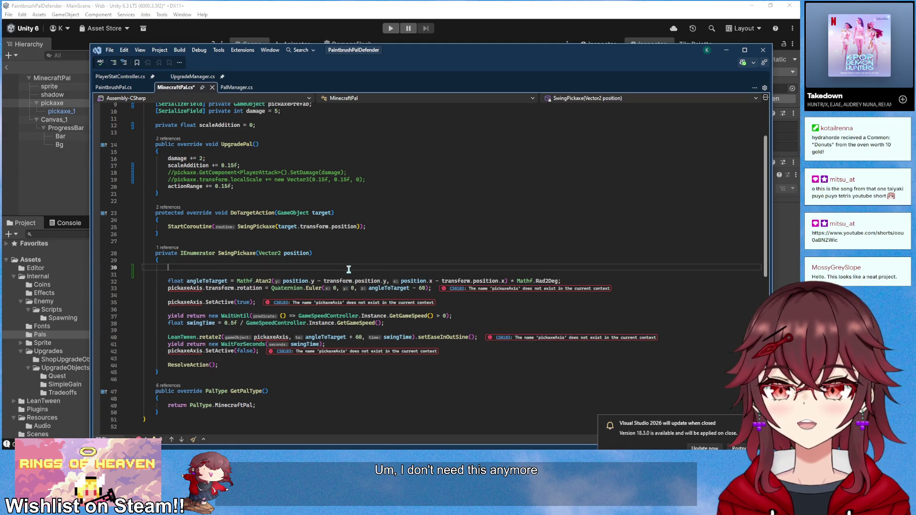
{"action": "type", "text": "GameObject "}
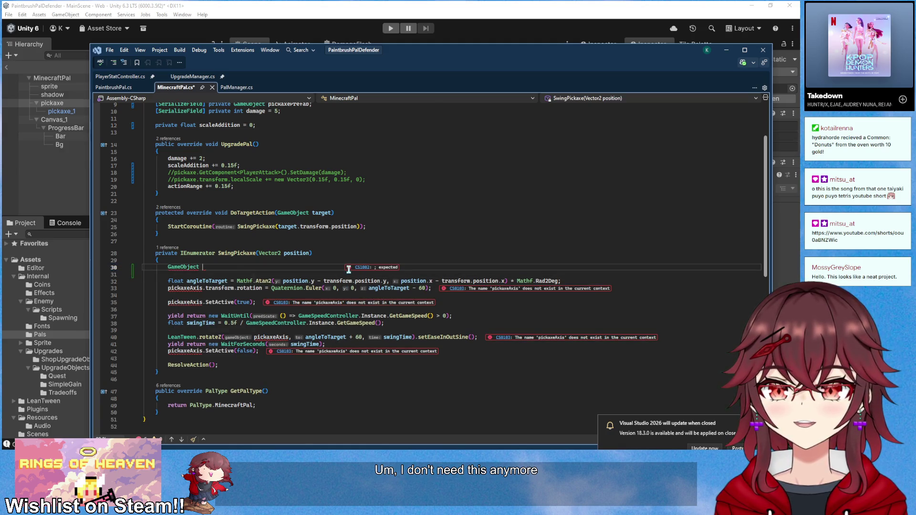
{"action": "type", "text": "pickaxeObject ="}
{"action": "key", "text": "Tab"}
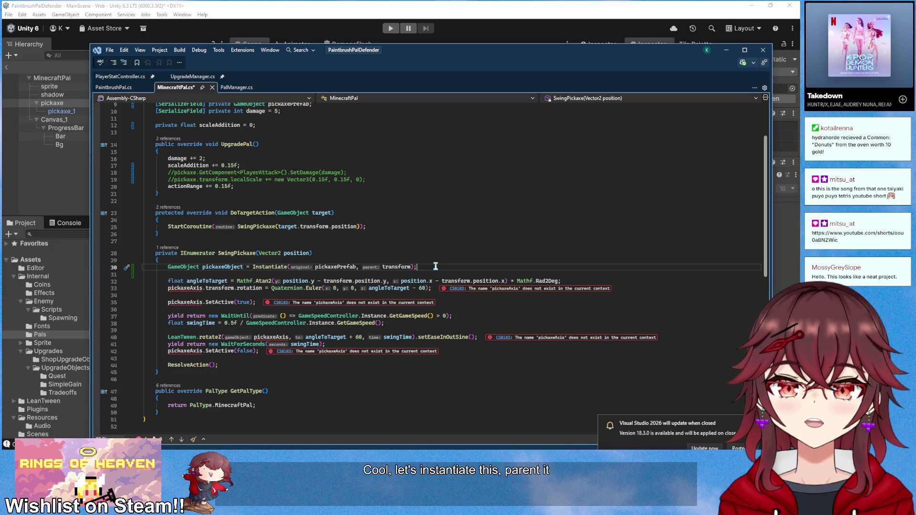
{"action": "key", "text": "Return"}
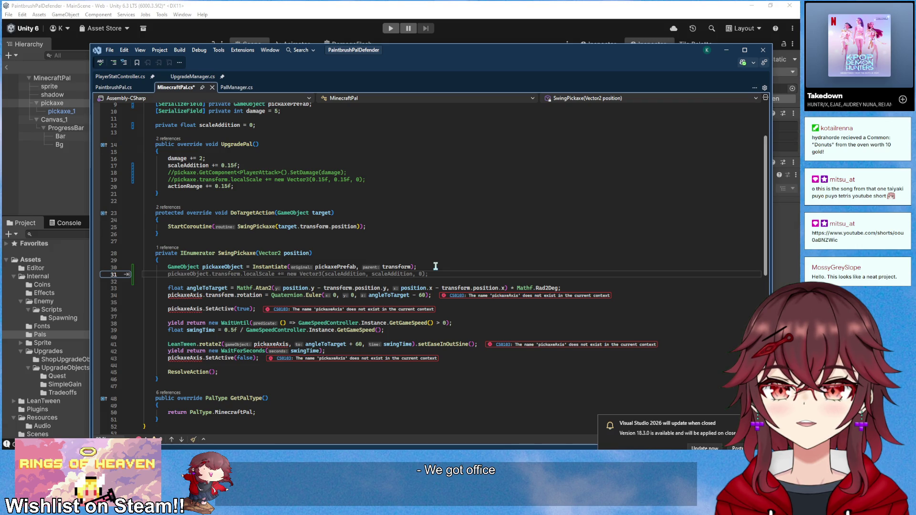
{"action": "key", "text": "Tab"}
{"action": "key", "text": "Return"}
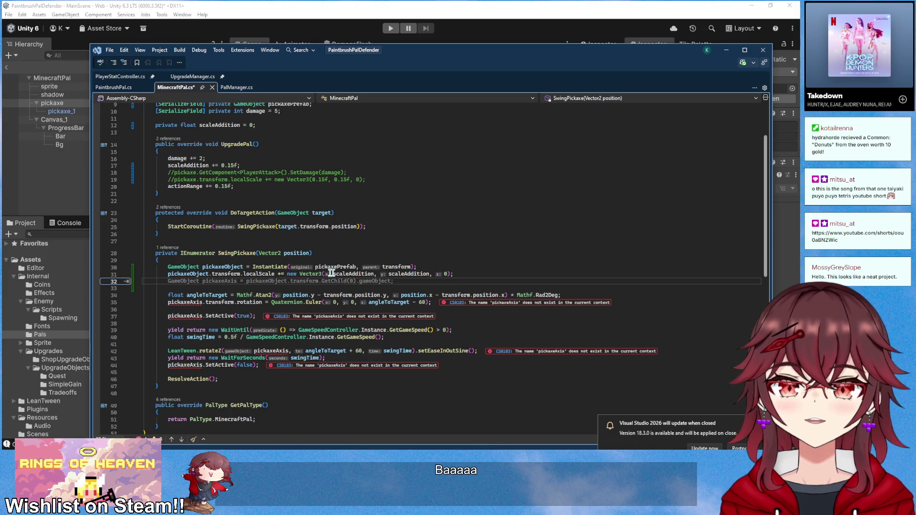
{"action": "left_click", "coordinate": [66, 111]}
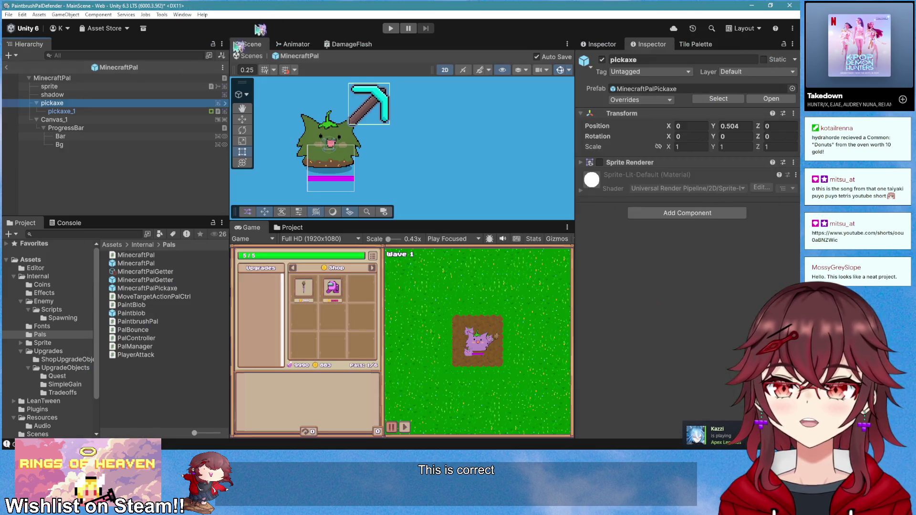
- Test-scale the pickaxe_1 sprite and its parent pickaxe with the R tool, then undo the scaling
{"action": "scroll", "coordinate": [368, 138], "scroll_direction": "down", "scroll_amount": 2}
{"action": "key", "text": "r"}
{"action": "mouse_move", "coordinate": [353, 126]}
{"action": "left_mouse_down"}
{"action": "mouse_move", "coordinate": [386, 108]}
{"action": "mouse_move", "coordinate": [377, 115]}
{"action": "left_mouse_up"}
{"action": "left_click", "coordinate": [72, 103]}
{"action": "left_click_drag", "start_coordinate": [337, 143], "coordinate": [395, 117]}
{"action": "key", "text": "ctrl+z"}
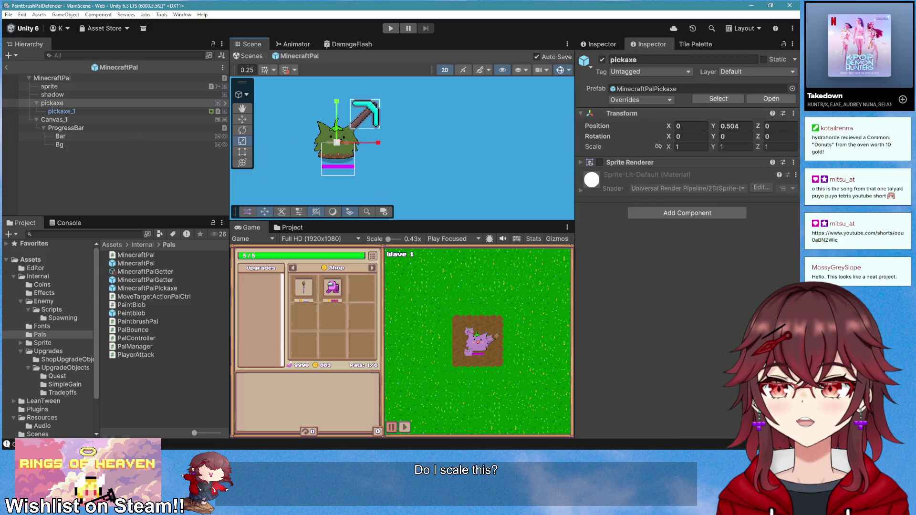
{"action": "key", "text": "alt+Tab"}
{"action": "left_click", "coordinate": [257, 273]}
- Insert GetChild(0) before localScale and add a GetChild(0) PlayerAttack SetDamage line below it
{"action": "type", "text": "GetChild(0"}
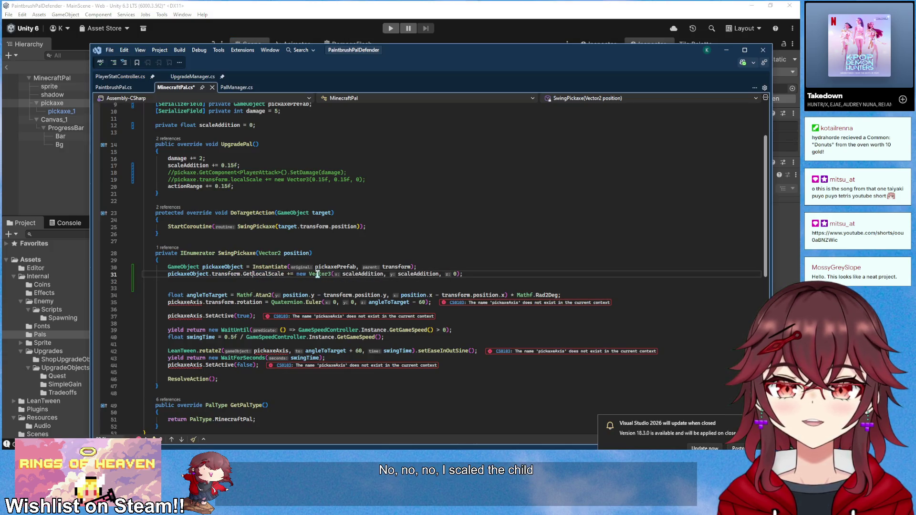
{"action": "type", "text": ")."}
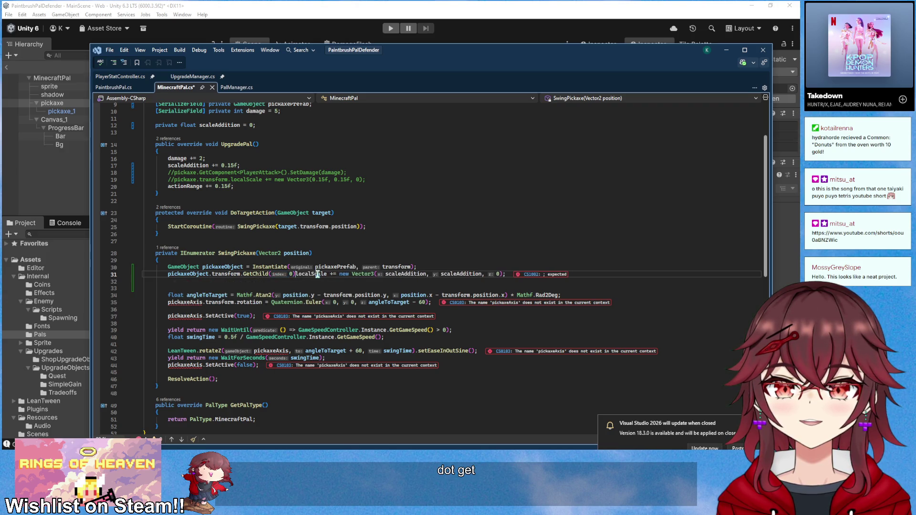
{"action": "left_click", "coordinate": [466, 258]}
{"action": "left_click", "coordinate": [521, 274]}
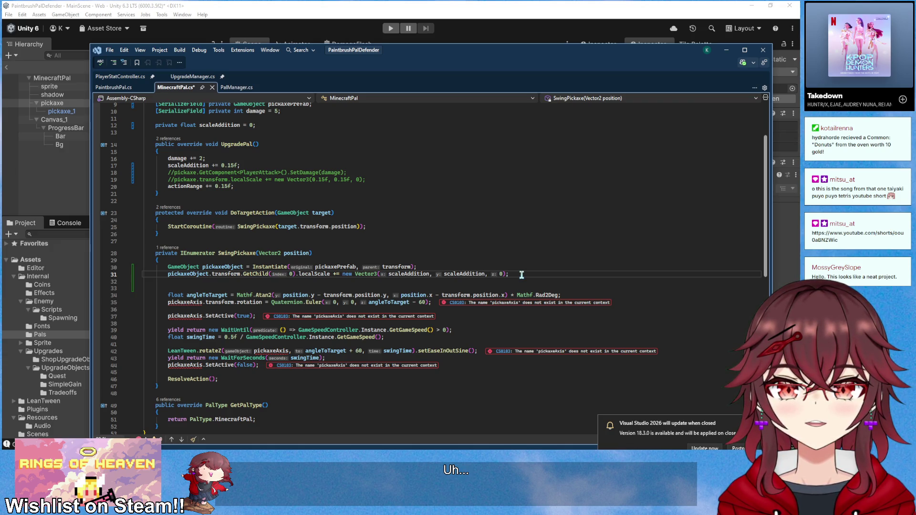
{"action": "key", "text": "Return"}
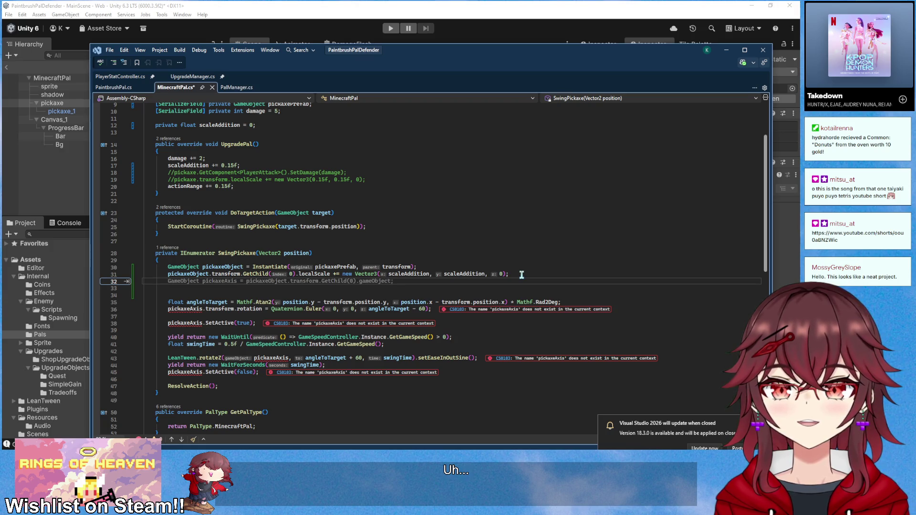
{"action": "type", "text": "picka"}
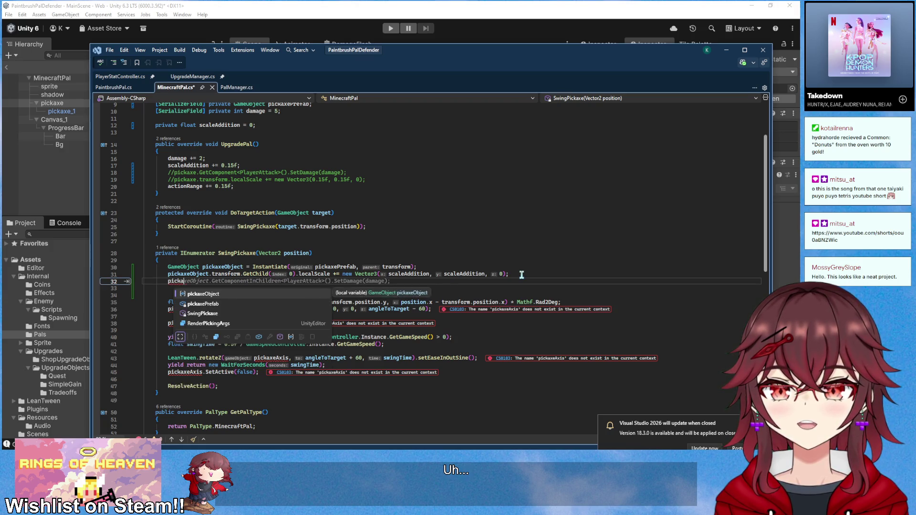
{"action": "type", "text": "xeObject.transform.G"}
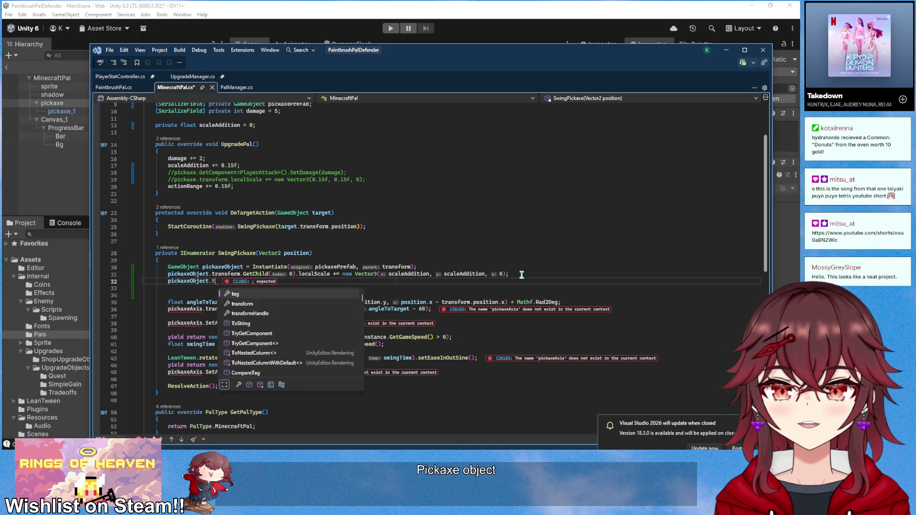
{"action": "key", "text": "Tab"}
{"action": "type", "text": "(0)"}
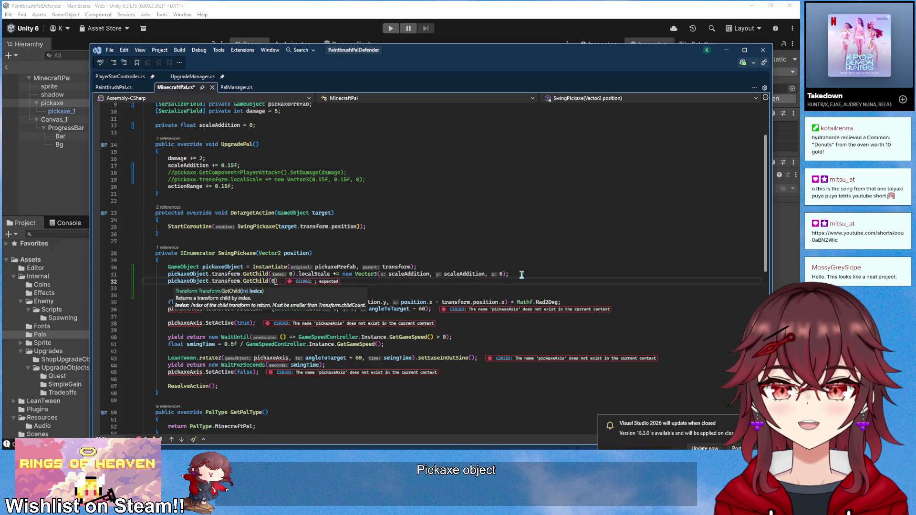
{"action": "key", "text": "Tab"}
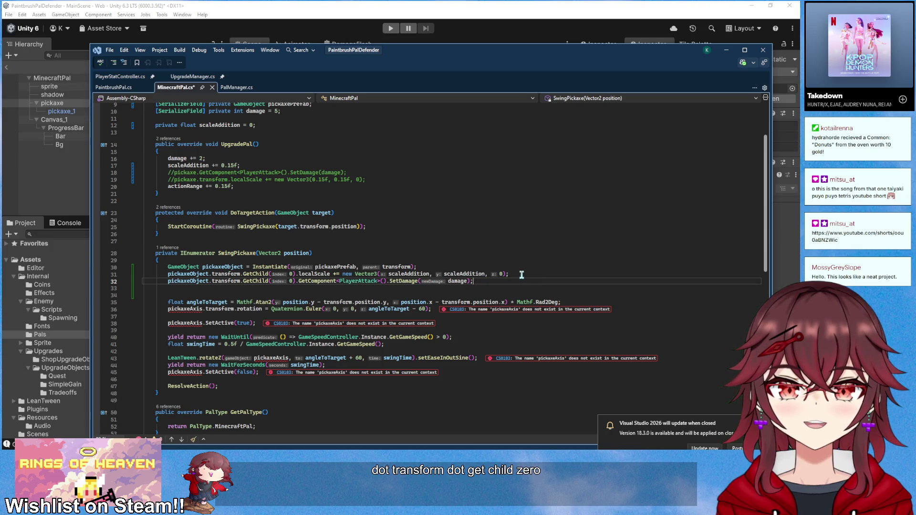
- Delete the two old commented scale and damage lines in UpgradePal
{"action": "left_click_drag", "start_coordinate": [389, 185], "coordinate": [389, 168]}
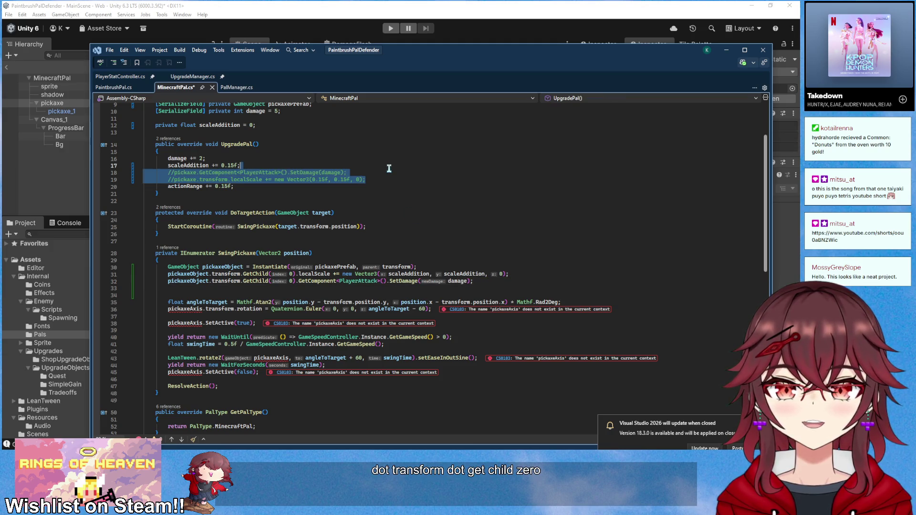
{"action": "key", "text": "Delete"}
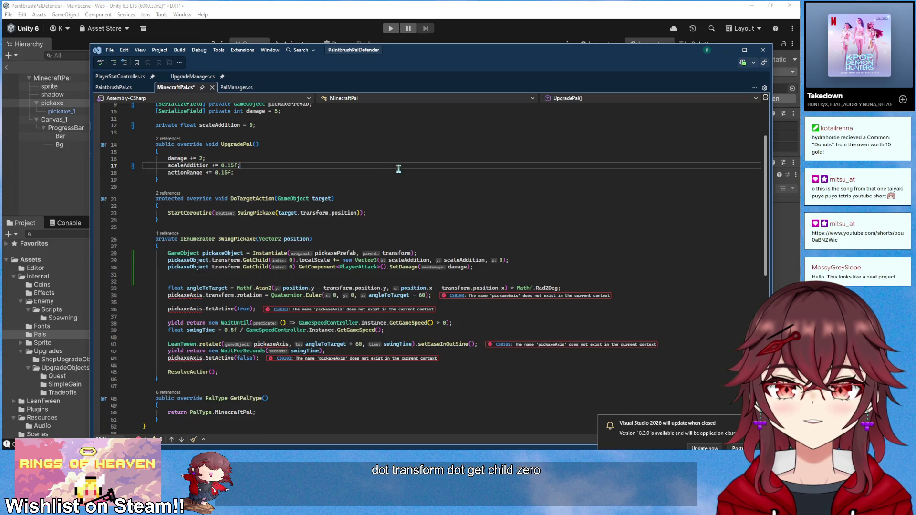
{"action": "scroll", "coordinate": [400, 169], "scroll_direction": "up", "scroll_amount": 2}
{"action": "left_click", "coordinate": [473, 312]}
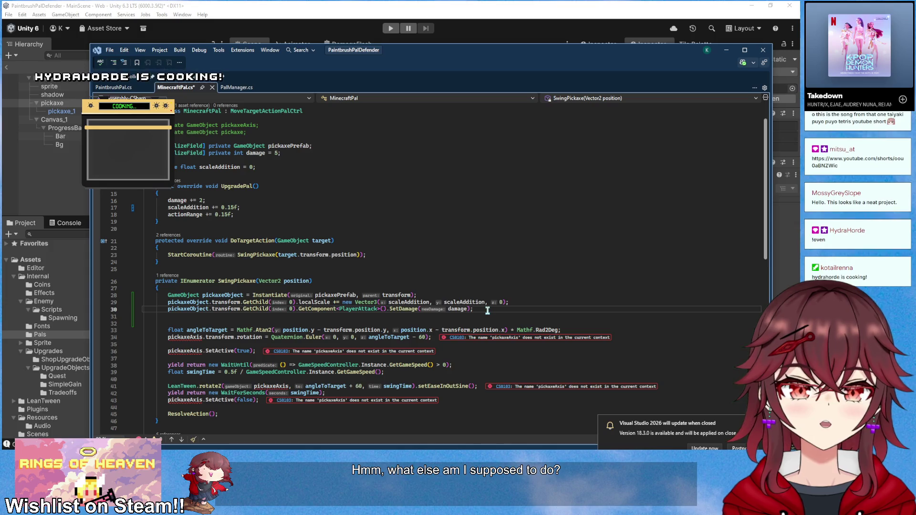
- Replace pickaxeAxis with pickaxeObject on line 34 and remove the SetActive(true) lines
{"action": "left_click", "coordinate": [188, 309]}
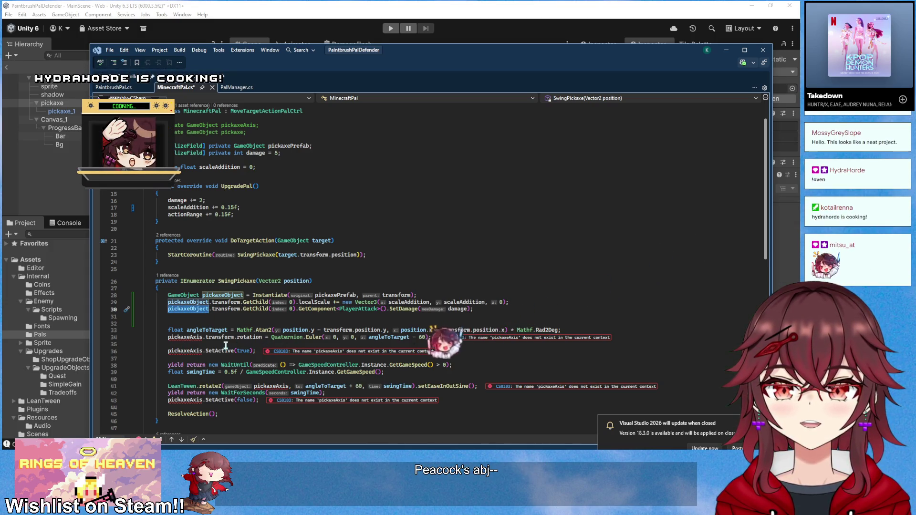
{"action": "left_click", "coordinate": [191, 338]}
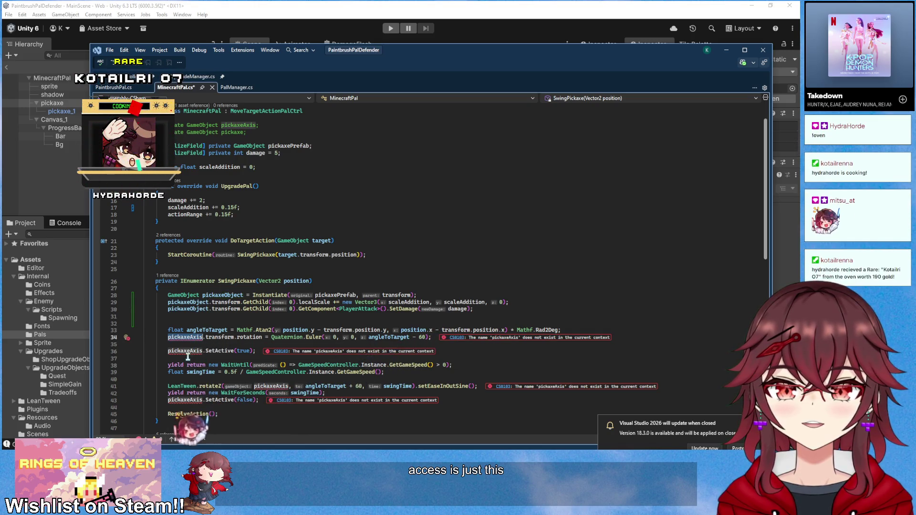
{"action": "key", "text": "ctrl+v"}
{"action": "left_click_drag", "start_coordinate": [587, 351], "coordinate": [586, 339]}
{"action": "key", "text": "shift+Up"}
{"action": "key", "text": "shift+Down"}
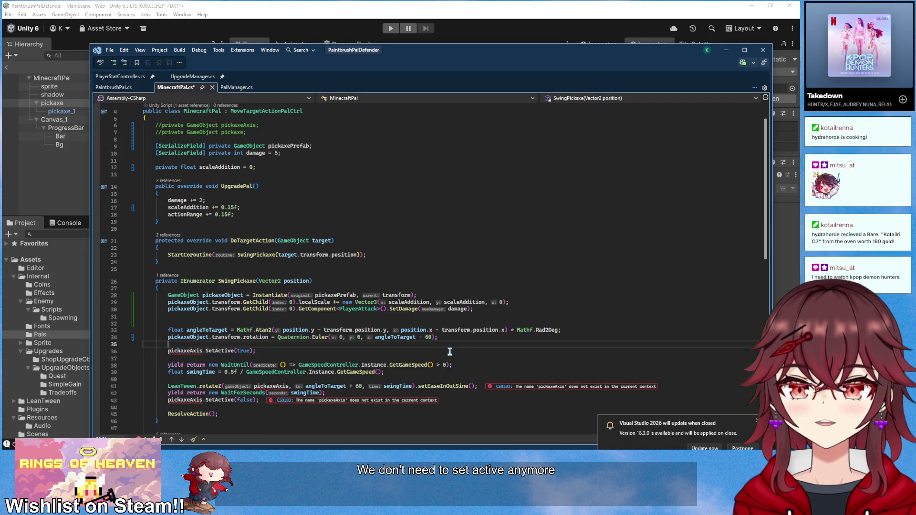
{"action": "key", "text": "Delete"}
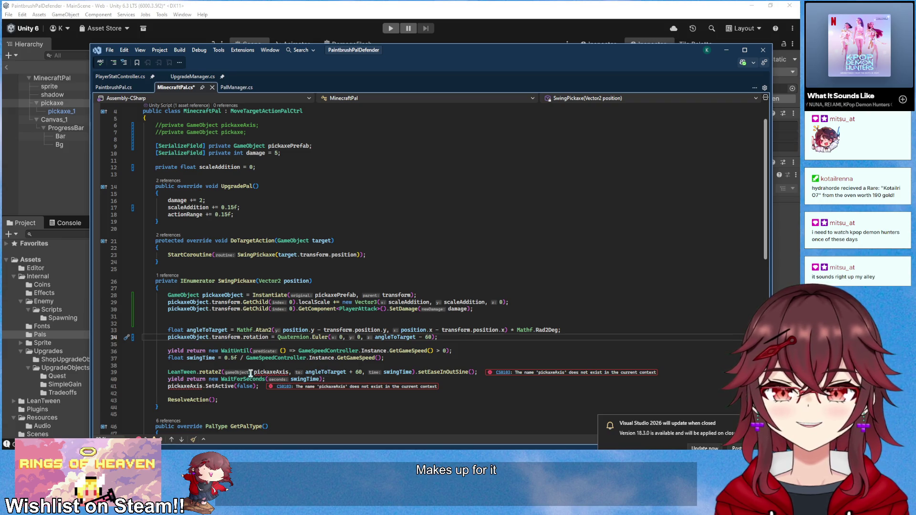
- Rename pickaxeAxis to pickaxeObject in the rotateZ call and the SetActive(false) line
{"action": "scroll", "coordinate": [259, 368], "scroll_direction": "down", "scroll_amount": 1}
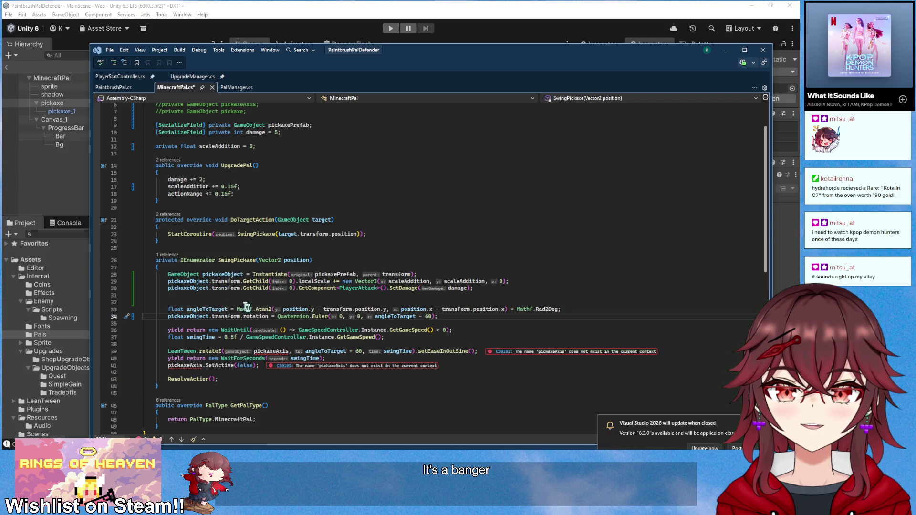
{"action": "left_click", "coordinate": [231, 155]}
{"action": "scroll", "coordinate": [304, 231], "scroll_direction": "down", "scroll_amount": 1}
{"action": "double_click", "coordinate": [271, 330]}
{"action": "type", "text": "pickaxeObject"}
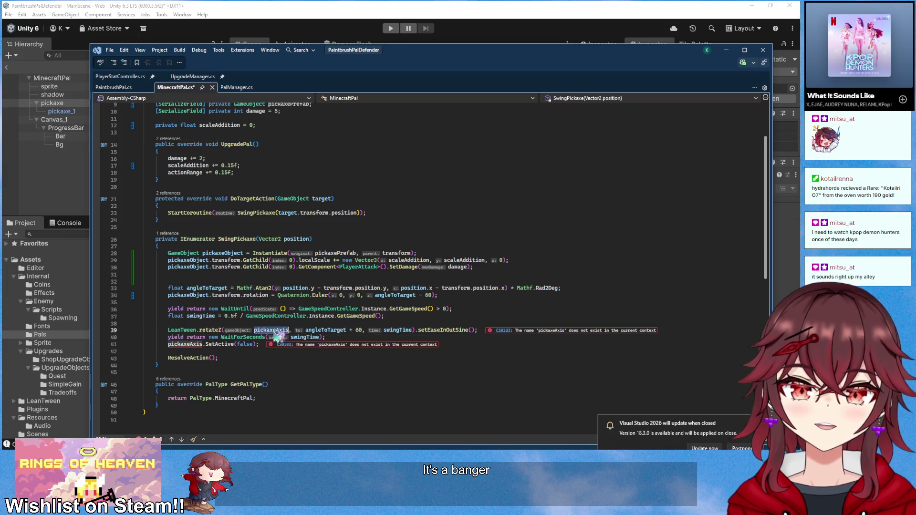
{"action": "double_click", "coordinate": [193, 345]}
{"action": "type", "text": "pickaxeObject"}
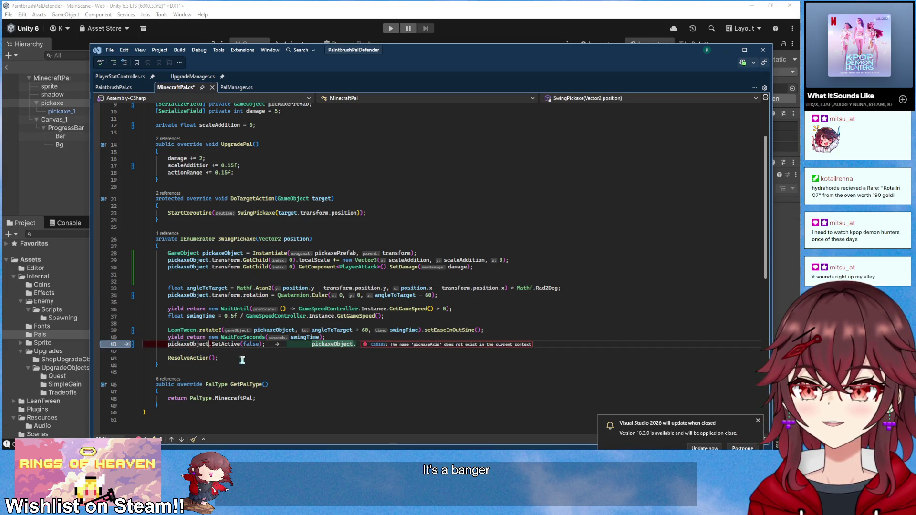
{"action": "left_click", "coordinate": [291, 346]}
{"action": "left_click", "coordinate": [134, 345]}
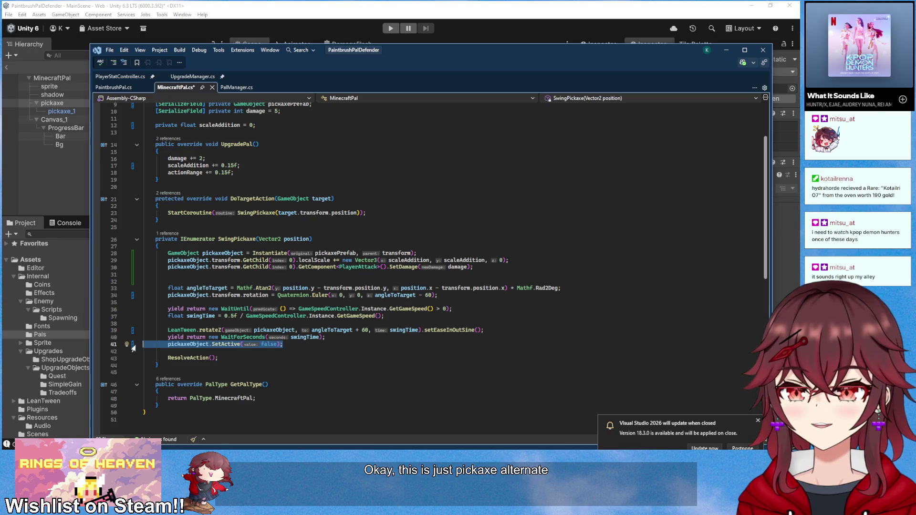
{"action": "key", "text": "BackSpace"}
{"action": "key", "text": "Return"}
{"action": "key", "text": "Return"}
{"action": "type", "text": "Destroy(pickaxeObject);"}
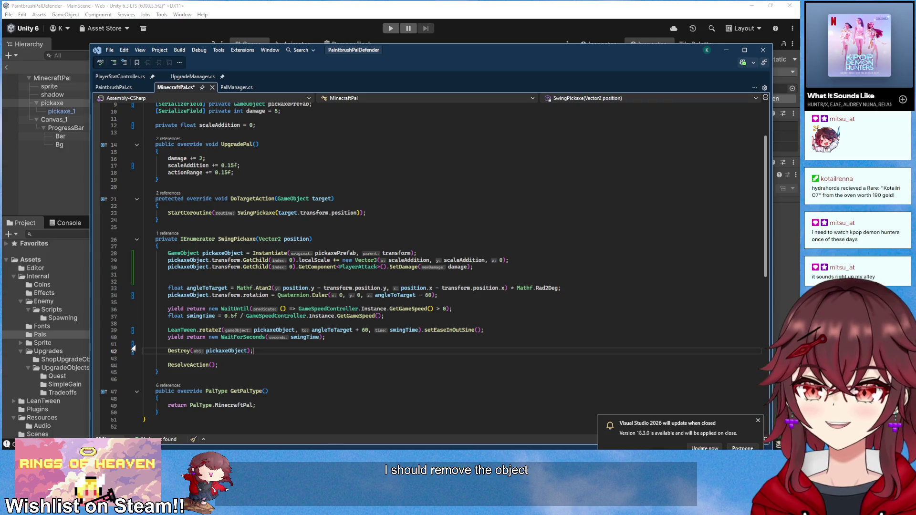
{"action": "left_click", "coordinate": [309, 371]}
{"action": "scroll", "coordinate": [310, 371], "scroll_direction": "up", "scroll_amount": 3}
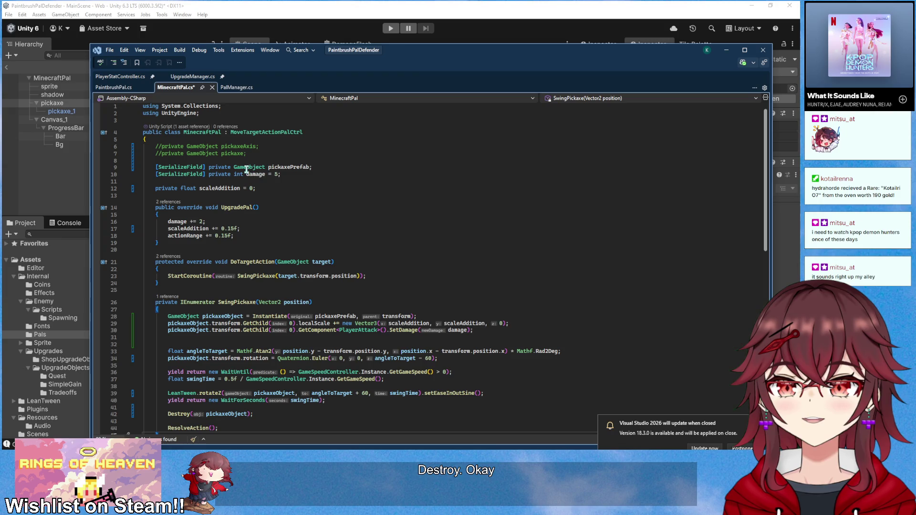
{"action": "left_click_drag", "start_coordinate": [246, 159], "coordinate": [247, 142]}
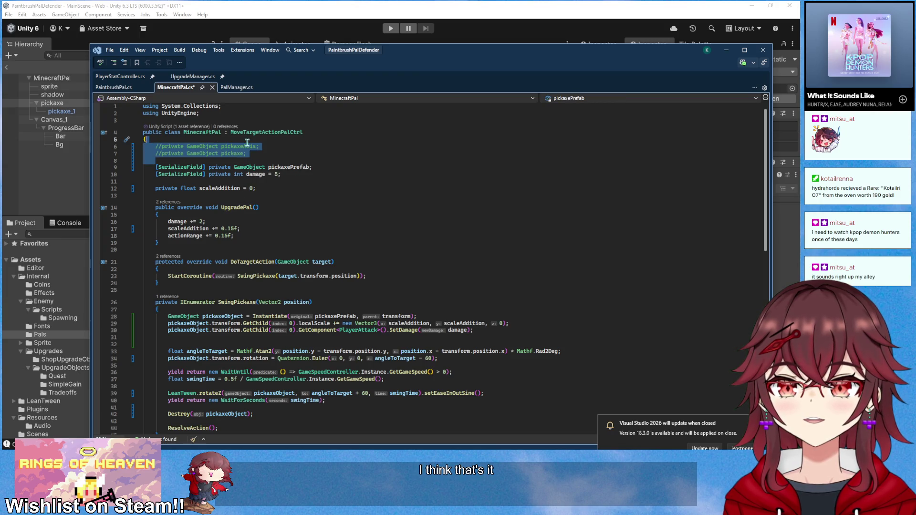
{"action": "key", "text": "Delete"}
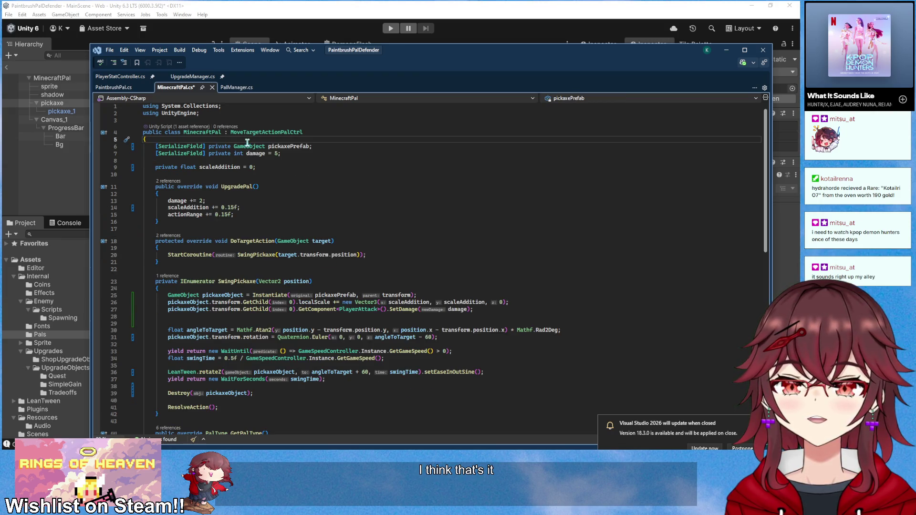
{"action": "left_click", "coordinate": [239, 315]}
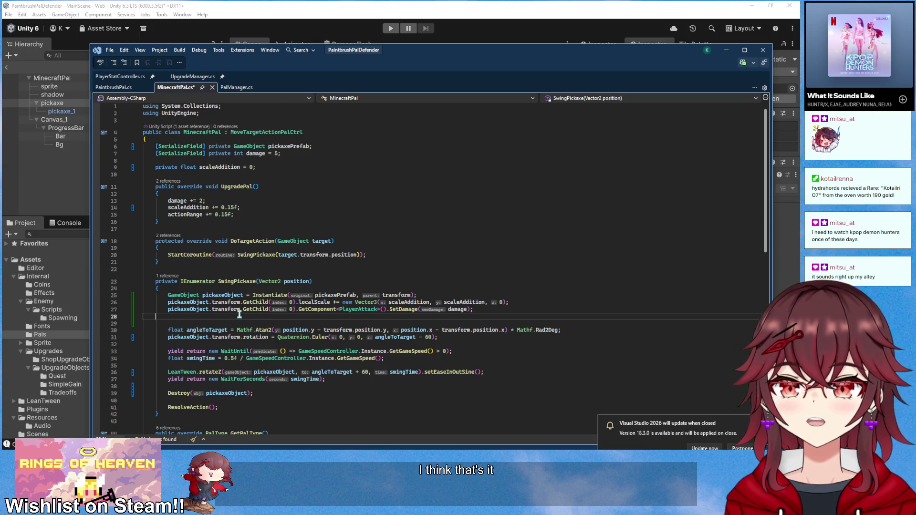
{"action": "key", "text": "BackSpace"}
{"action": "scroll", "coordinate": [329, 246], "scroll_direction": "down", "scroll_amount": 1}
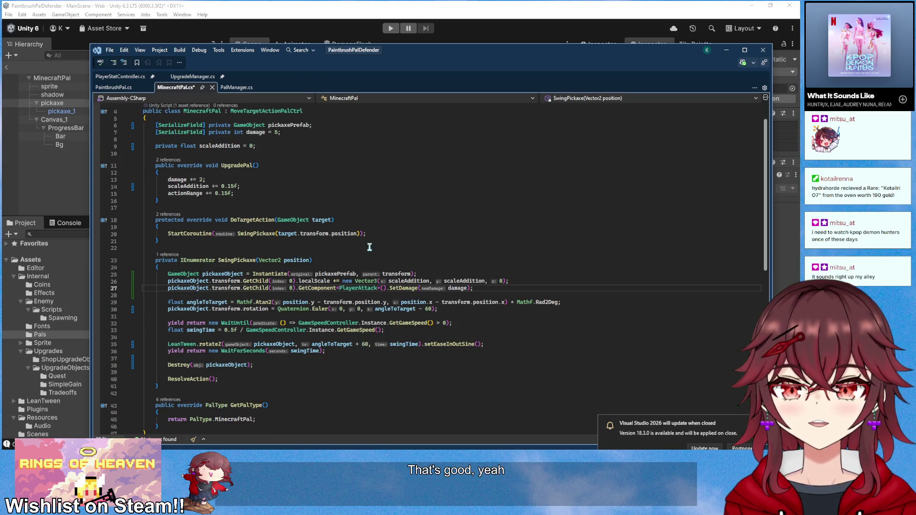
{"action": "scroll", "coordinate": [369, 247], "scroll_direction": "up", "scroll_amount": 1}
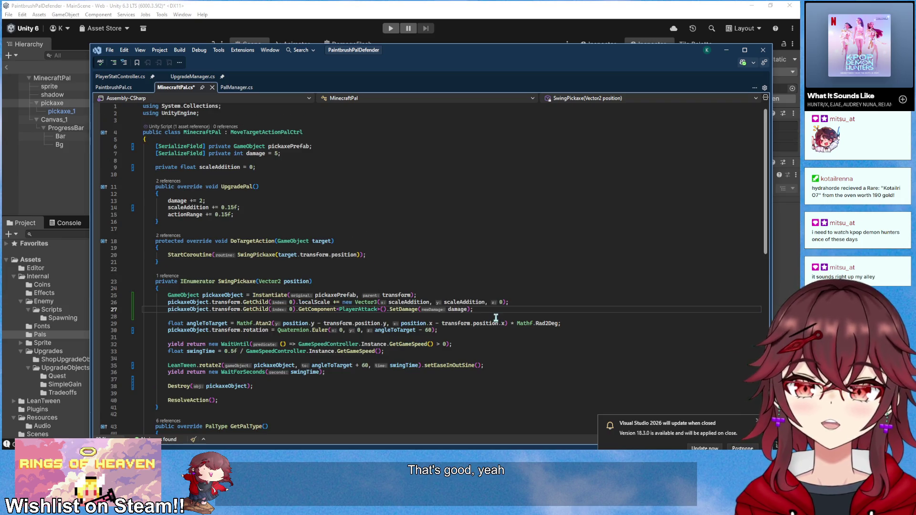
{"action": "left_click", "coordinate": [423, 296]}
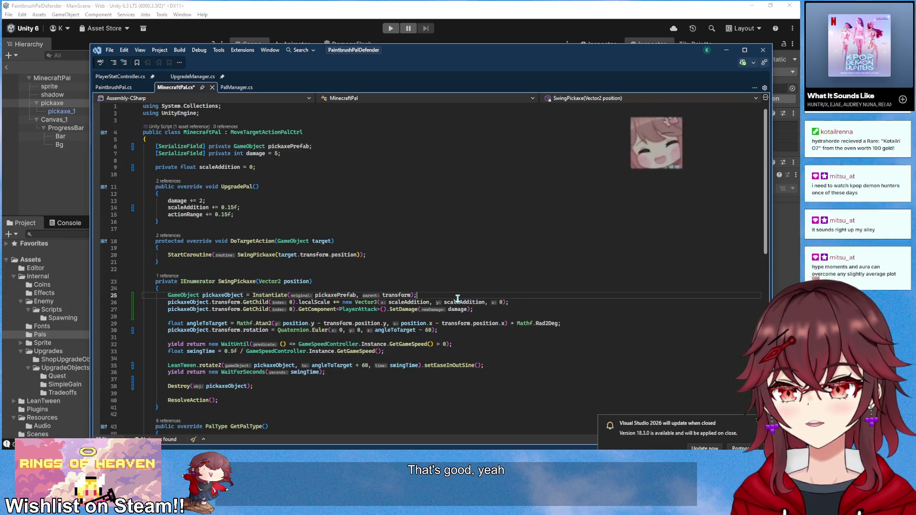
- Add 'pickaxeObject.transform.localPosition = new Vector3(0, 0.5f, 0);' below the Instantiate line
{"action": "key", "text": "Return"}
{"action": "type", "text": "pickaxeObject.locc"}
{"action": "key", "text": "BackSpace"}
{"action": "key", "text": "BackSpace"}
{"action": "key", "text": "BackSpace"}
{"action": "type", "text": "transform.localPosition = Vector3.zero;"}
{"action": "key", "text": "BackSpace"}
{"action": "key", "text": "BackSpace"}
{"action": "key", "text": "BackSpace"}
{"action": "type", "text": "Vecto"}
{"action": "key", "text": "BackSpace"}
{"action": "type", "text": "new "}
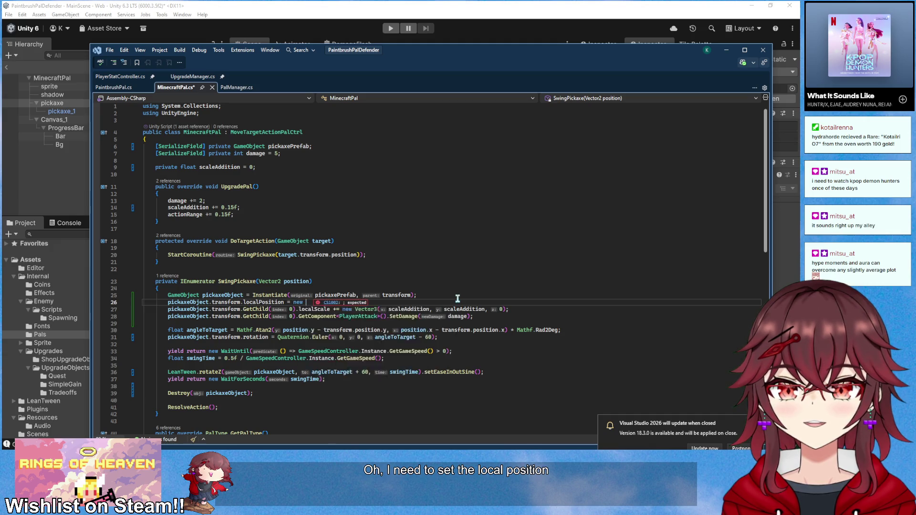
{"action": "type", "text": "Vector3(0, 0.5f, 0);"}
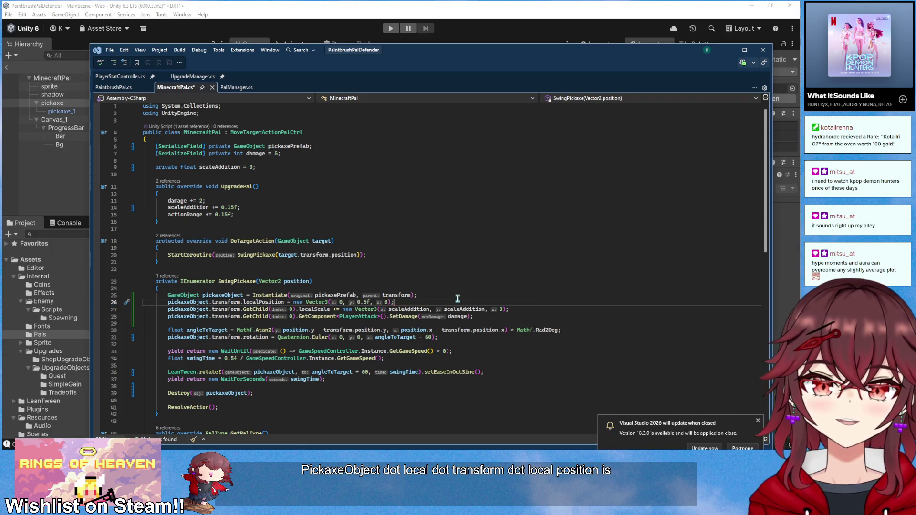
{"action": "mouse_move", "coordinate": [538, 60]}
{"action": "left_mouse_down"}
{"action": "mouse_move", "coordinate": [513, 264]}
{"action": "mouse_move", "coordinate": [533, 109]}
{"action": "left_mouse_up"}
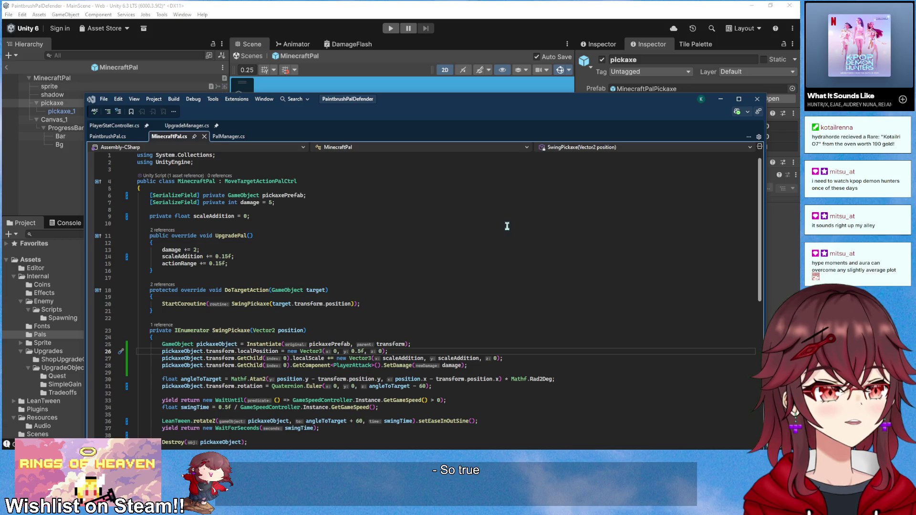
{"action": "left_click_drag", "start_coordinate": [432, 114], "coordinate": [425, 119]}
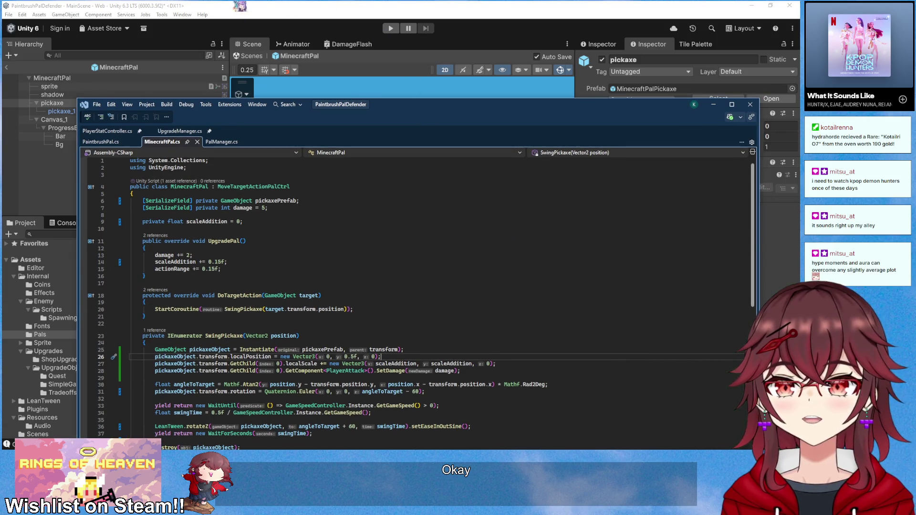
- Delete the placeholder pickaxe child and assign MinecraftPalPickaxe to MinecraftPal's Pickaxe Prefab field
{"action": "left_click", "coordinate": [240, 6]}
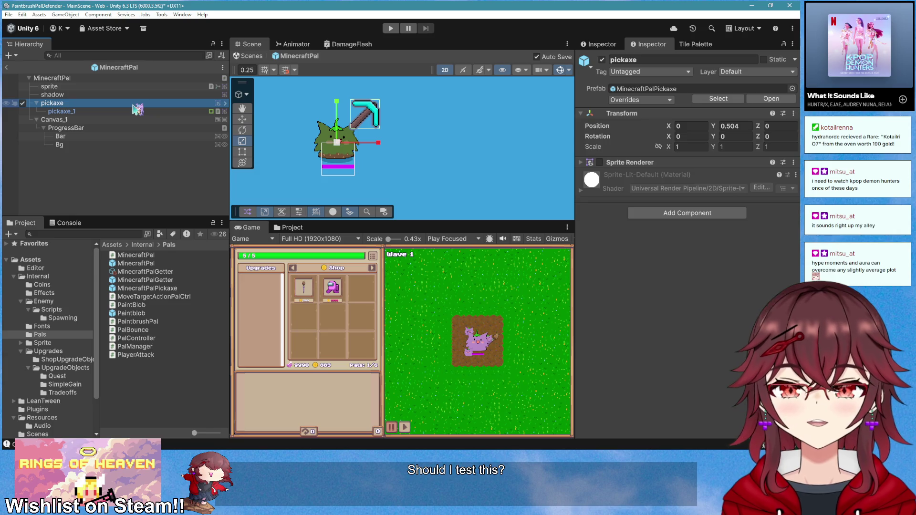
{"action": "key", "text": "Delete"}
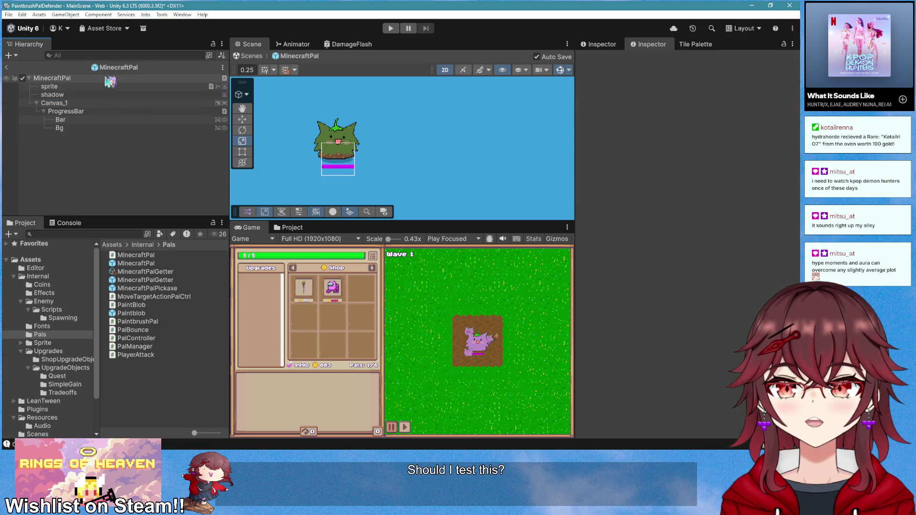
{"action": "left_click", "coordinate": [52, 78]}
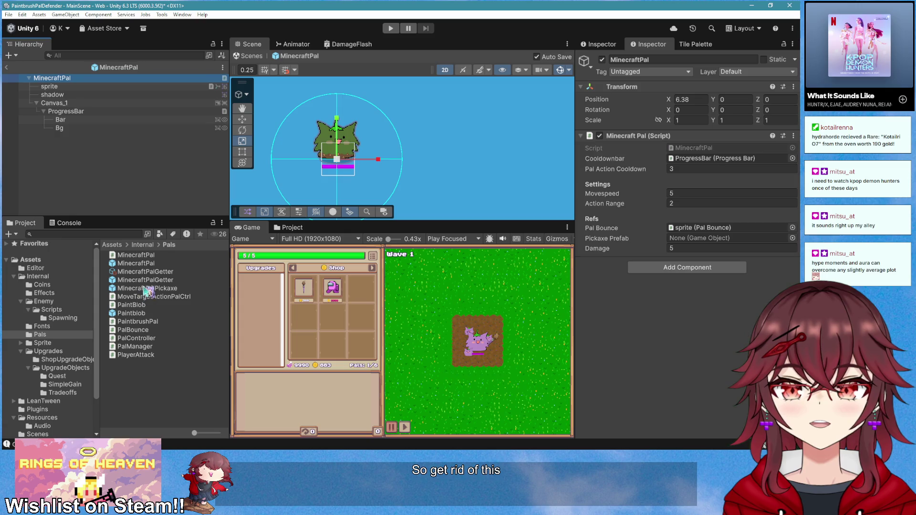
{"action": "mouse_move", "coordinate": [147, 288]}
{"action": "left_mouse_down"}
{"action": "mouse_move", "coordinate": [687, 263]}
{"action": "mouse_move", "coordinate": [716, 238]}
{"action": "left_mouse_up"}
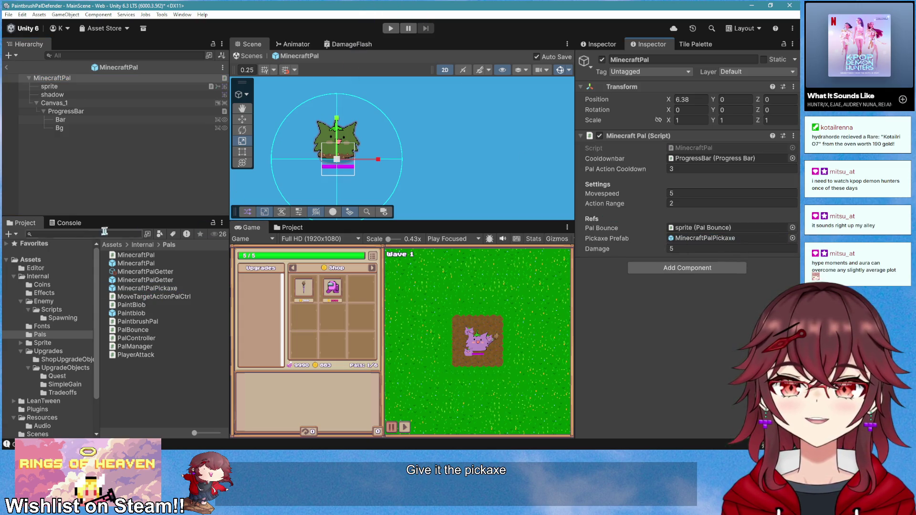
{"action": "key", "text": "alt+Tab"}
{"action": "key", "text": "alt+Tab"}
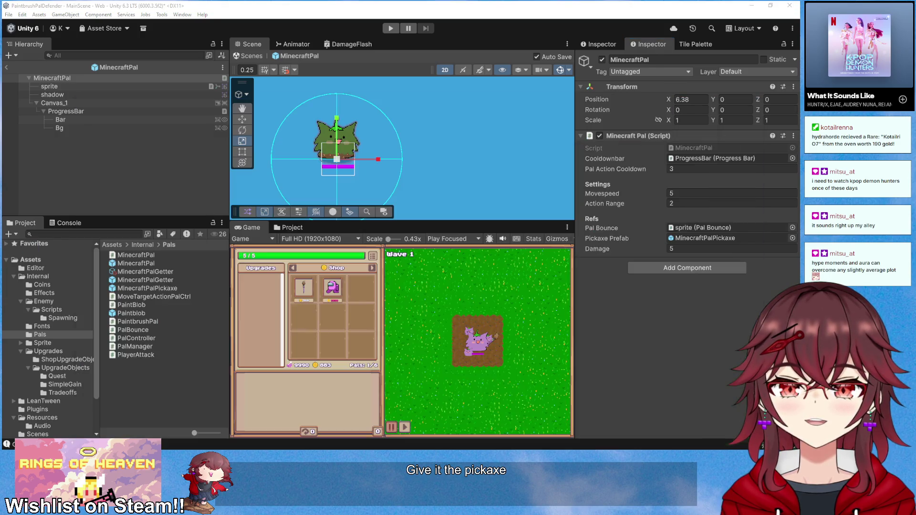
- Exit prefab mode, save the scene, and drag a MinecraftPal instance into MainScene
{"action": "left_click", "coordinate": [11, 68]}
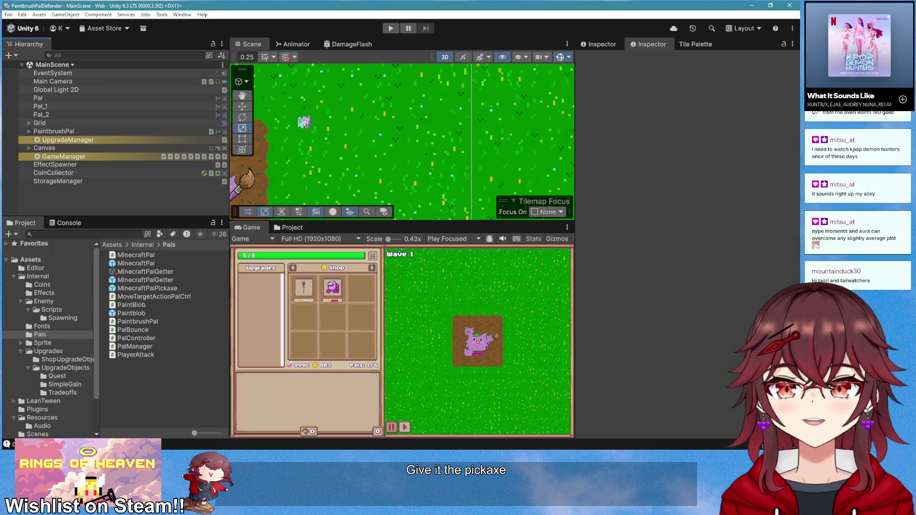
{"action": "key", "text": "ctrl+s"}
{"action": "left_click_drag", "start_coordinate": [158, 265], "coordinate": [142, 210]}
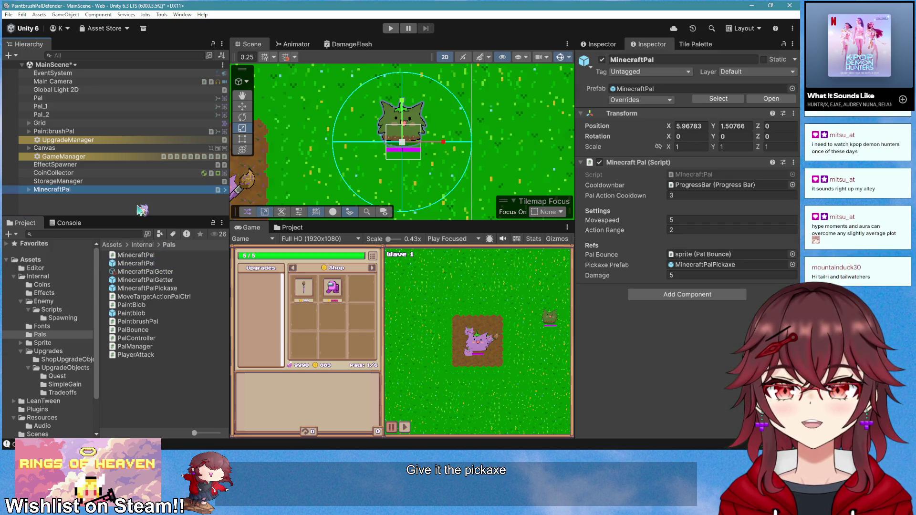
- Play-test the pal with the Console shown, stop play mode, then inspect GameManager's components
{"action": "left_click", "coordinate": [390, 28]}
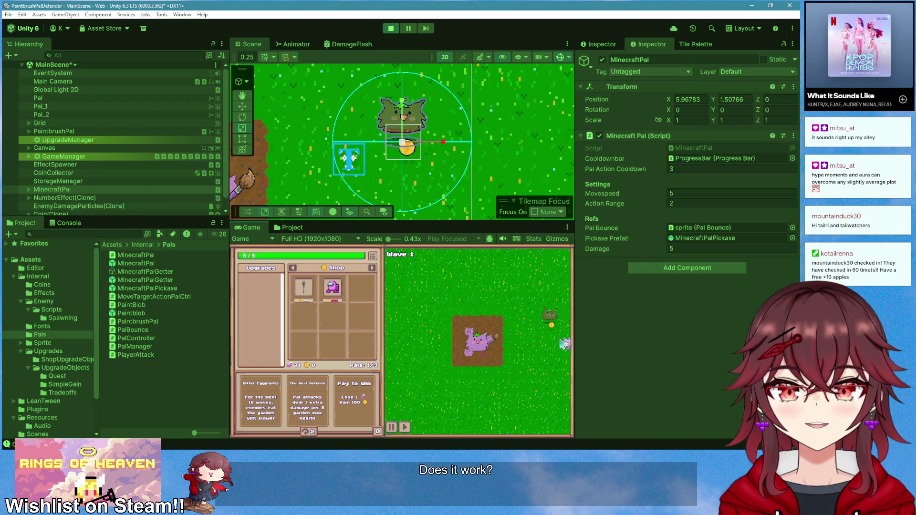
{"action": "key", "text": "ctrl+shift+c"}
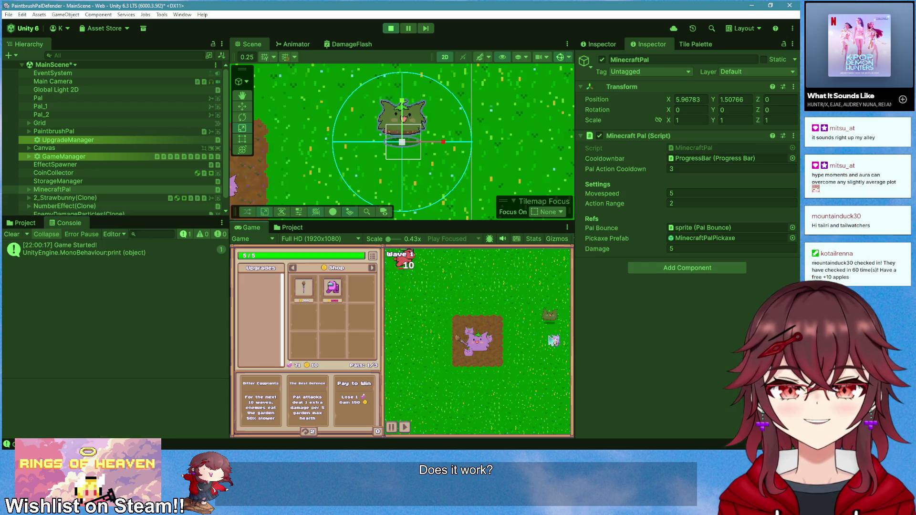
{"action": "left_click", "coordinate": [390, 28]}
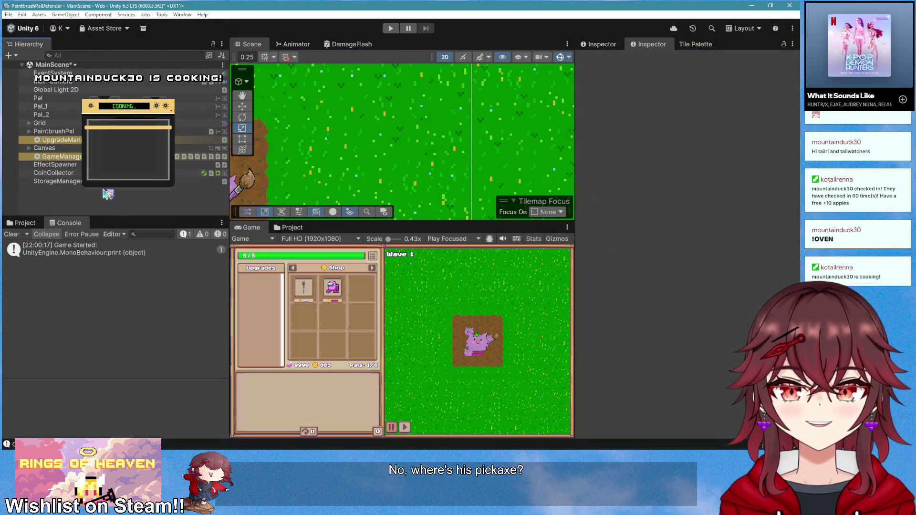
{"action": "key", "text": "ctrl+5"}
{"action": "left_click", "coordinate": [57, 157]}
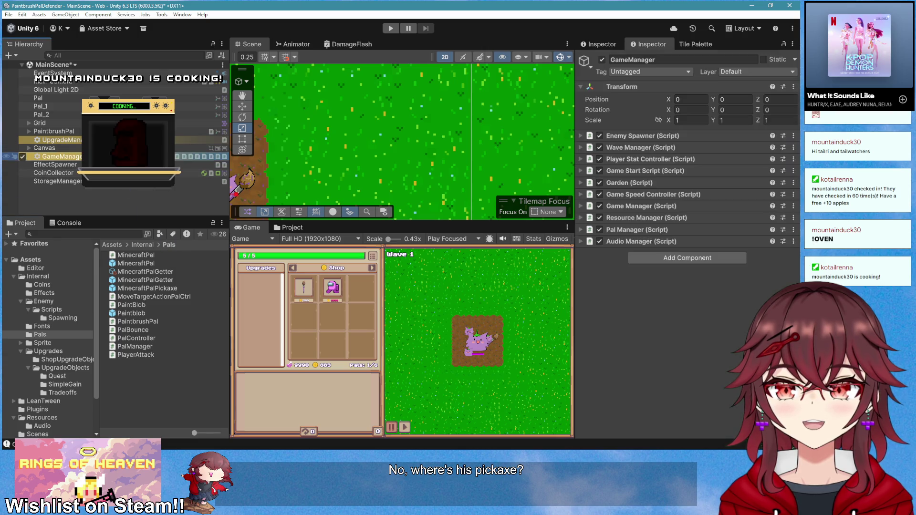
- On UpgradeManager, copy upgrade Element 26 (MinecraftPalGetter) into the Debug Upgrade field
{"action": "left_click", "coordinate": [58, 140]}
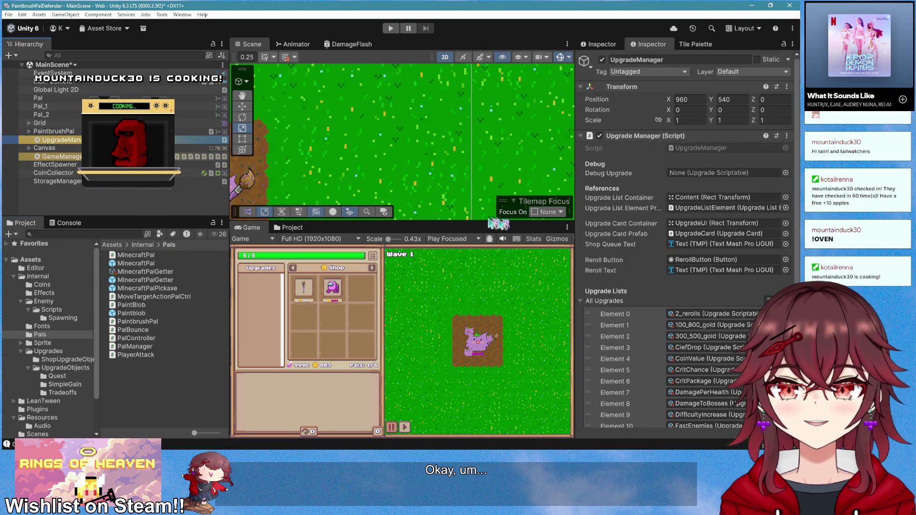
{"action": "scroll", "coordinate": [682, 239], "scroll_direction": "down", "scroll_amount": 10}
{"action": "left_click", "coordinate": [700, 372]}
{"action": "right_click", "coordinate": [700, 375]}
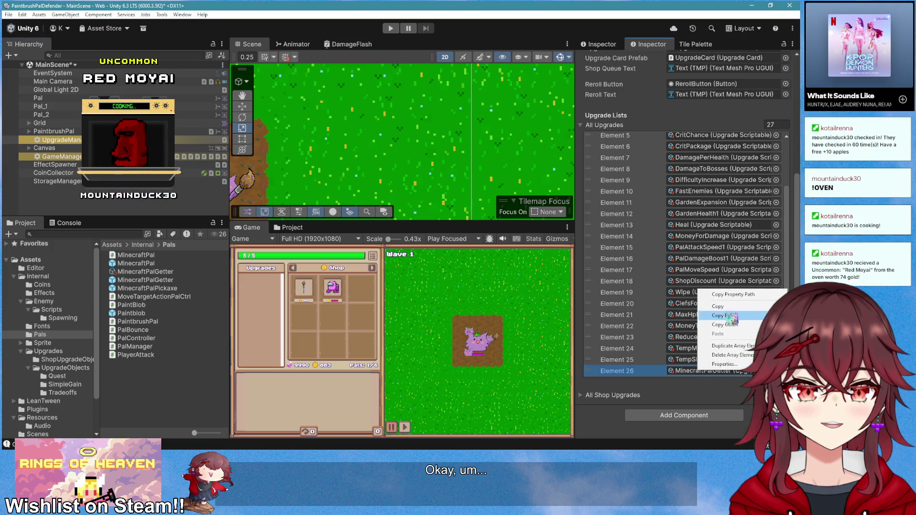
{"action": "scroll", "coordinate": [685, 178], "scroll_direction": "up", "scroll_amount": 10}
{"action": "right_click", "coordinate": [700, 174]}
{"action": "left_click", "coordinate": [720, 227]}
- Play-test the MinecraftPalGetter debug upgrade, then switch to the Google Docs notes listing planned pals
{"action": "left_click", "coordinate": [392, 29]}
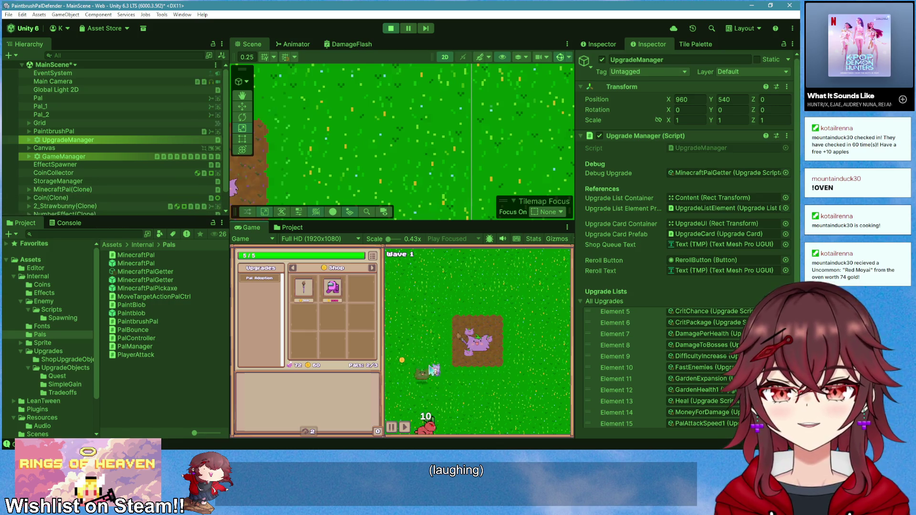
{"action": "left_click", "coordinate": [393, 28]}
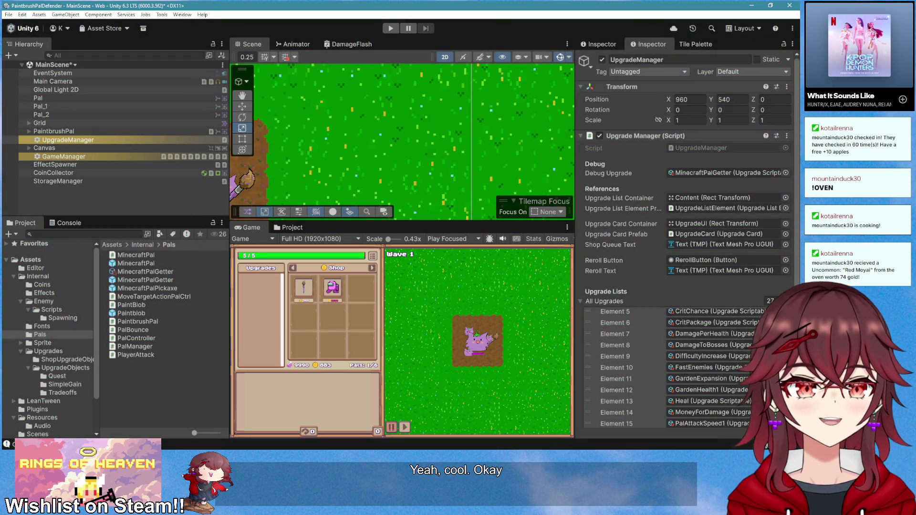
{"action": "key", "text": "alt+Tab"}
{"action": "scroll", "coordinate": [500, 247], "scroll_direction": "up", "scroll_amount": 2}
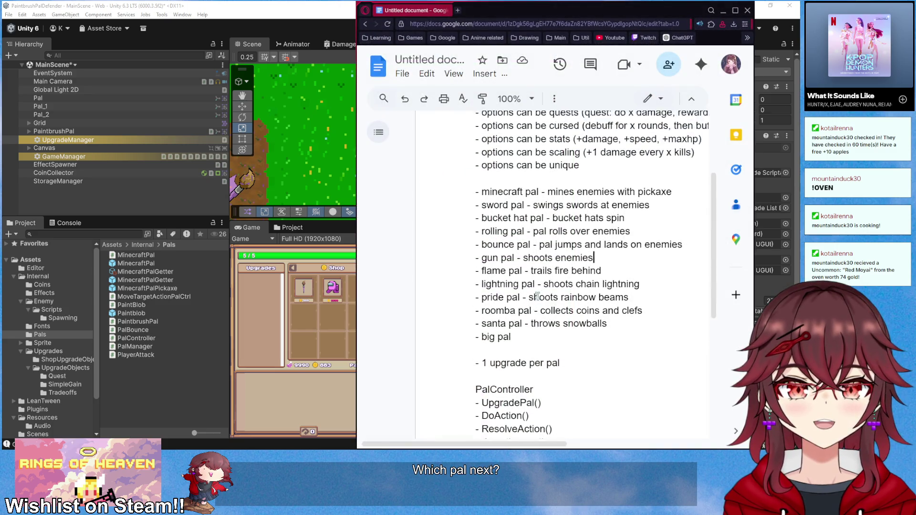
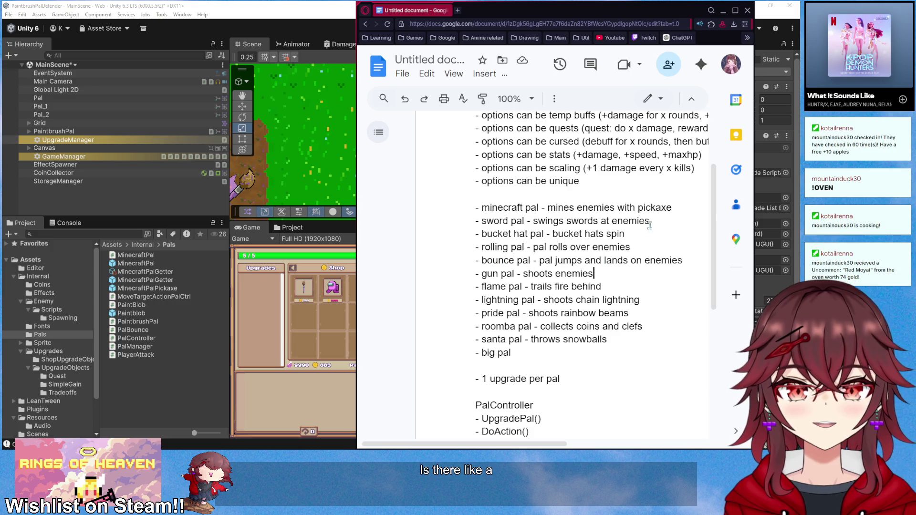
- Add 'pen pal - throws pens' on a new line below the sword pal entry
{"action": "key", "text": "Return"}
{"action": "type", "text": "- pen pal - thow"}
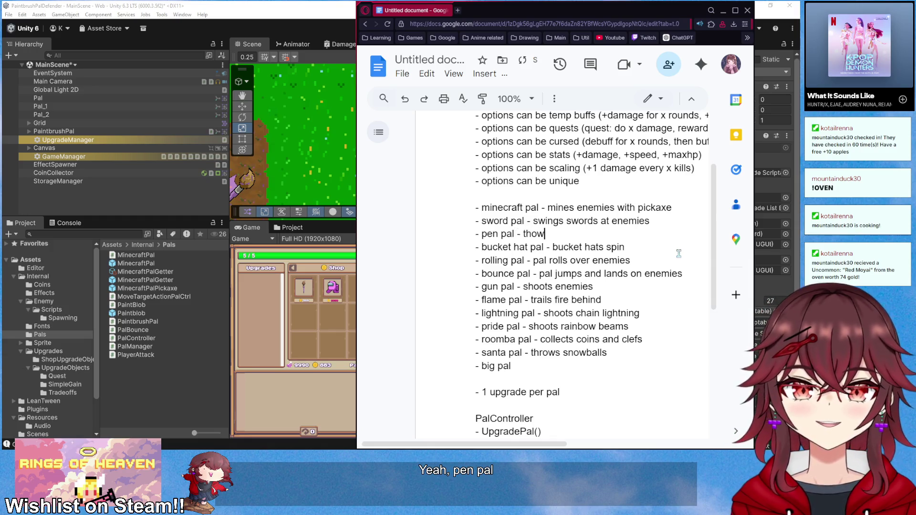
{"action": "key", "text": "BackSpace"}
{"action": "key", "text": "BackSpace"}
{"action": "type", "text": "rows pens"}
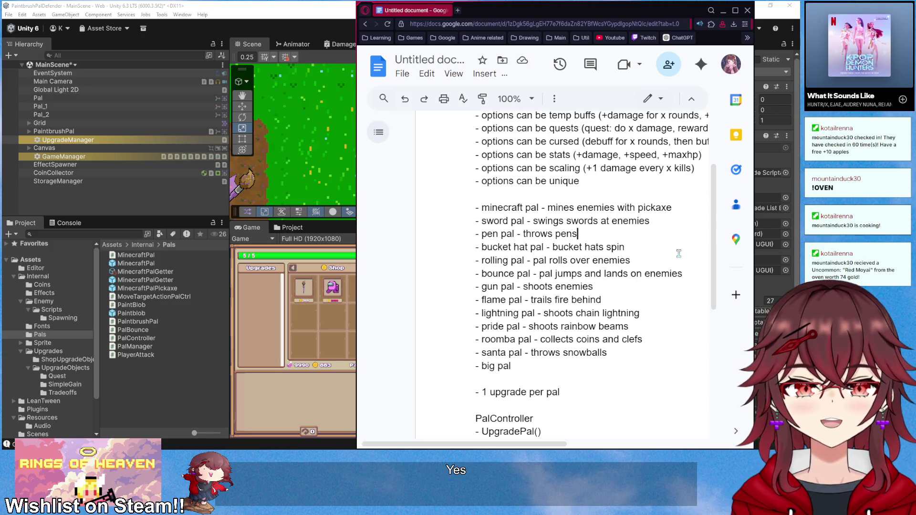
- Scroll through the design notes, then return to the Unity editor
{"action": "scroll", "coordinate": [636, 334], "scroll_direction": "down", "scroll_amount": 5}
{"action": "scroll", "coordinate": [572, 329], "scroll_direction": "up", "scroll_amount": 5}
{"action": "scroll", "coordinate": [499, 325], "scroll_direction": "right", "scroll_amount": 3}
{"action": "scroll", "coordinate": [498, 325], "scroll_direction": "up", "scroll_amount": 3}
{"action": "scroll", "coordinate": [525, 327], "scroll_direction": "down", "scroll_amount": 3}
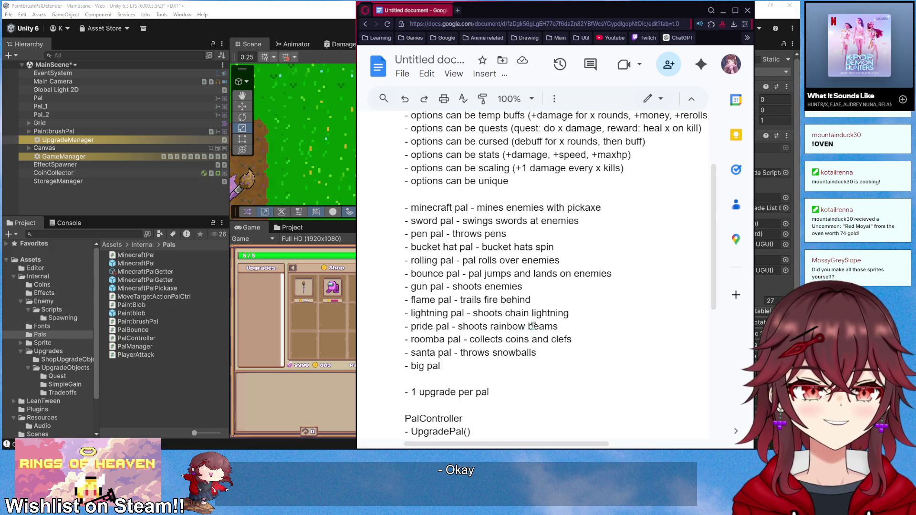
{"action": "scroll", "coordinate": [500, 248], "scroll_direction": "up", "scroll_amount": 2}
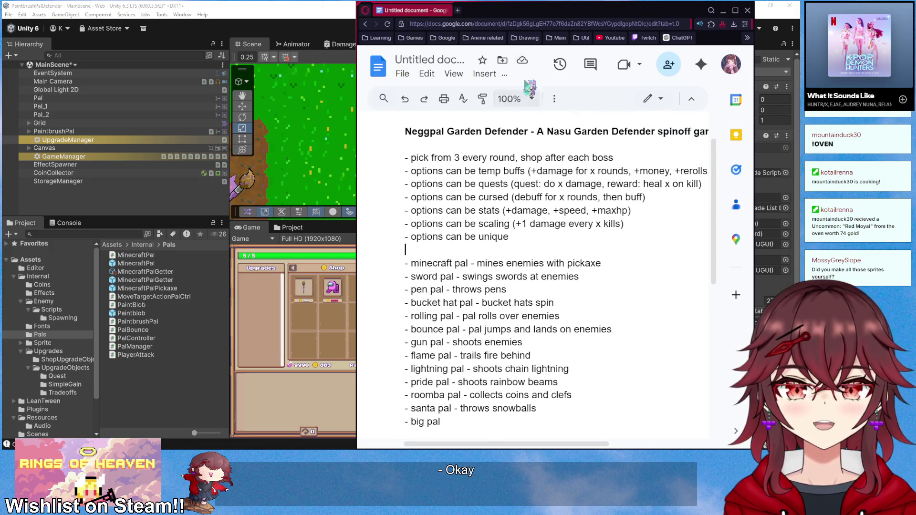
{"action": "left_click", "coordinate": [333, 286]}
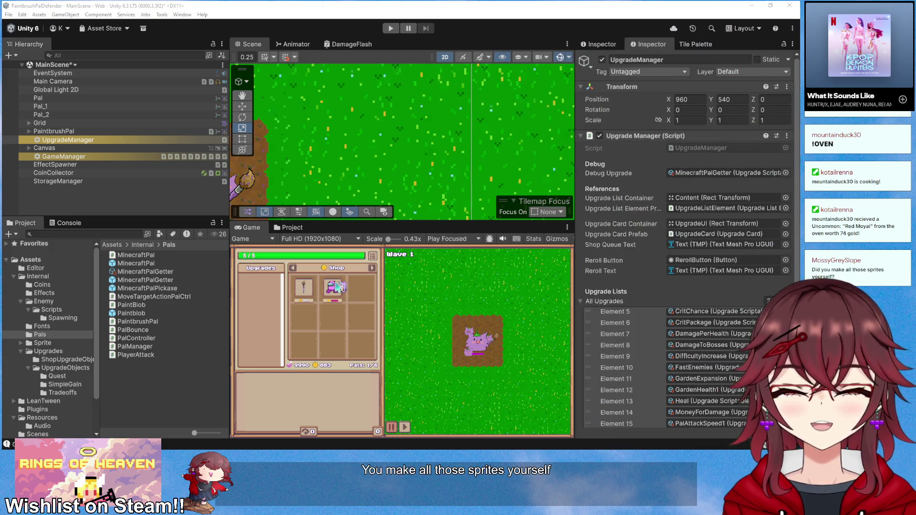
- Drag a pal from the inventory onto the grass field, then list the Sprite folder
{"action": "left_click_drag", "start_coordinate": [341, 303], "coordinate": [352, 339]}
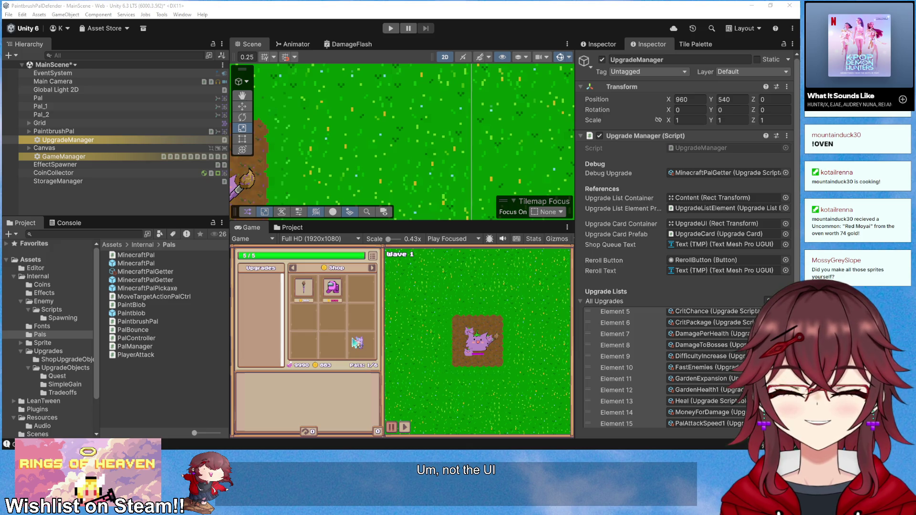
{"action": "left_click_drag", "start_coordinate": [353, 342], "coordinate": [414, 322]}
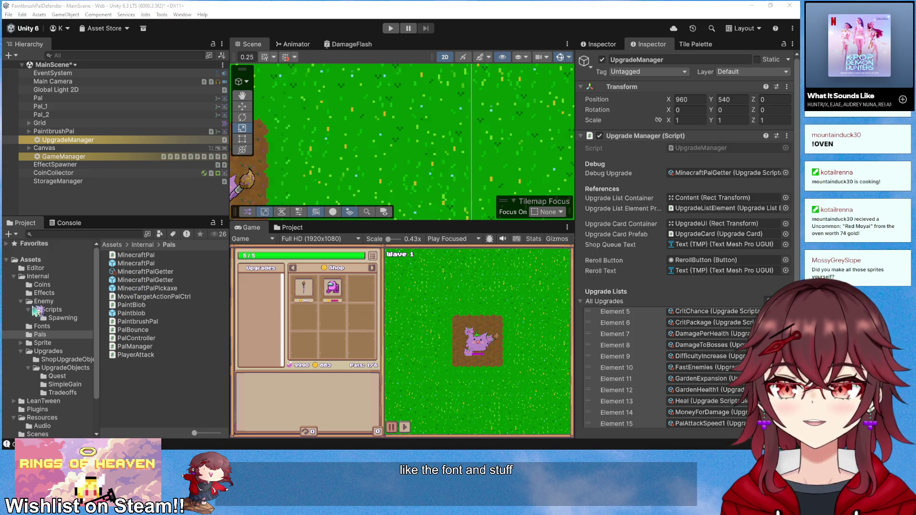
{"action": "left_click", "coordinate": [56, 343]}
{"action": "scroll", "coordinate": [143, 341], "scroll_direction": "down", "scroll_amount": 1}
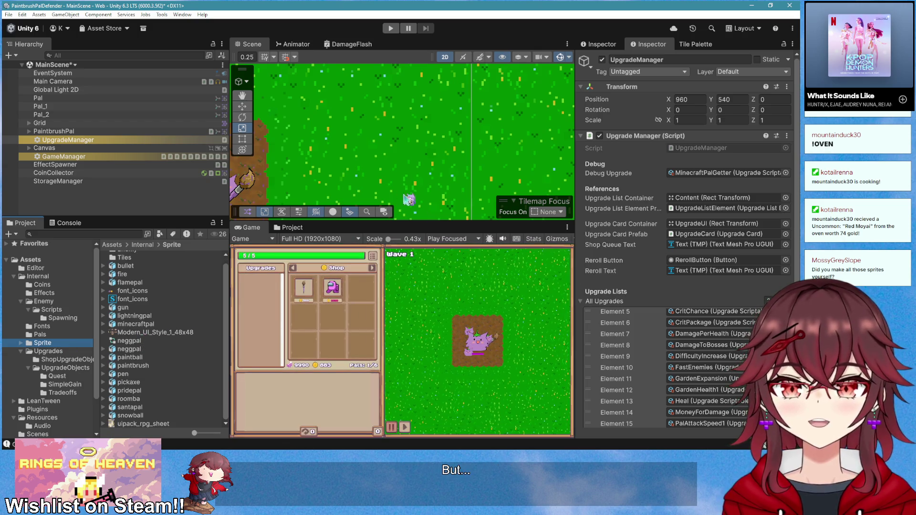
{"action": "scroll", "coordinate": [389, 151], "scroll_direction": "down", "scroll_amount": 2}
{"action": "key", "text": "f"}
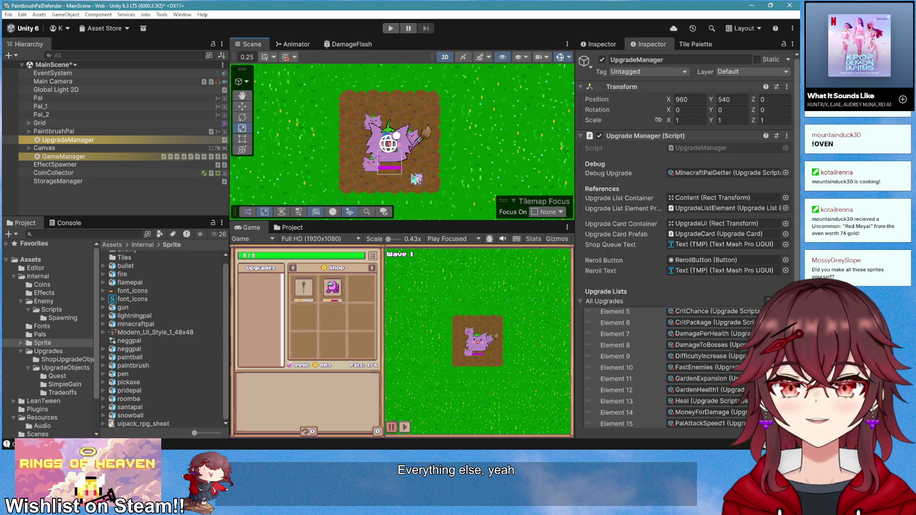
{"action": "scroll", "coordinate": [434, 171], "scroll_direction": "down", "scroll_amount": 3}
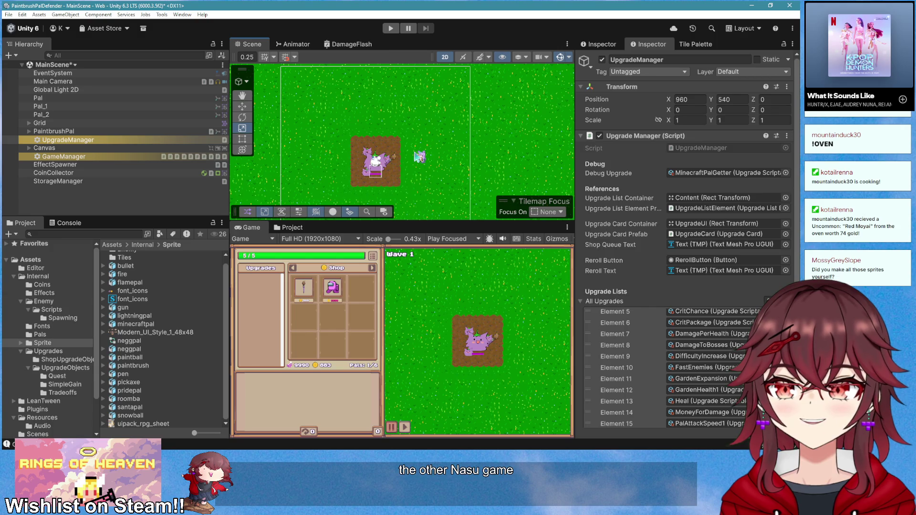
- Preview the gun, minecraftpal, paintball, pen, pickaxe, snowball and bullet sprites' import settings
{"action": "left_click", "coordinate": [137, 310]}
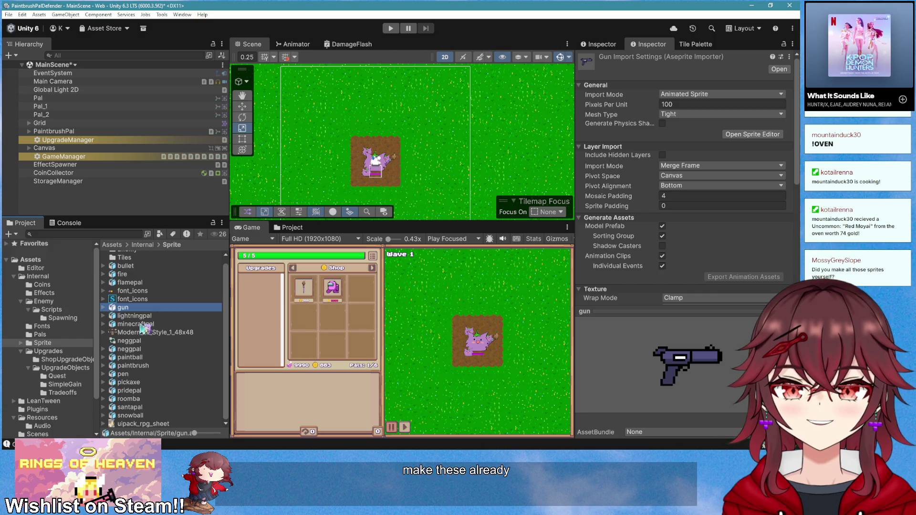
{"action": "left_click", "coordinate": [143, 316]}
{"action": "left_click", "coordinate": [141, 325]}
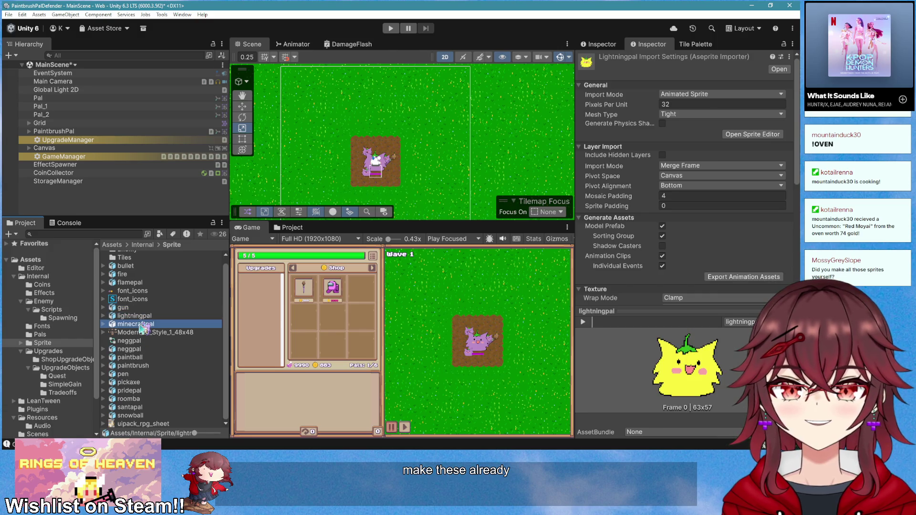
{"action": "left_click", "coordinate": [143, 350]}
{"action": "left_click", "coordinate": [143, 358]}
{"action": "left_click", "coordinate": [144, 367]}
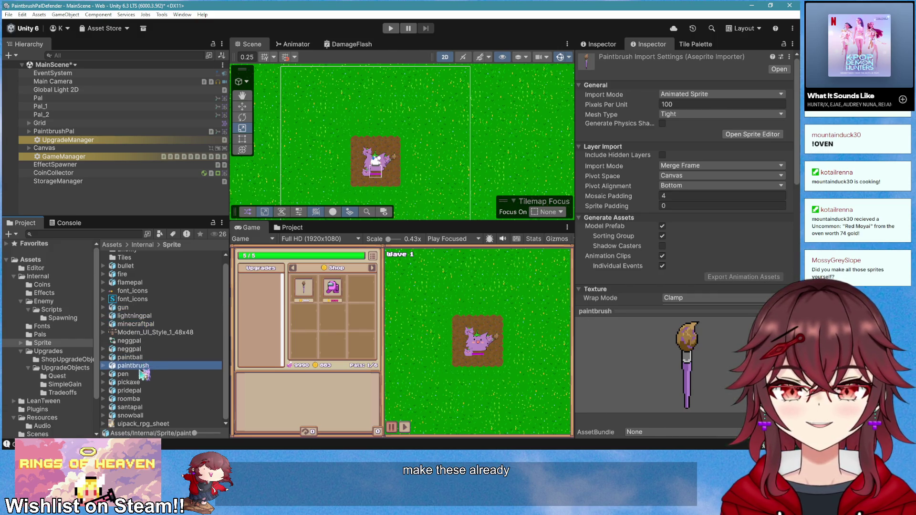
{"action": "left_click", "coordinate": [145, 374]}
{"action": "left_click", "coordinate": [144, 366]}
{"action": "left_click", "coordinate": [143, 358]}
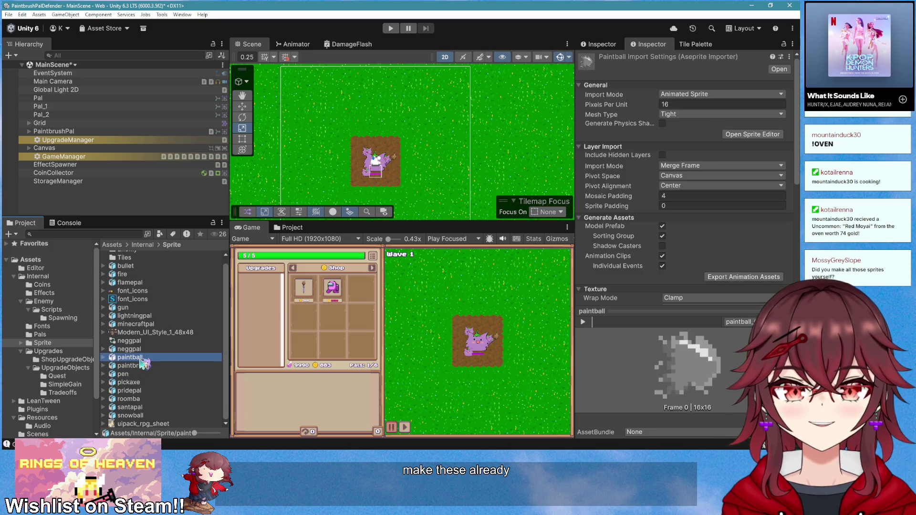
{"action": "left_click", "coordinate": [145, 374]}
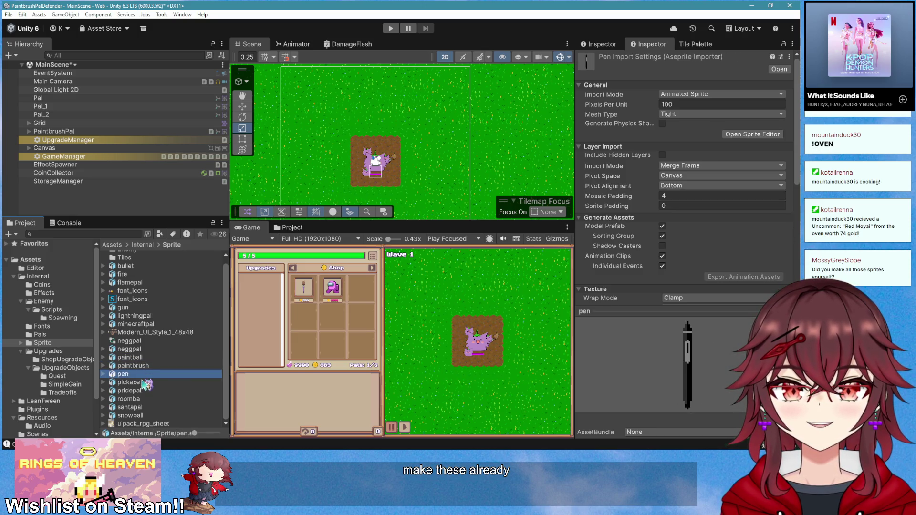
{"action": "left_click", "coordinate": [145, 384]}
{"action": "left_click", "coordinate": [145, 390]}
{"action": "left_click", "coordinate": [146, 399]}
{"action": "left_click", "coordinate": [147, 407]}
{"action": "left_click", "coordinate": [147, 415]}
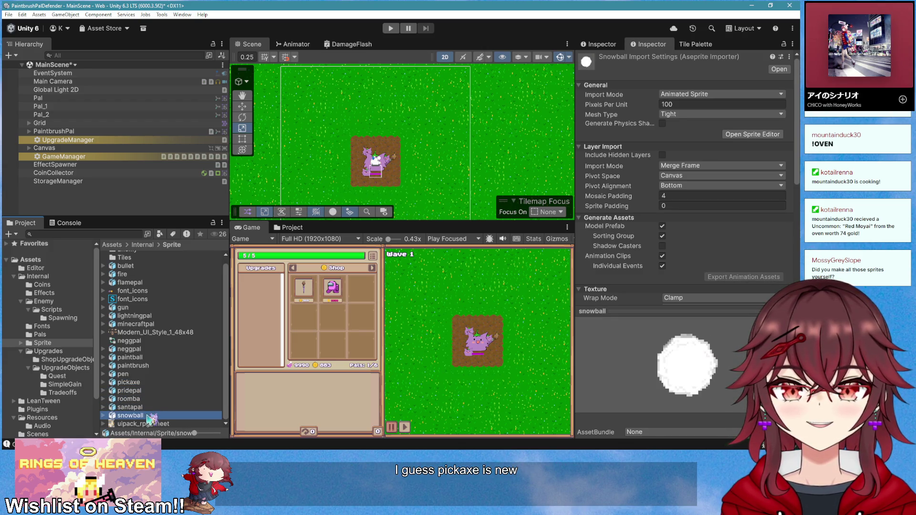
{"action": "scroll", "coordinate": [151, 415], "scroll_direction": "up", "scroll_amount": 1}
{"action": "left_click", "coordinate": [152, 272]}
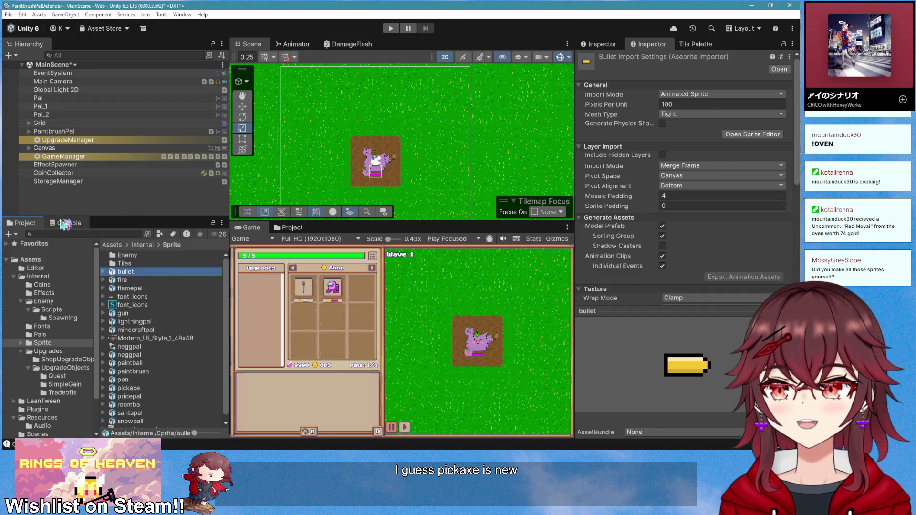
{"action": "key", "text": "super+e"}
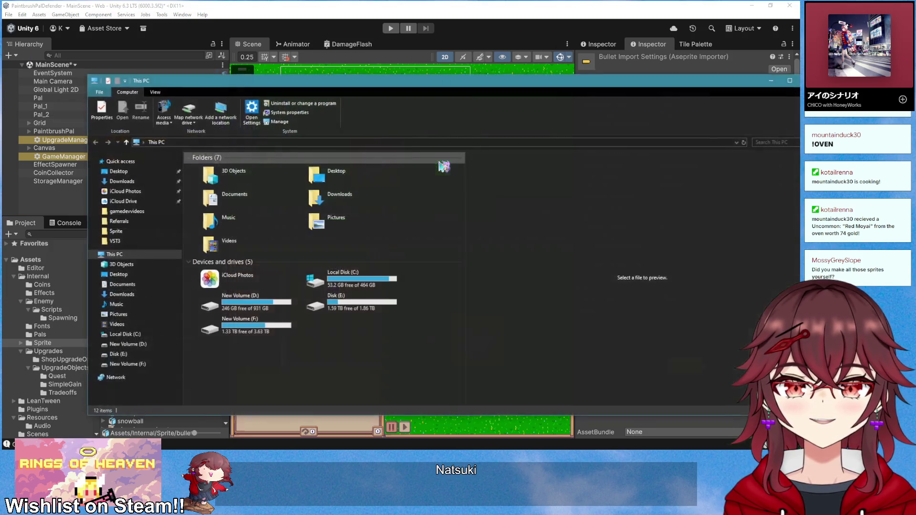
- Navigate File Explorer to Desktop/coding/UnityProjects/NasuGardenDefender and shrink the window beside Unity
{"action": "left_click", "coordinate": [326, 178]}
{"action": "double_click", "coordinate": [326, 177]}
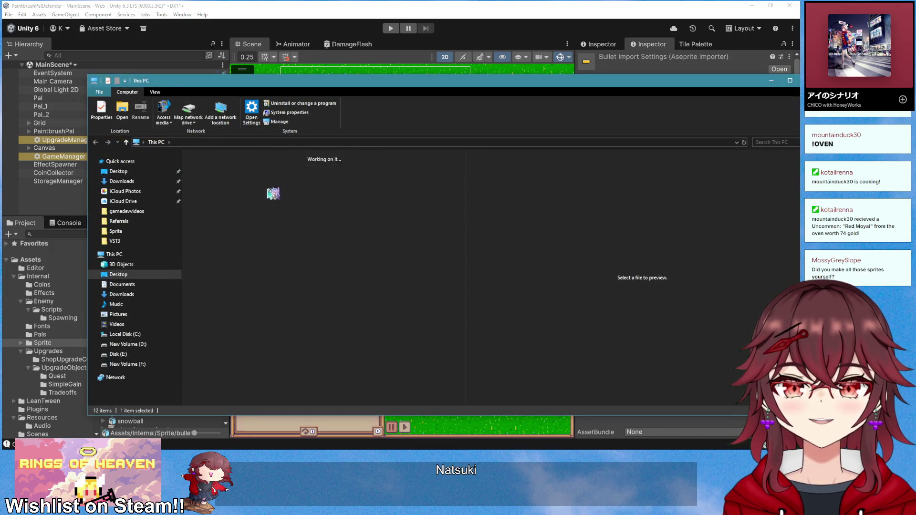
{"action": "double_click", "coordinate": [272, 164]}
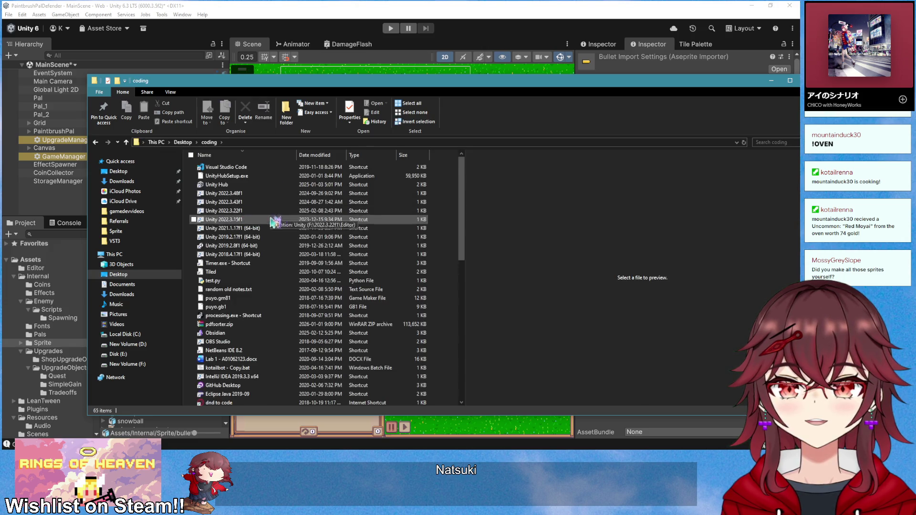
{"action": "double_click", "coordinate": [246, 212]}
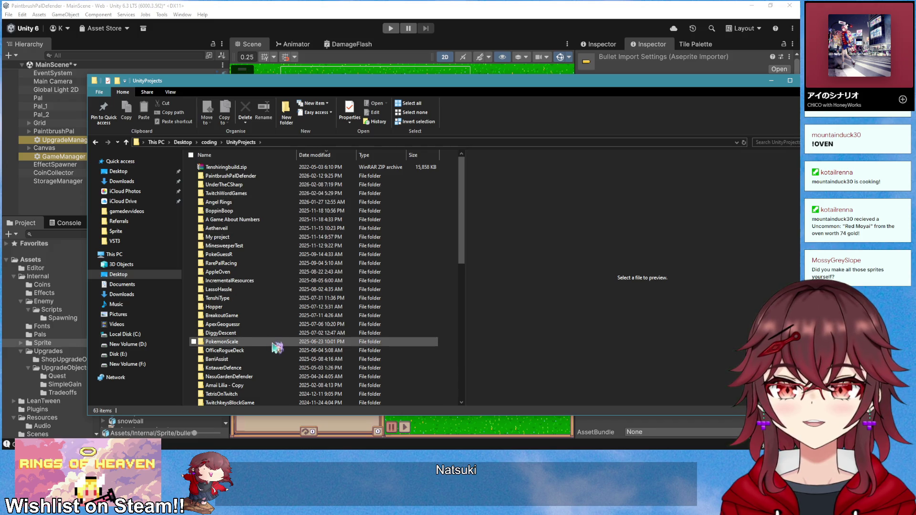
{"action": "scroll", "coordinate": [276, 372], "scroll_direction": "down", "scroll_amount": 1}
{"action": "left_click", "coordinate": [270, 374]}
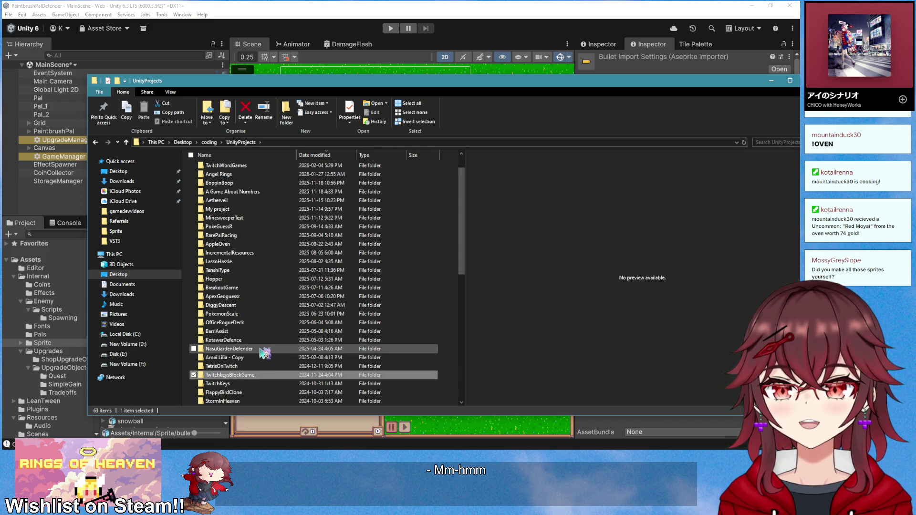
{"action": "double_click", "coordinate": [229, 349]}
{"action": "left_click_drag", "start_coordinate": [328, 75], "coordinate": [329, 91]}
{"action": "left_click_drag", "start_coordinate": [88, 91], "coordinate": [238, 99]}
- Browse into Assets/Internal/Sprites/Aseprite/Weapon and select nasword.aseprite
{"action": "double_click", "coordinate": [380, 253]}
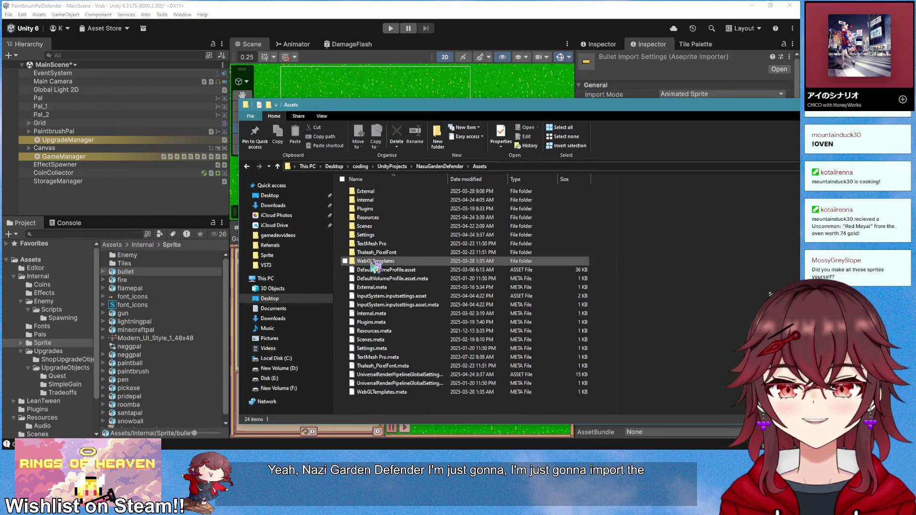
{"action": "double_click", "coordinate": [401, 200]}
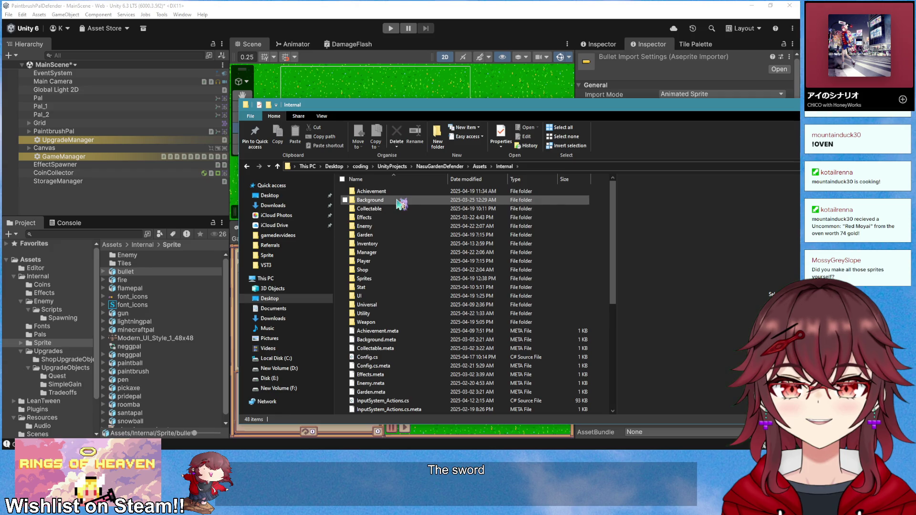
{"action": "double_click", "coordinate": [391, 279]}
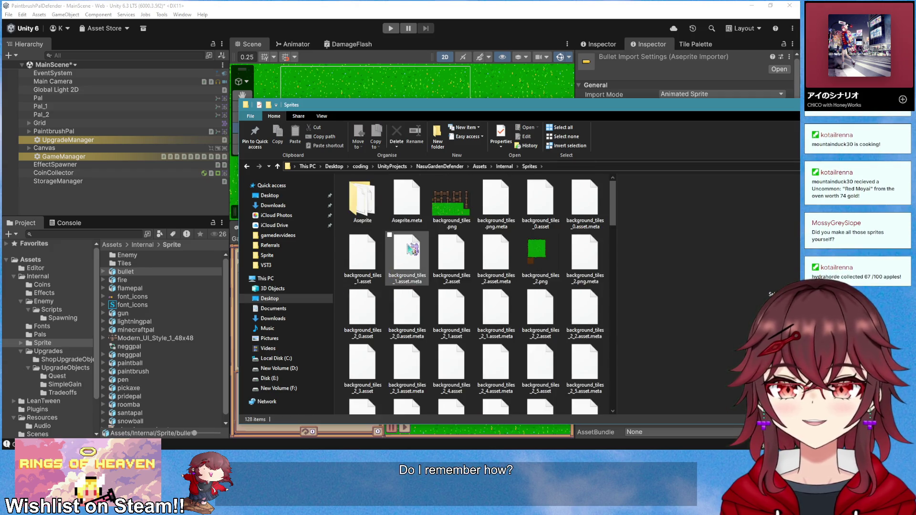
{"action": "scroll", "coordinate": [405, 248], "scroll_direction": "down", "scroll_amount": 15}
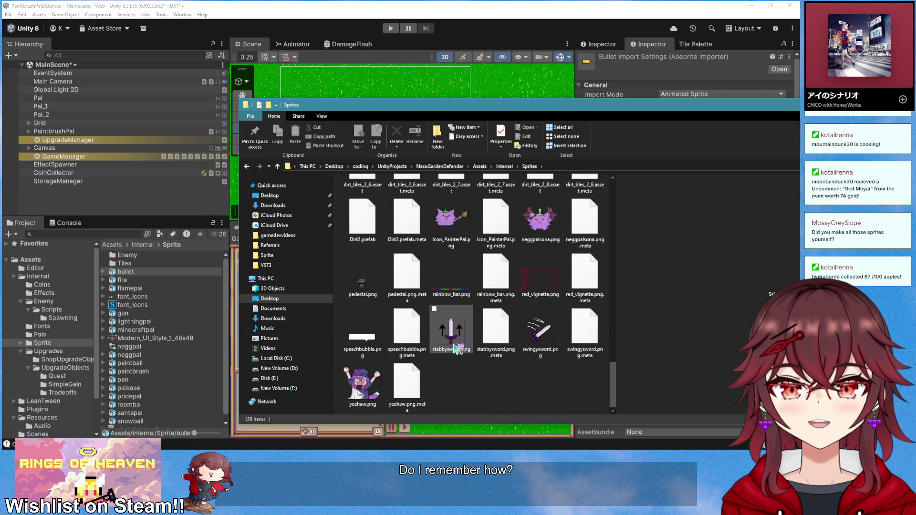
{"action": "scroll", "coordinate": [463, 347], "scroll_direction": "up", "scroll_amount": 3}
{"action": "scroll", "coordinate": [462, 348], "scroll_direction": "up", "scroll_amount": 15}
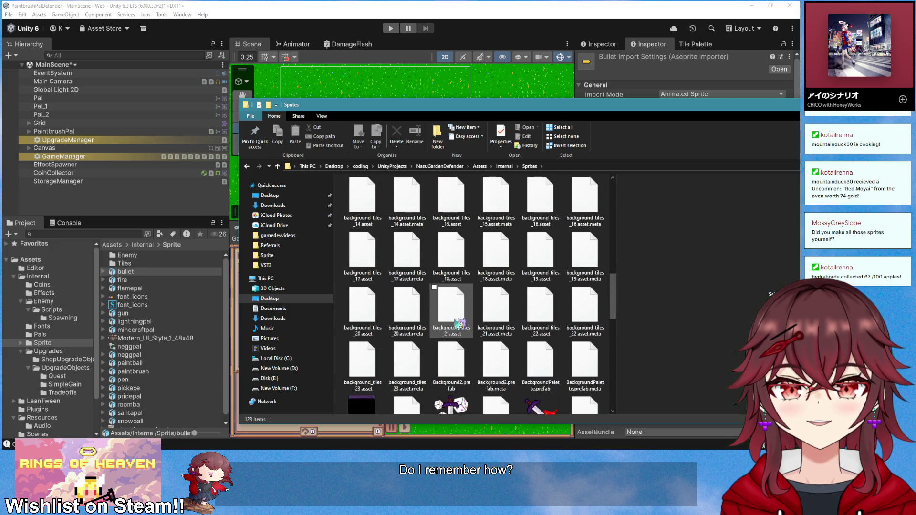
{"action": "double_click", "coordinate": [362, 200]}
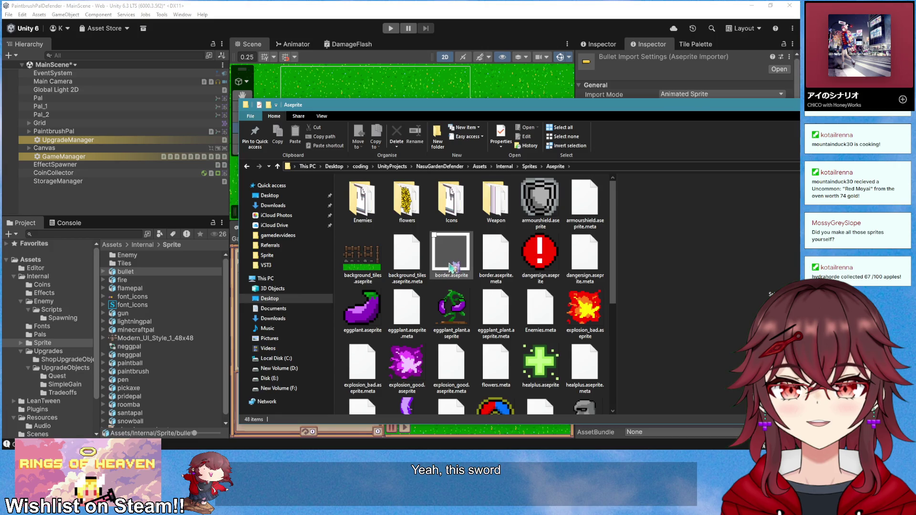
{"action": "scroll", "coordinate": [445, 292], "scroll_direction": "down", "scroll_amount": 3}
{"action": "scroll", "coordinate": [445, 292], "scroll_direction": "up", "scroll_amount": 3}
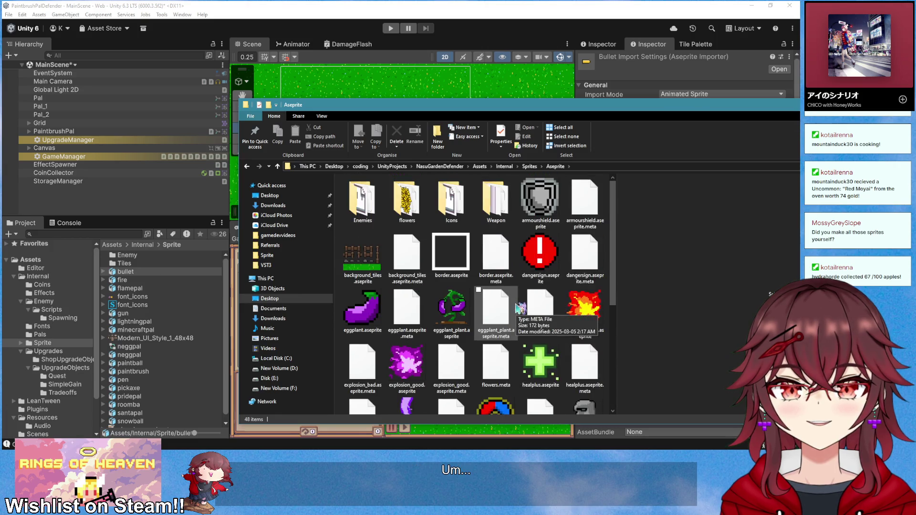
{"action": "left_click", "coordinate": [500, 213]}
{"action": "double_click", "coordinate": [501, 214]}
{"action": "scroll", "coordinate": [477, 267], "scroll_direction": "down", "scroll_amount": 3}
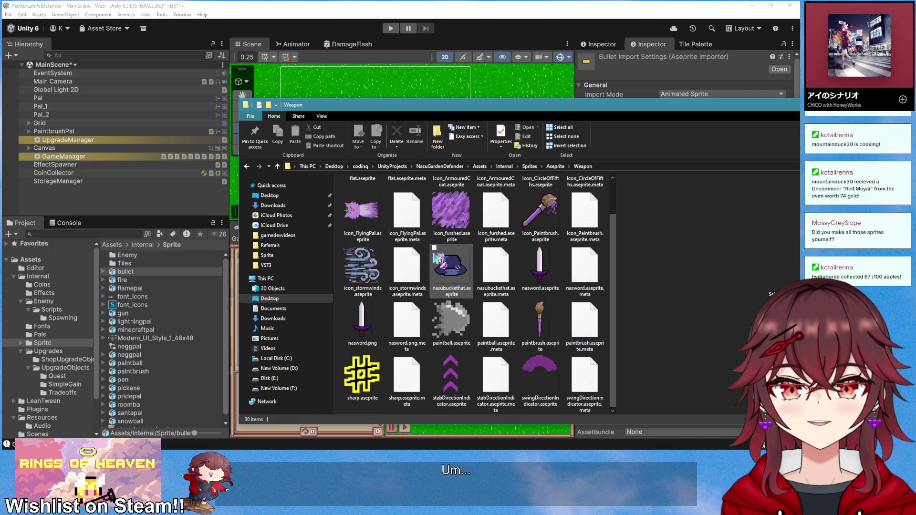
{"action": "left_click", "coordinate": [540, 272]}
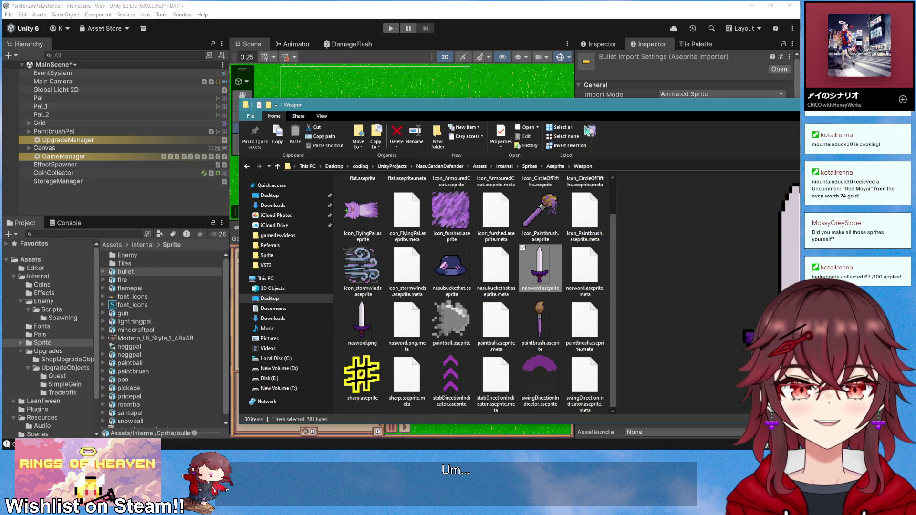
- Drag nasword.aseprite into Unity's Sprite folder in the Project panel
{"action": "left_click_drag", "start_coordinate": [585, 108], "coordinate": [545, 102]}
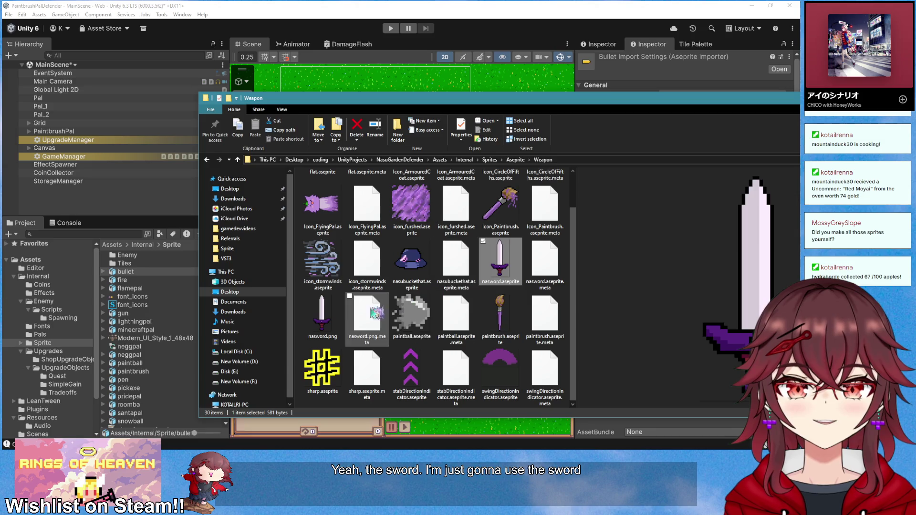
{"action": "left_click", "coordinate": [324, 317]}
{"action": "left_click", "coordinate": [499, 277]}
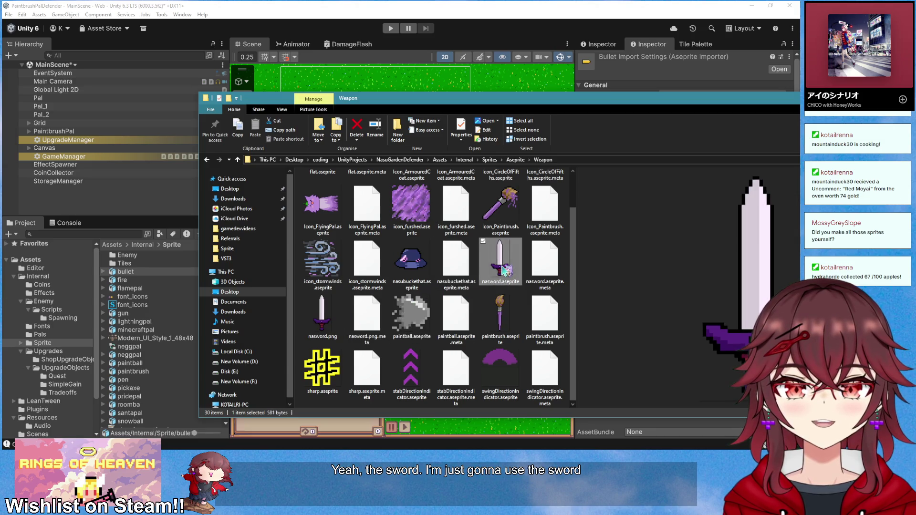
{"action": "left_click_drag", "start_coordinate": [501, 272], "coordinate": [175, 280]}
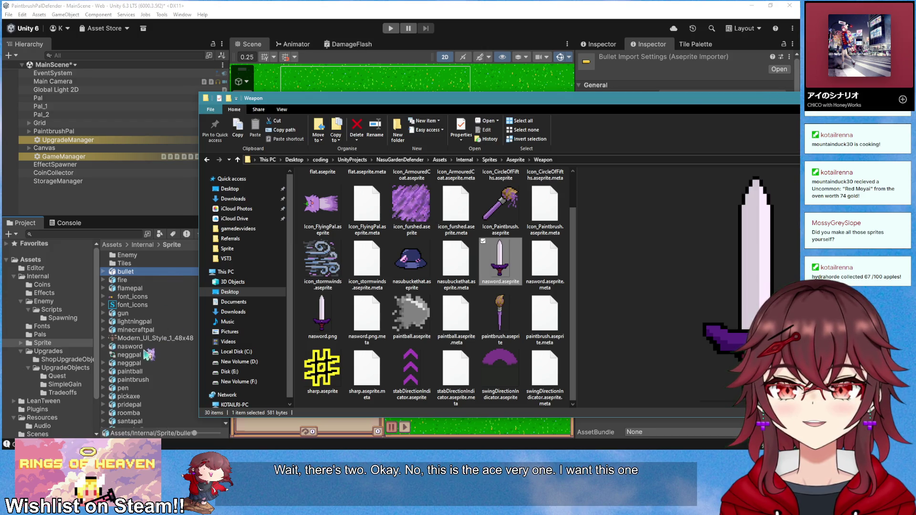
- Compare nasword's import settings and pixels per unit with minecraftpal and other sprites
{"action": "left_click", "coordinate": [147, 348]}
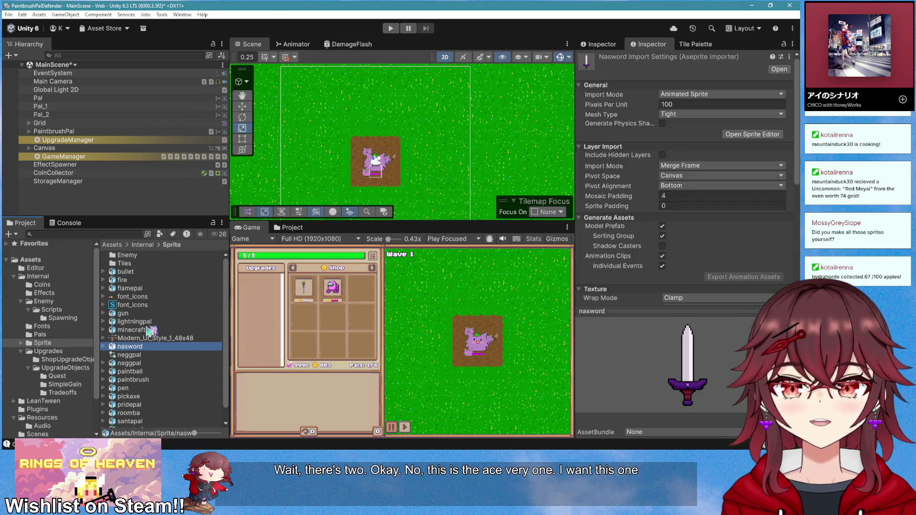
{"action": "left_click", "coordinate": [147, 331]}
{"action": "left_click", "coordinate": [144, 372]}
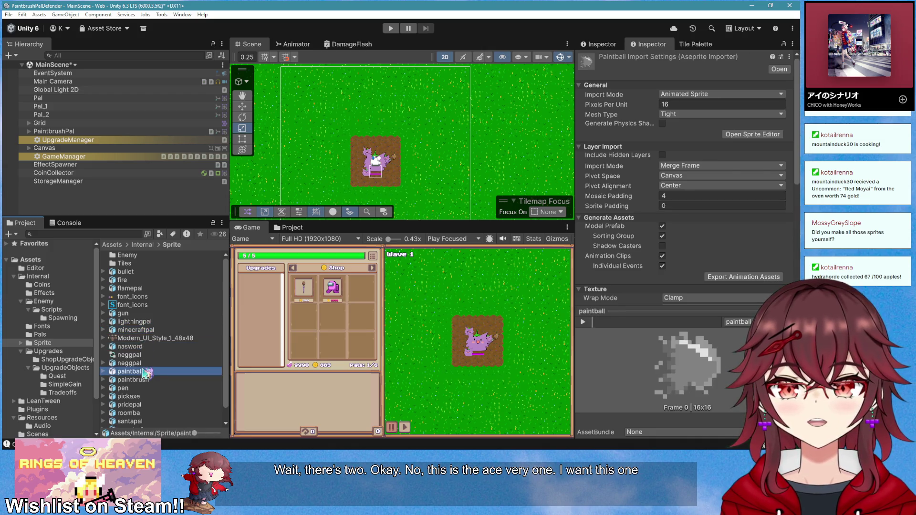
{"action": "left_click", "coordinate": [145, 388]}
{"action": "left_click", "coordinate": [140, 348]}
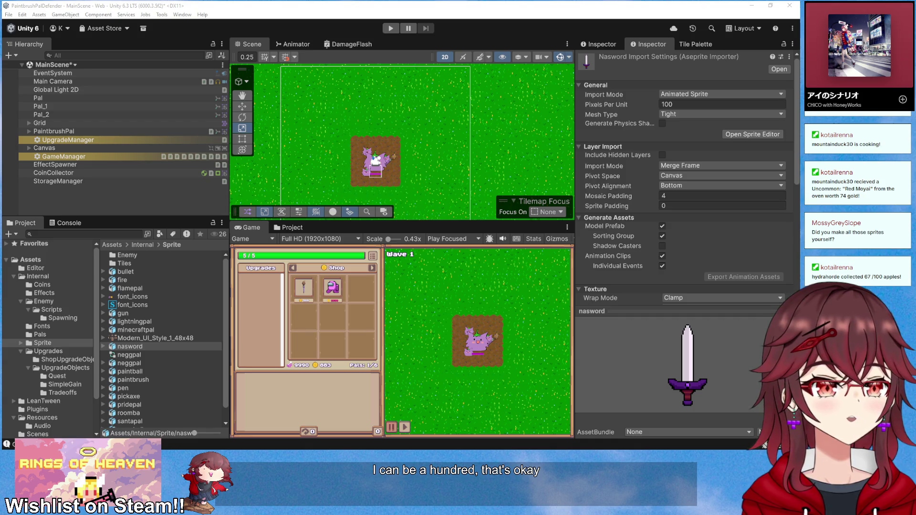
- Inspect the MinecraftPal prefab in Pals: cooldown 3, movespeed 5, range 2, damage 5
{"action": "scroll", "coordinate": [435, 141], "scroll_direction": "up", "scroll_amount": 2}
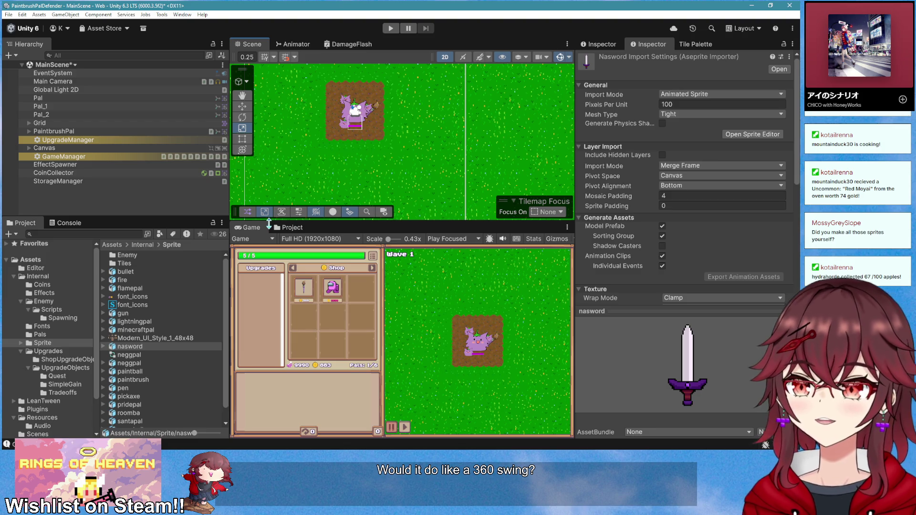
{"action": "left_click", "coordinate": [60, 336]}
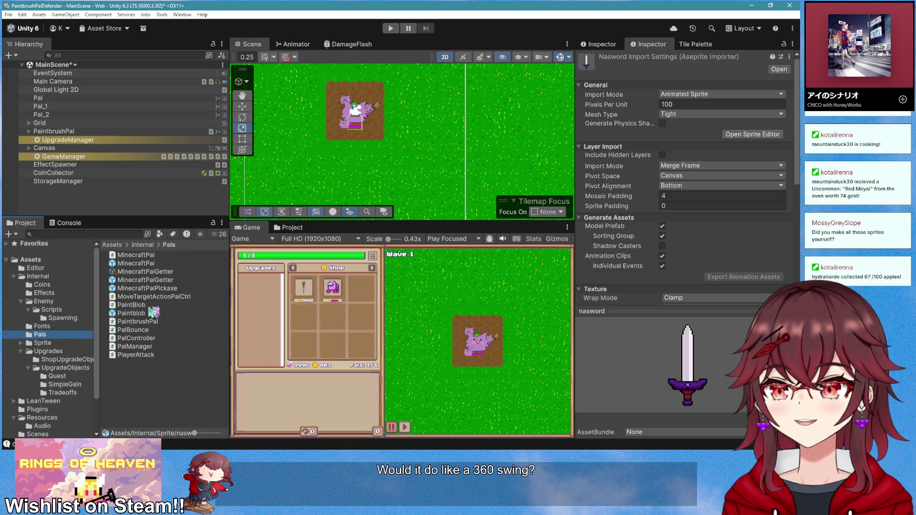
{"action": "left_click", "coordinate": [158, 265]}
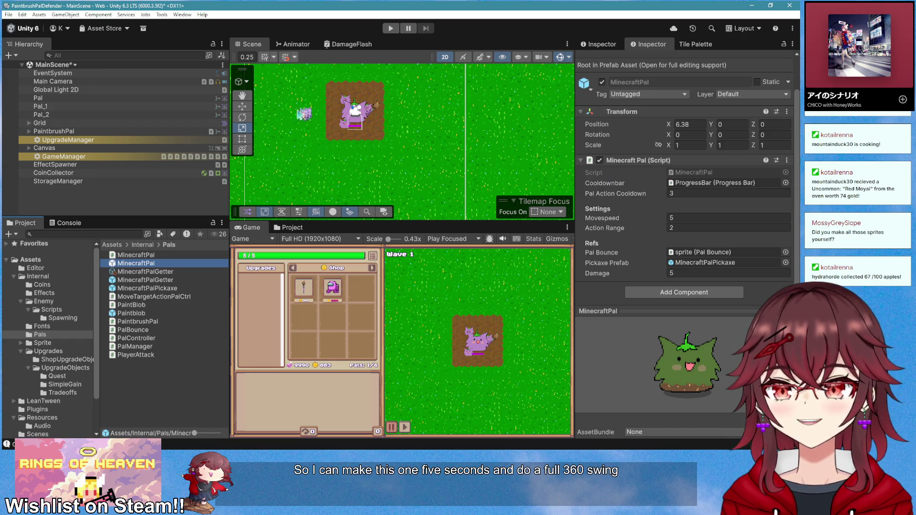
- Duplicate the MinecraftPalGetter prefab as SwordPalGetter with Pal To Add set to Sword Pal
{"action": "left_click", "coordinate": [175, 271]}
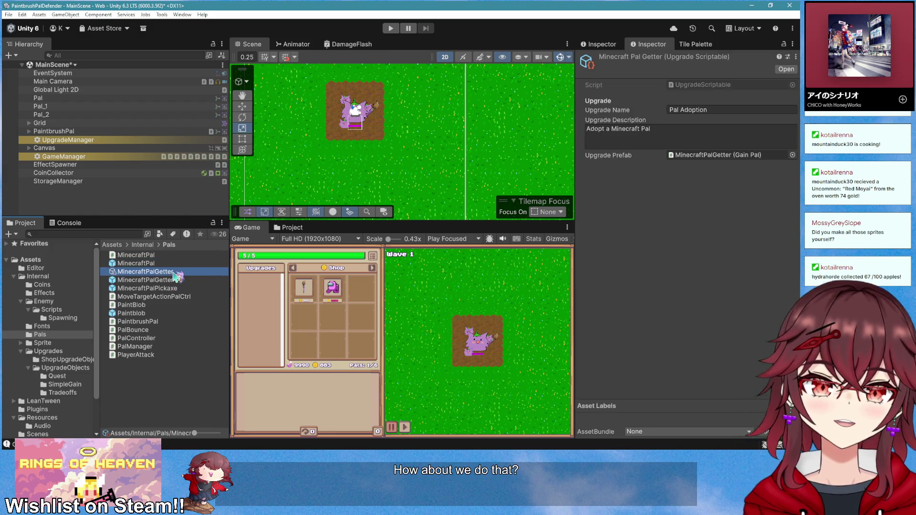
{"action": "left_click", "coordinate": [176, 280]}
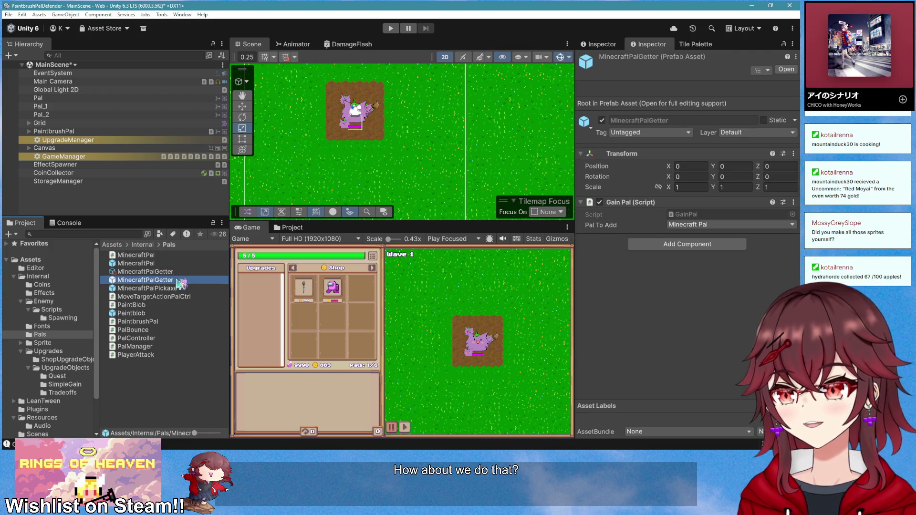
{"action": "key", "text": "ctrl+d"}
{"action": "key", "text": "F2"}
{"action": "type", "text": "SwordPa"}
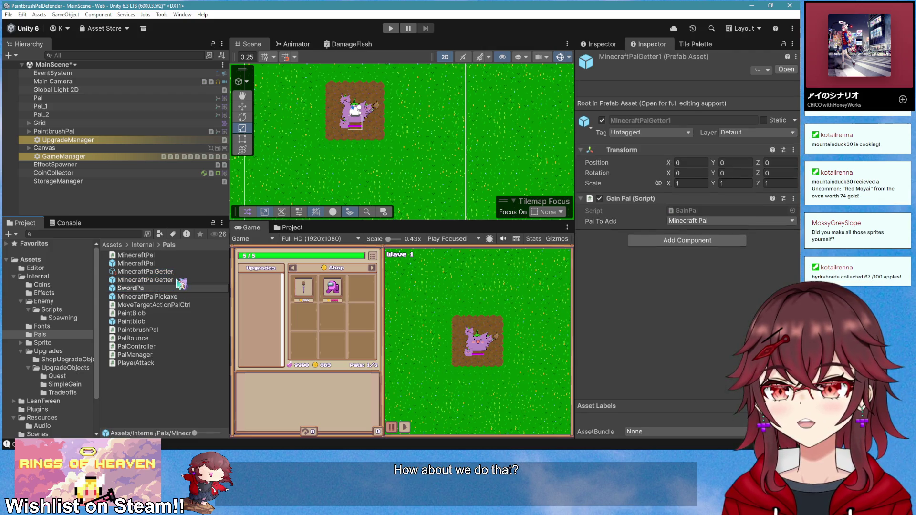
{"action": "type", "text": "lGetter"}
{"action": "key", "text": "Return"}
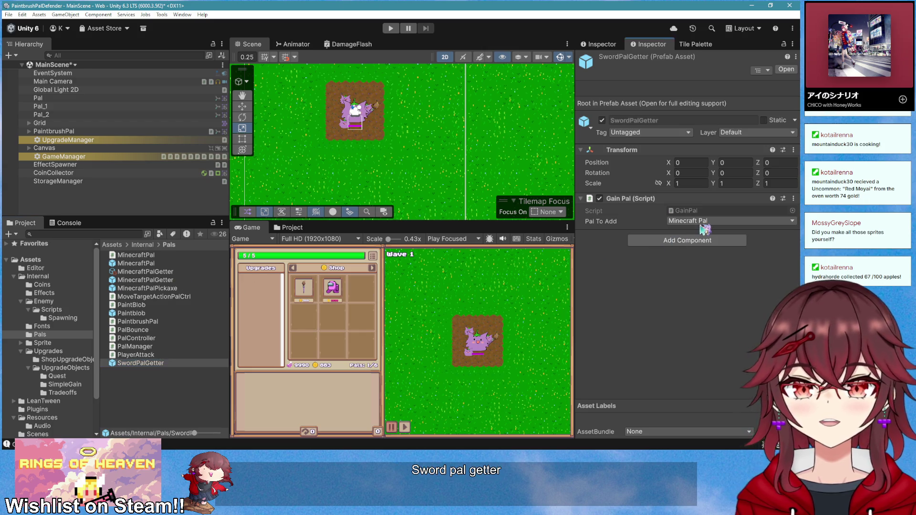
{"action": "left_click", "coordinate": [701, 221]}
{"action": "left_click", "coordinate": [692, 249]}
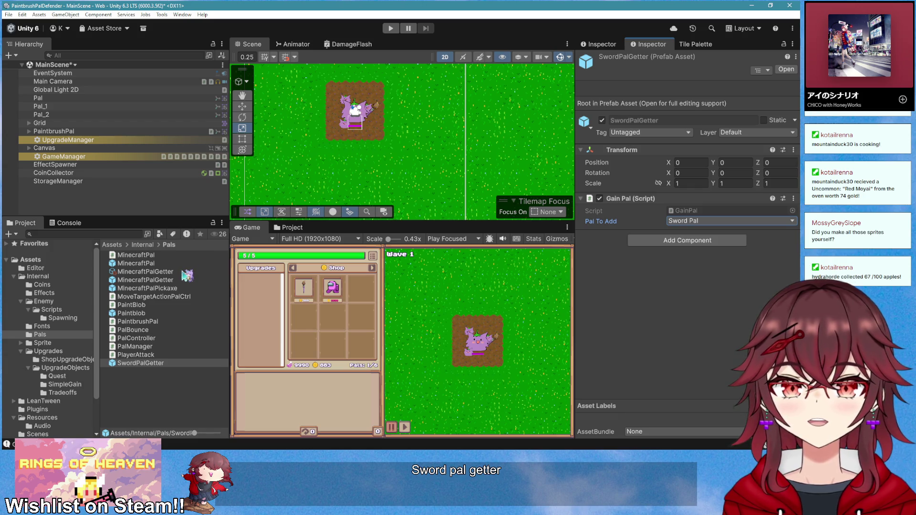
- Duplicate the upgrade as SwordPalGetter, linking that prefab and describing it 'Adopt a Sword Pal'
{"action": "left_click", "coordinate": [155, 272]}
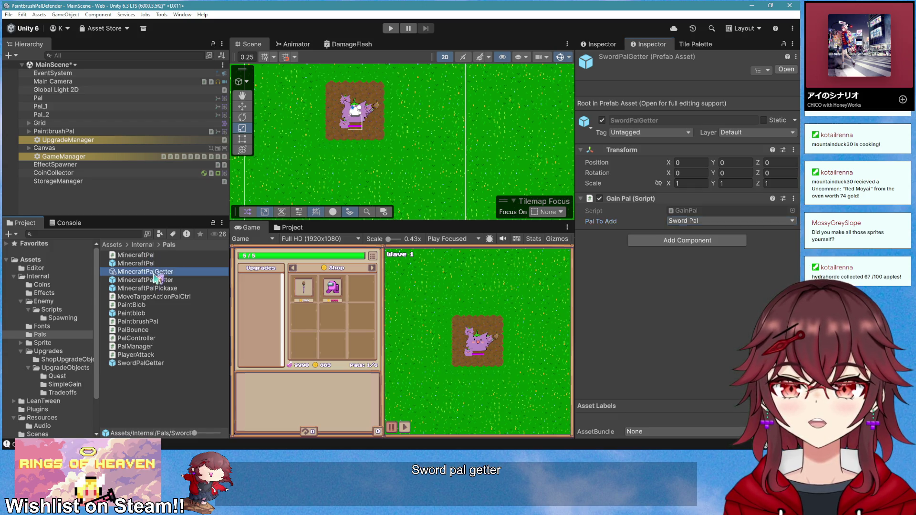
{"action": "key", "text": "ctrl+d"}
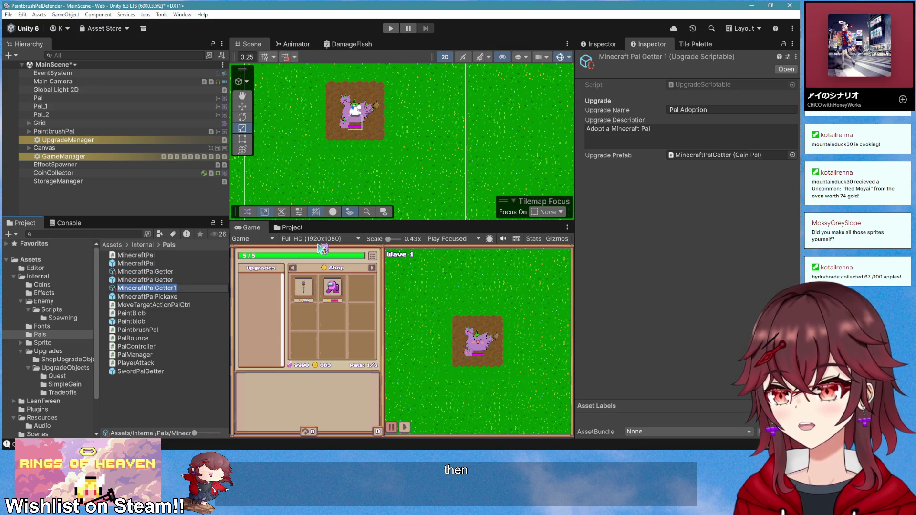
{"action": "key", "text": "F2"}
{"action": "type", "text": "SwordPalGett"}
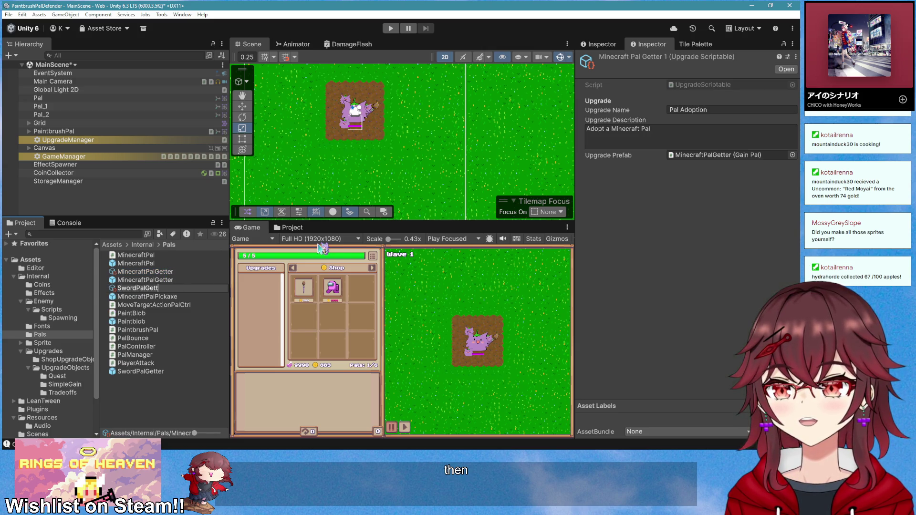
{"action": "type", "text": "er"}
{"action": "key", "text": "Return"}
{"action": "left_click_drag", "start_coordinate": [714, 150], "coordinate": [714, 157]}
{"action": "double_click", "coordinate": [627, 129]}
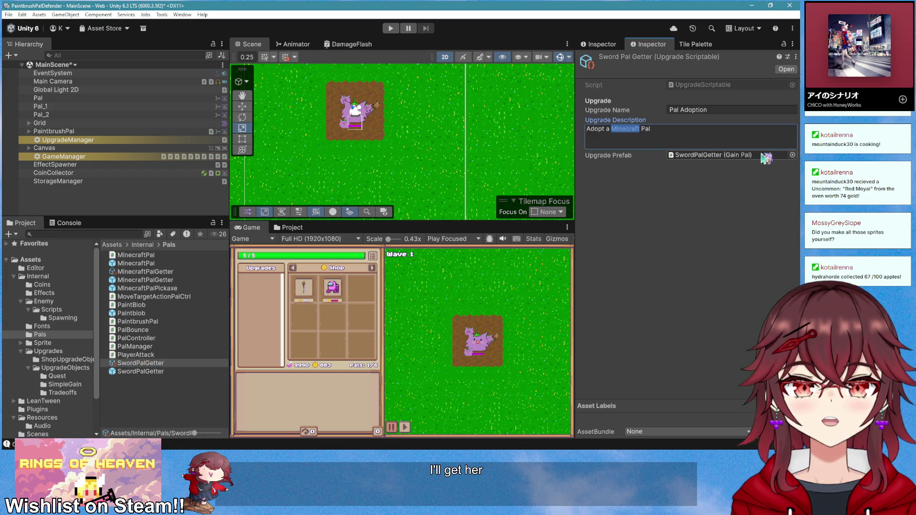
{"action": "type", "text": "Sword"}
{"action": "left_click", "coordinate": [702, 258]}
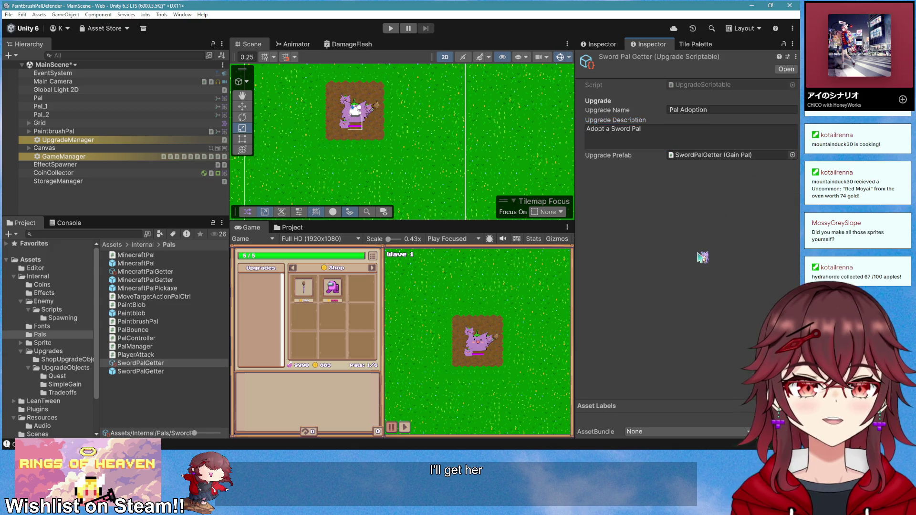
{"action": "left_click", "coordinate": [154, 264]}
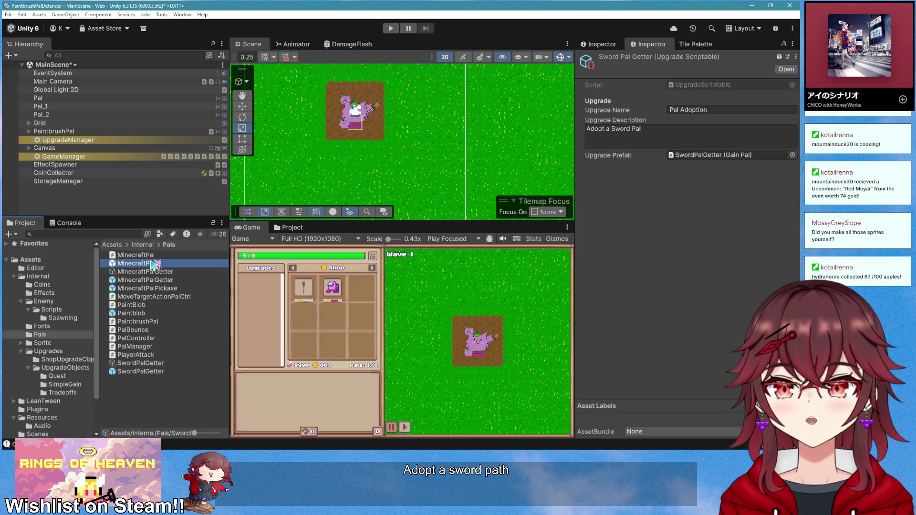
{"action": "left_click", "coordinate": [163, 255]}
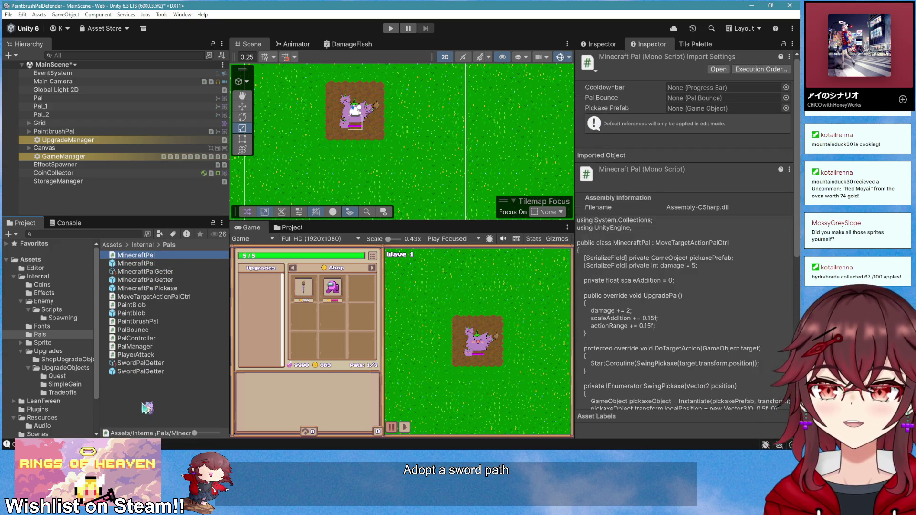
- Create a MonoBehaviour script named SwordPal in Pals and open it alongside MinecraftPal.cs
{"action": "right_click", "coordinate": [145, 406]}
{"action": "mouse_move", "coordinate": [254, 175]}
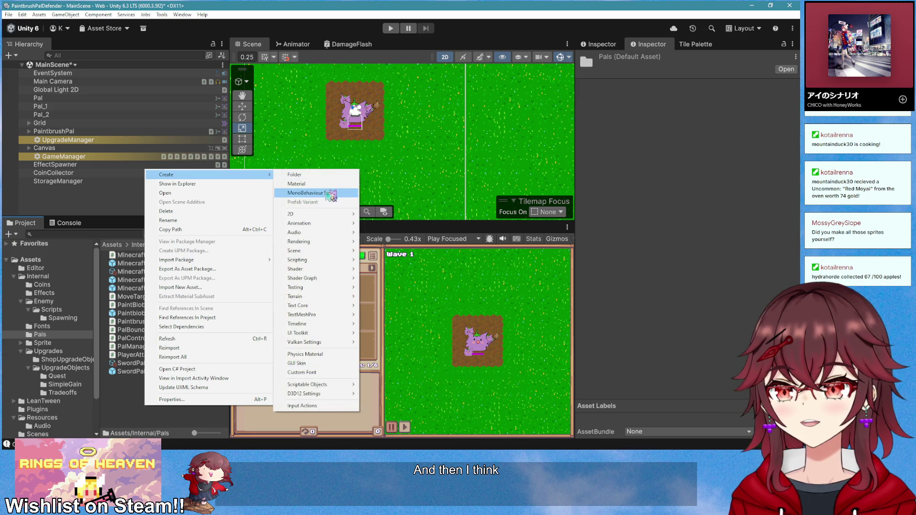
{"action": "left_click", "coordinate": [328, 192]}
{"action": "type", "text": "SwordPal"}
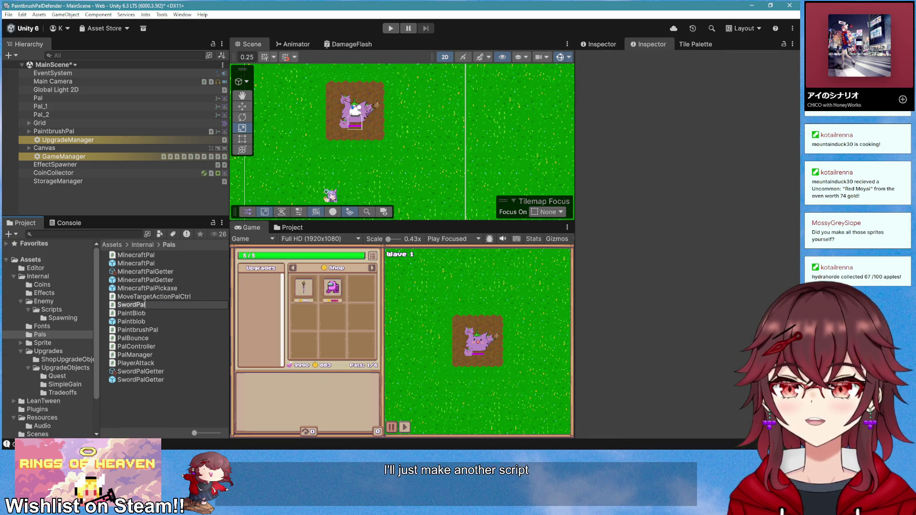
{"action": "key", "text": "Return"}
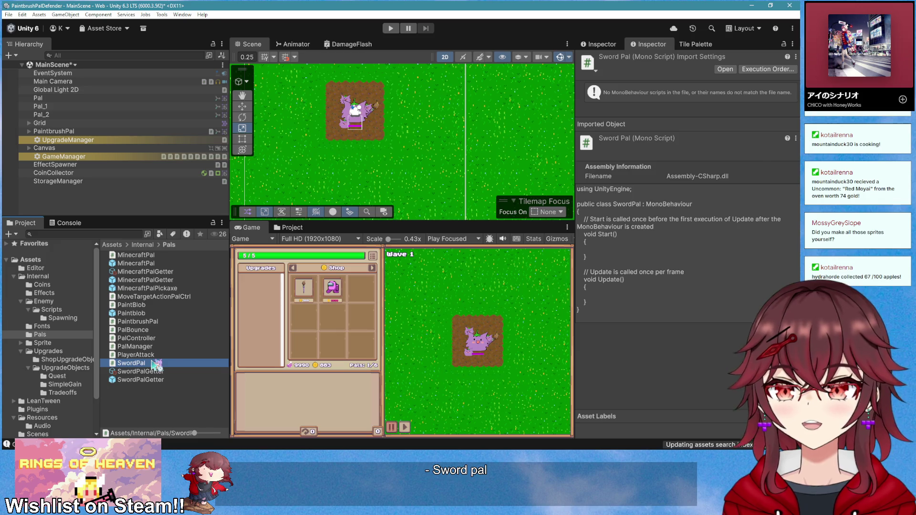
{"action": "double_click", "coordinate": [157, 365]}
{"action": "left_click", "coordinate": [215, 142]}
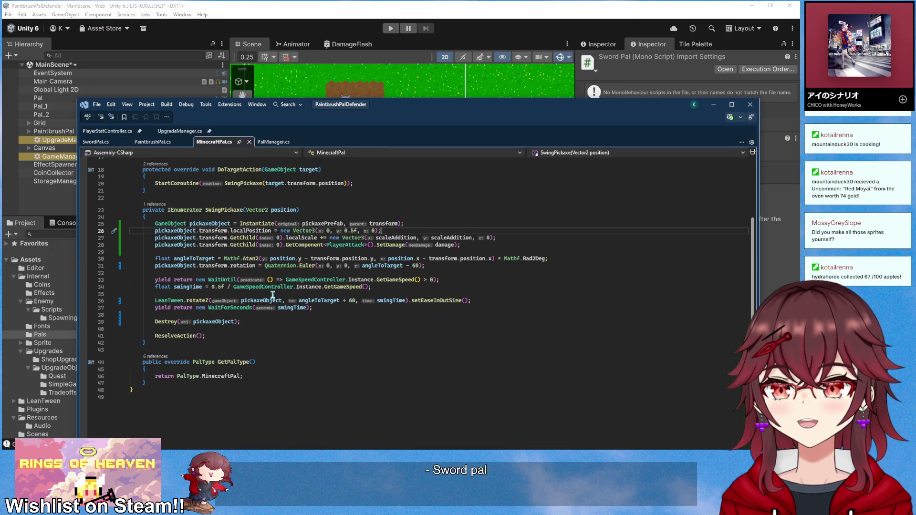
- Select the MinecraftPal code and make SwordPal derive from MoveTargetActionPalCtrl
{"action": "scroll", "coordinate": [336, 314], "scroll_direction": "up", "scroll_amount": 2}
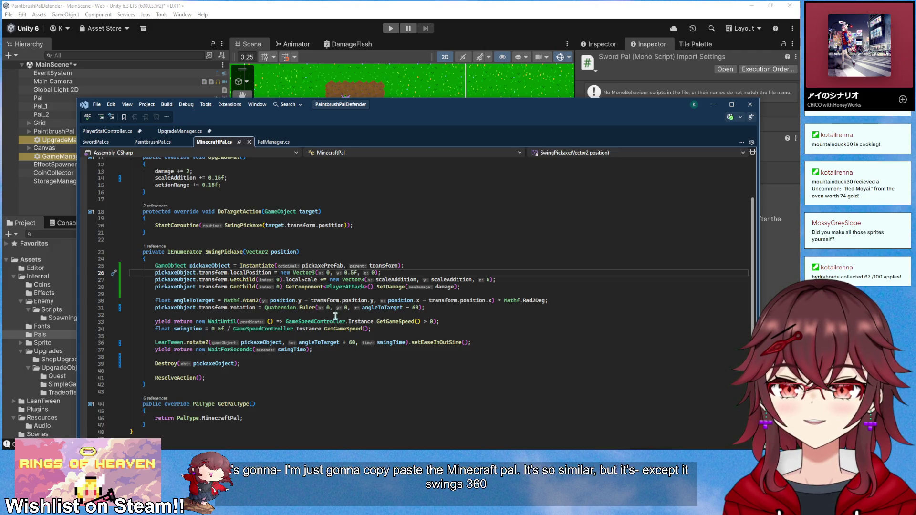
{"action": "scroll", "coordinate": [184, 336], "scroll_direction": "up", "scroll_amount": 4}
{"action": "mouse_move", "coordinate": [161, 429]}
{"action": "left_mouse_down"}
{"action": "mouse_move", "coordinate": [185, 336]}
{"action": "mouse_move", "coordinate": [160, 221]}
{"action": "mouse_move", "coordinate": [143, 201]}
{"action": "left_mouse_up"}
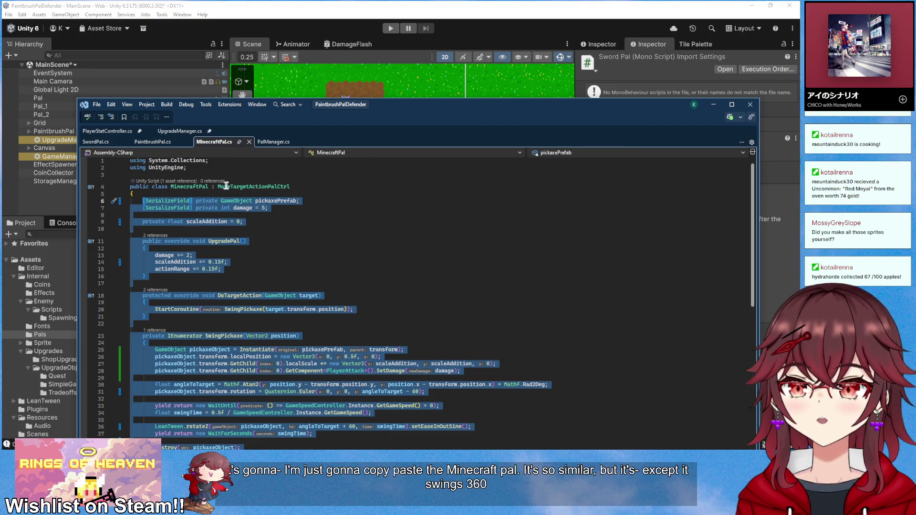
{"action": "left_click", "coordinate": [98, 142]}
{"action": "double_click", "coordinate": [224, 180]}
{"action": "type", "text": "Movet"}
{"action": "key", "text": "Tab"}
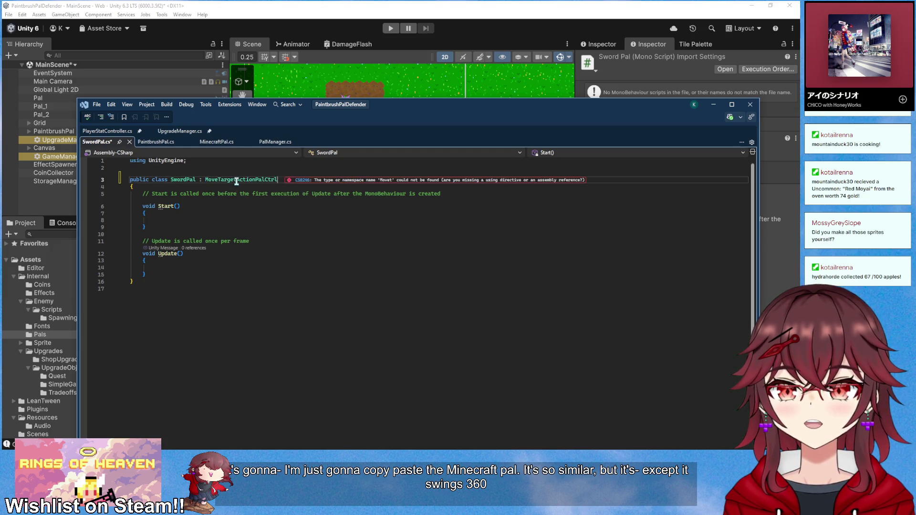
- Paste the MinecraftPal code over the template body and return PalType.SwordPal
{"action": "mouse_move", "coordinate": [148, 279]}
{"action": "left_mouse_down"}
{"action": "mouse_move", "coordinate": [179, 256]}
{"action": "mouse_move", "coordinate": [141, 199]}
{"action": "left_mouse_up"}
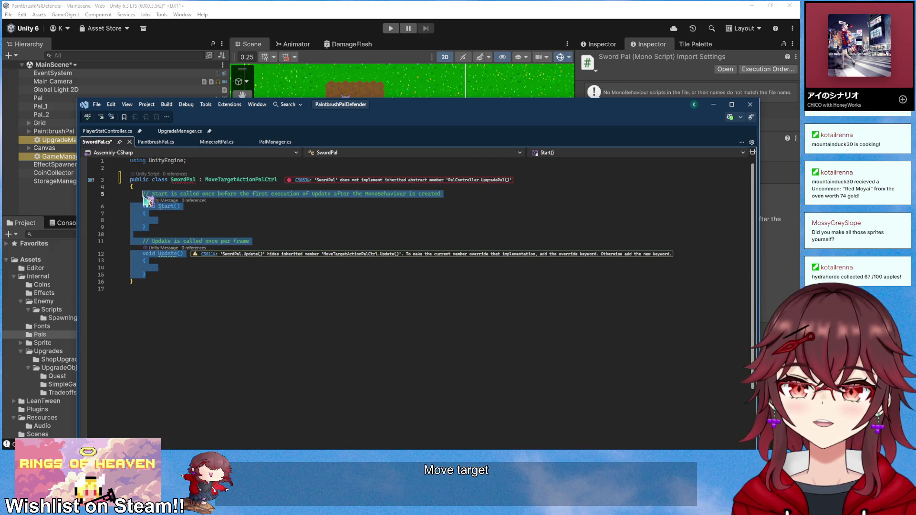
{"action": "type", "text": "[SerializeField] private GameObject pickaxePrefab;     [SerializeField] private int damage = 5;      private float scaleAddition = 0;      public override void UpgradePal()     {         damage += 2;         scaleAddition += 0.15f;         actionRange += 0.15f;     }      protected override void DoTargetAction(GameObject target)     {         StartCoroutine(SwingPickaxe(target.transform.position));     }      private IEnumerator SwingPickaxe(Vector2 position)     {         GameObject pickaxeObject = Instantiate(pickaxePrefab, transform);         pickaxeObject.transform.localPosition = new Vector3(0, 0.5f, 0);         pickaxeObject.transform.GetChild(0).localScale += new Vector3(scaleAddition, scaleAddition, 0);         pickaxeObject.transform.GetChild(0).GetComponent<PlayerAttack>().SetDamage(damage);          float angleToTarget = Mathf.Atan2(position.y - transform.position.y, position.x - transform.position.x) * Mathf.Rad2Deg;         pickaxeObject.transform.rotation = Quaternion.Euler(0, 0, angleToTarget - 60);          yield return new WaitUntil(() => GameSpeedController.Instance.GetGameSpeed() > 0);         float swingTime = 0.5f / GameSpeedController.Instance.GetGameSpeed();          LeanTween.rotateZ(pickaxeObject, angleToTarget + 60, swingTime).setEaseInOutSine();         yield return new WaitForSeconds(swingTime);          Destroy(pickaxeObject);          ResolveAction();     }      public override PalType GetPalType()     {         return PalType.MinecraftPal;     }"}
{"action": "scroll", "coordinate": [248, 287], "scroll_direction": "down", "scroll_amount": 6}
{"action": "double_click", "coordinate": [231, 363]}
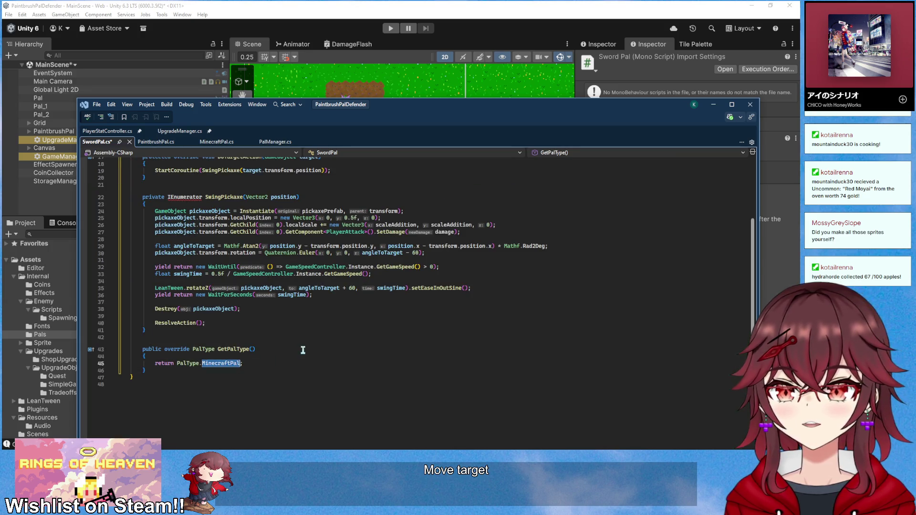
{"action": "type", "text": "SwordPal"}
{"action": "scroll", "coordinate": [303, 350], "scroll_direction": "up", "scroll_amount": 6}
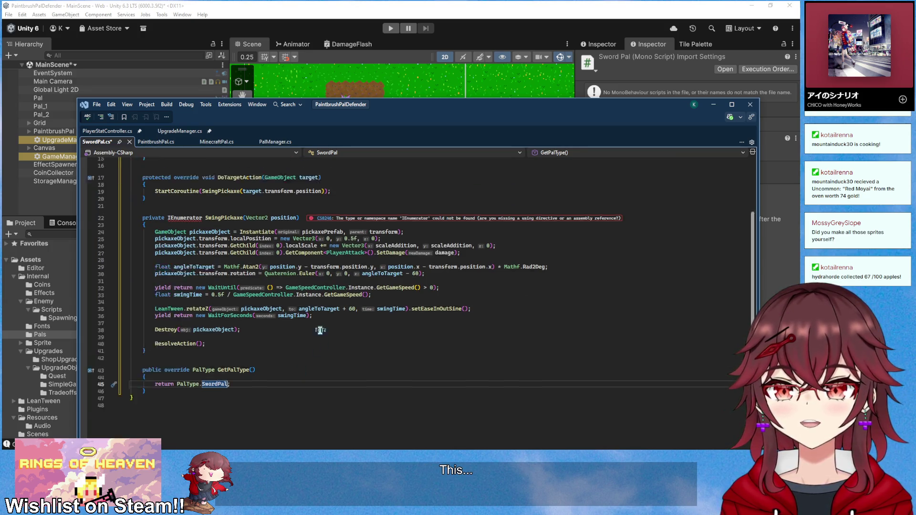
- Add the missing using System.Collections import to fix the IEnumerator error
{"action": "left_click", "coordinate": [183, 329]}
{"action": "right_click", "coordinate": [184, 329]}
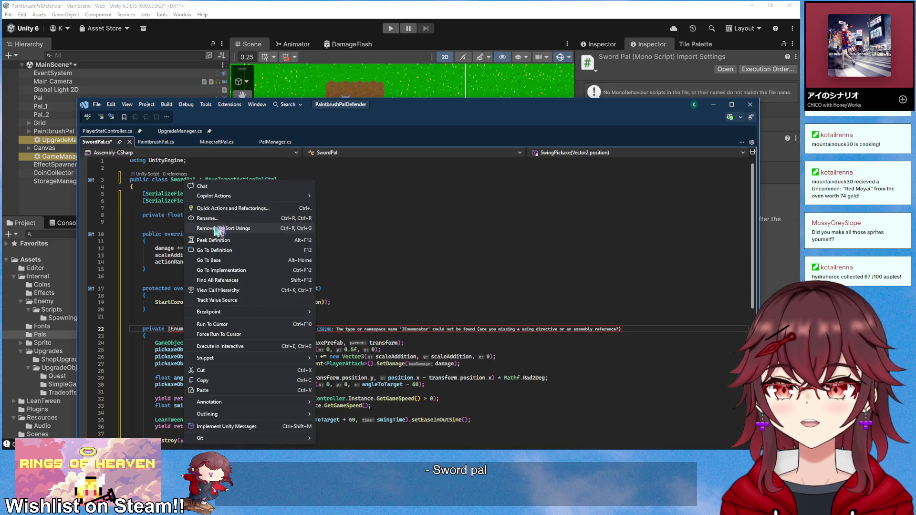
{"action": "left_click", "coordinate": [220, 201]}
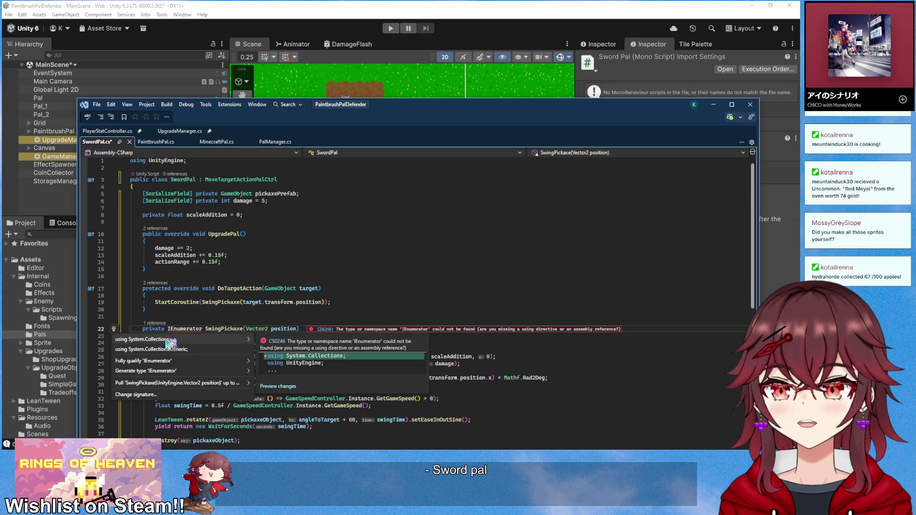
{"action": "left_click", "coordinate": [166, 341]}
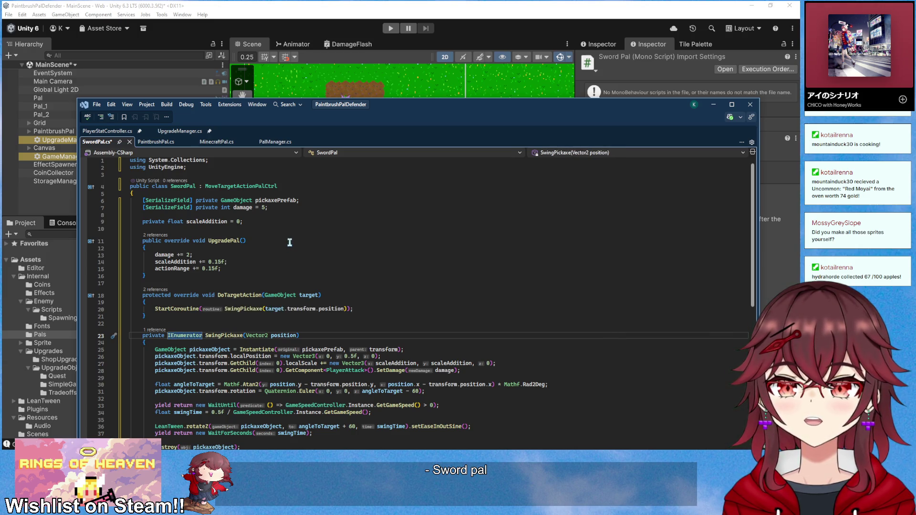
- Rename the pickaxePrefab field to swordPrefab everywhere
{"action": "left_click", "coordinate": [263, 201]}
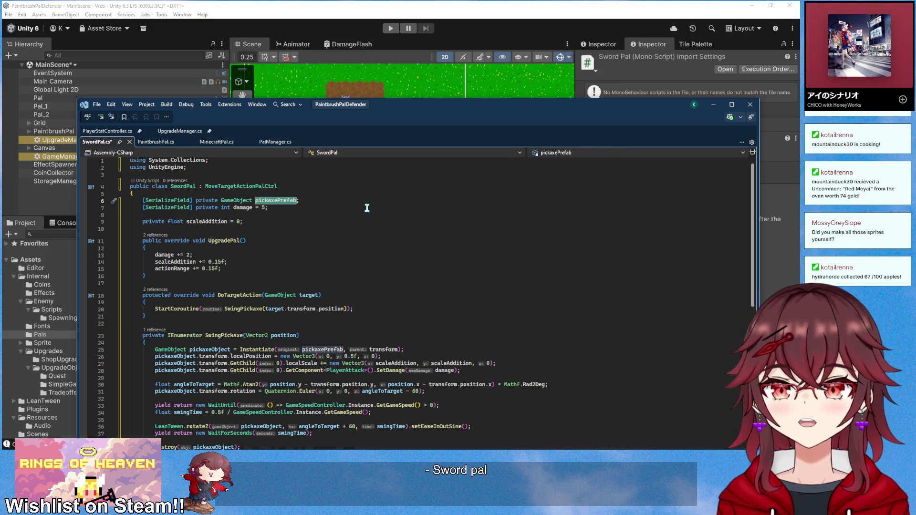
{"action": "right_click", "coordinate": [271, 193]}
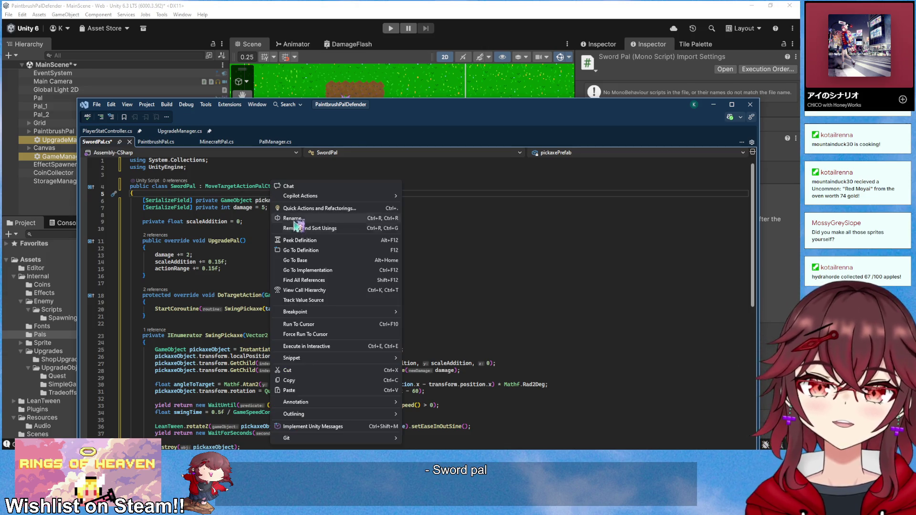
{"action": "left_click", "coordinate": [294, 219]}
{"action": "left_click", "coordinate": [453, 299]}
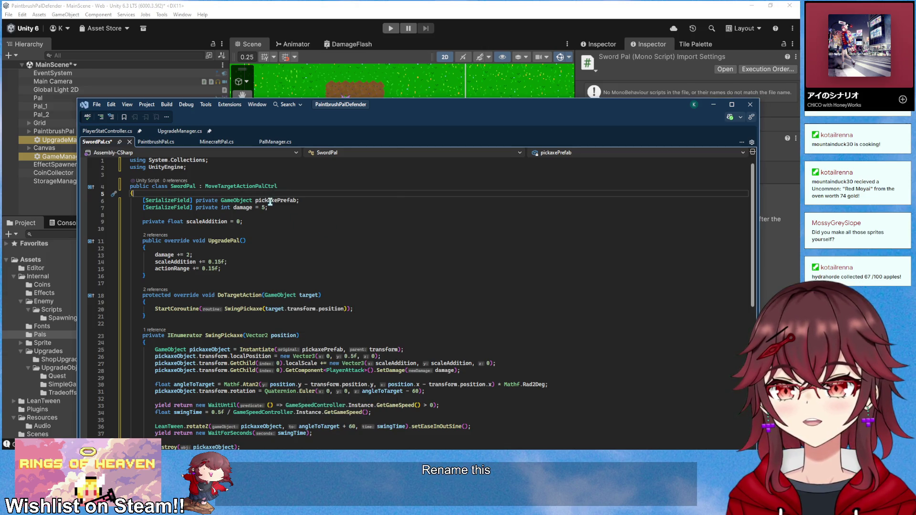
{"action": "right_click", "coordinate": [270, 201]}
{"action": "left_click", "coordinate": [306, 227]}
{"action": "type", "text": "swordPrefab"}
{"action": "key", "text": "Return"}
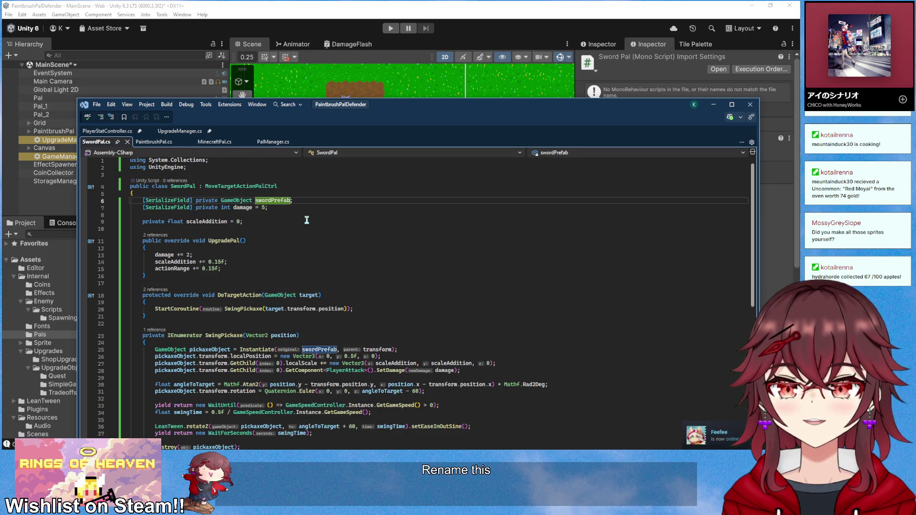
- Rename the pickaxeObject variable to swordObject everywhere
{"action": "scroll", "coordinate": [361, 308], "scroll_direction": "down", "scroll_amount": 2}
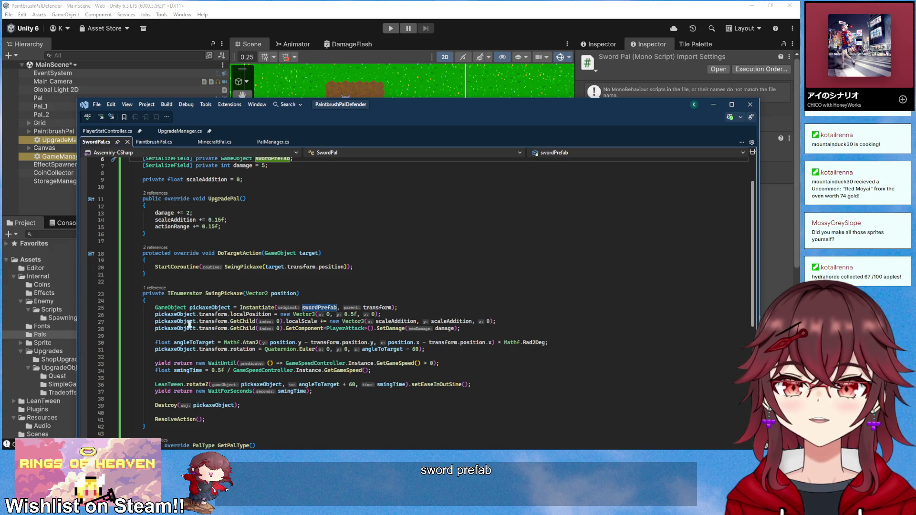
{"action": "right_click", "coordinate": [200, 308]}
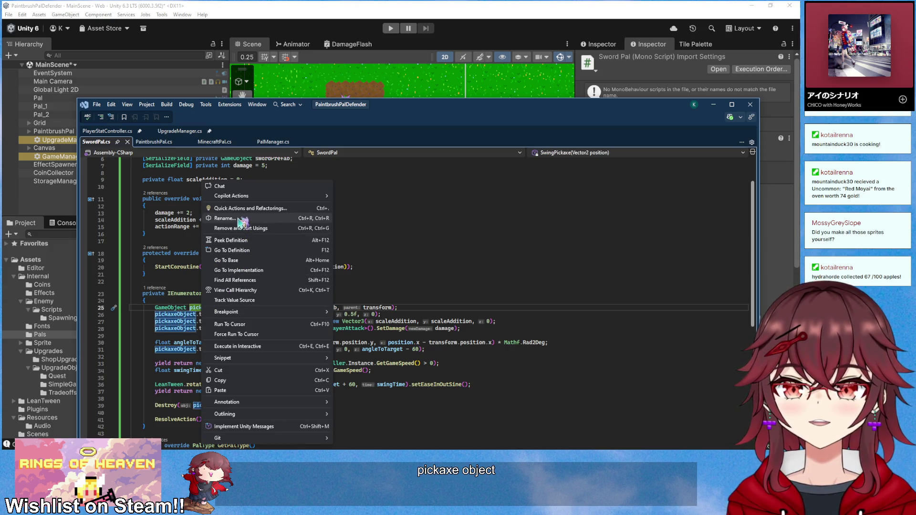
{"action": "left_click", "coordinate": [237, 218]}
{"action": "type", "text": "swordObject"}
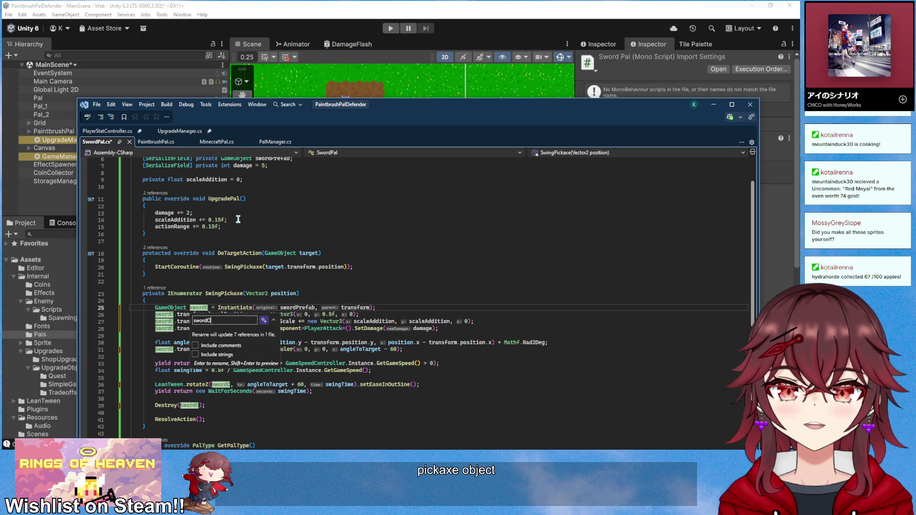
{"action": "key", "text": "Return"}
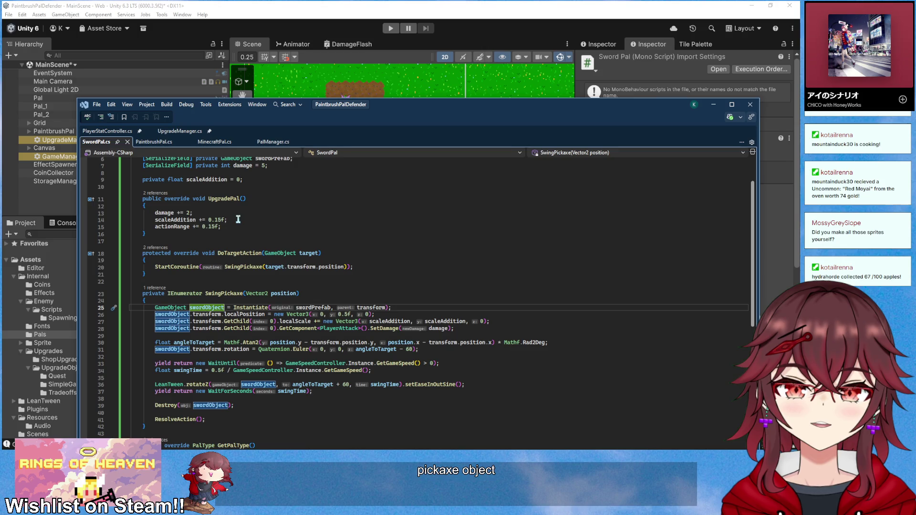
{"action": "scroll", "coordinate": [238, 219], "scroll_direction": "down", "scroll_amount": 2}
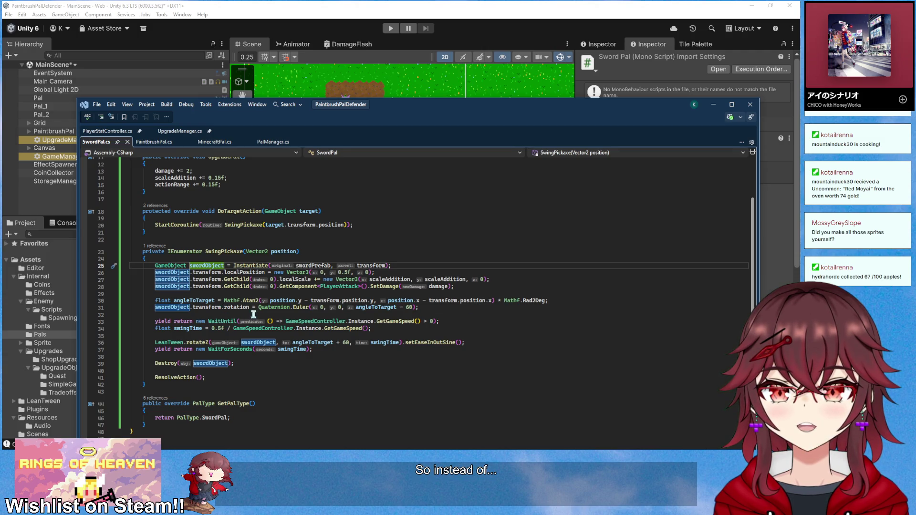
- Remove the ' - 60' offset after angleToTarget in the Quaternion.Euler call on line 31
{"action": "left_click", "coordinate": [409, 307]}
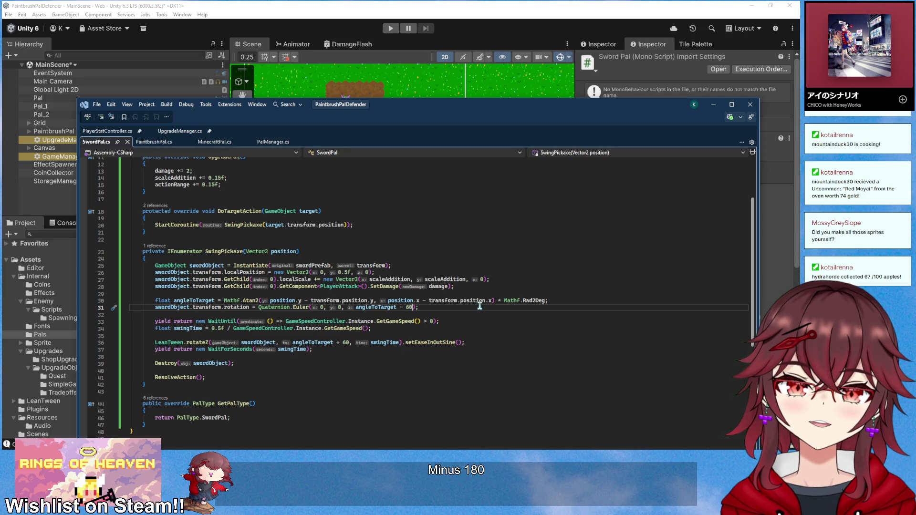
{"action": "key", "text": "BackSpace"}
{"action": "key", "text": "BackSpace"}
{"action": "type", "text": "9"}
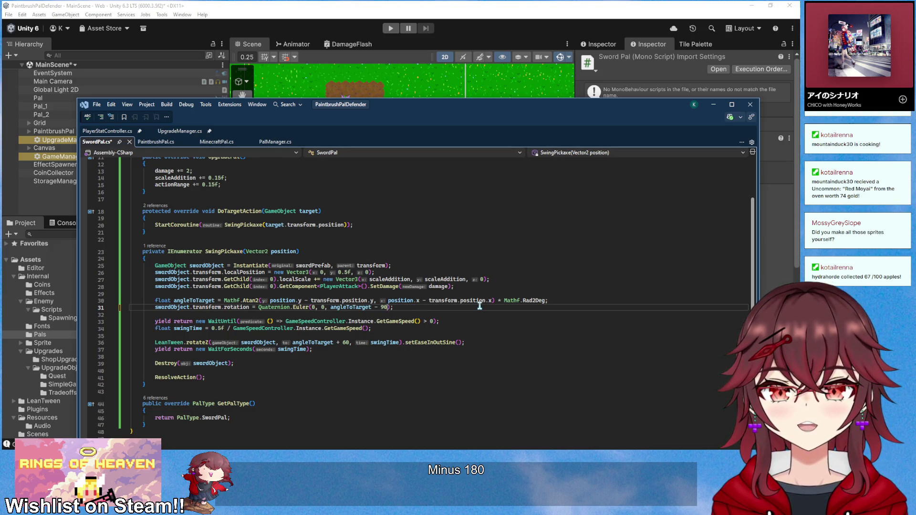
{"action": "key", "text": "BackSpace"}
{"action": "key", "text": "BackSpace"}
{"action": "key", "text": "BackSpace"}
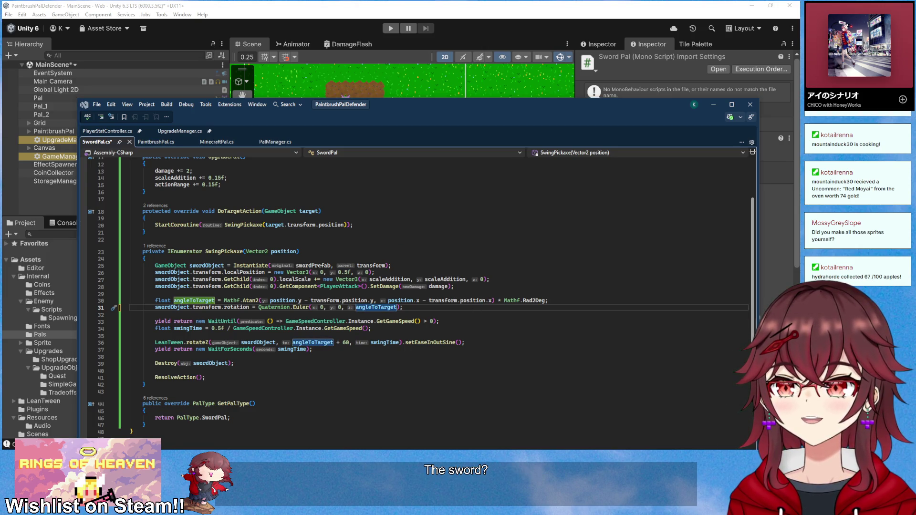
- Sketch a rough outline of a pal on a cleared Paint canvas
{"action": "key", "text": "alt+Tab"}
{"action": "mouse_move", "coordinate": [175, 288]}
{"action": "left_mouse_down"}
{"action": "mouse_move", "coordinate": [161, 311]}
{"action": "mouse_move", "coordinate": [206, 287]}
{"action": "mouse_move", "coordinate": [226, 297]}
{"action": "left_mouse_up"}
{"action": "key", "text": "ctrl+z"}
{"action": "key", "text": "ctrl+z"}
{"action": "mouse_move", "coordinate": [145, 302]}
{"action": "left_mouse_down"}
{"action": "mouse_move", "coordinate": [174, 288]}
{"action": "mouse_move", "coordinate": [259, 295]}
{"action": "mouse_move", "coordinate": [151, 329]}
{"action": "mouse_move", "coordinate": [161, 340]}
{"action": "mouse_move", "coordinate": [239, 357]}
{"action": "mouse_move", "coordinate": [267, 329]}
{"action": "mouse_move", "coordinate": [257, 296]}
{"action": "left_mouse_up"}
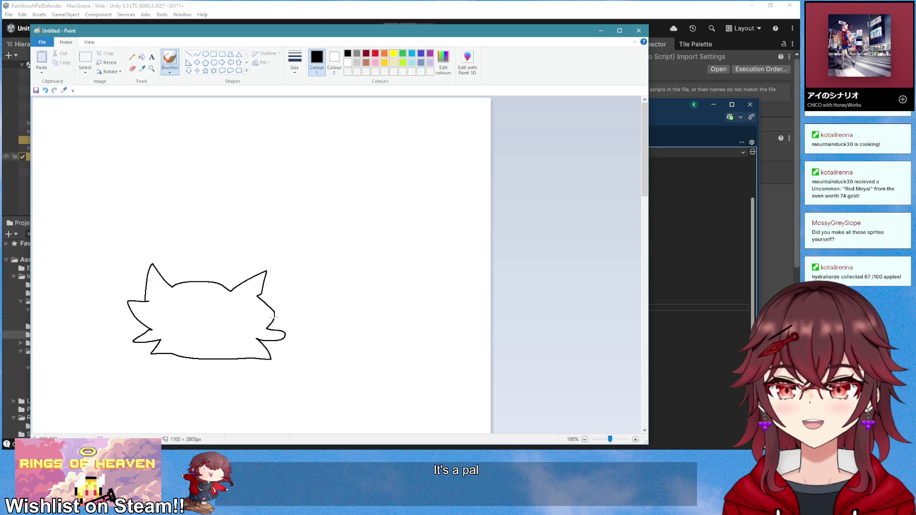
- Add a hat and second eye to the pal, and draw a stick-figure enemy
{"action": "mouse_move", "coordinate": [188, 281]}
{"action": "left_mouse_down"}
{"action": "mouse_move", "coordinate": [217, 285]}
{"action": "mouse_move", "coordinate": [189, 247]}
{"action": "mouse_move", "coordinate": [213, 277]}
{"action": "left_mouse_up"}
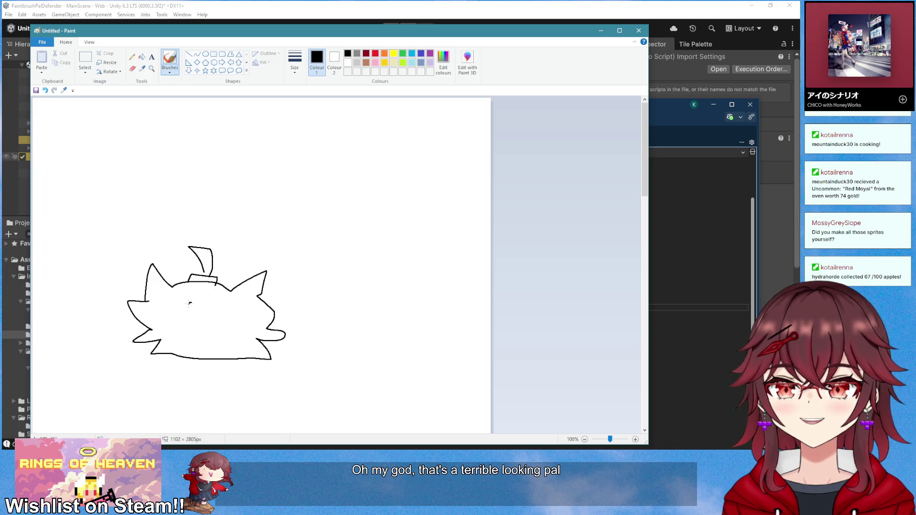
{"action": "left_click_drag", "start_coordinate": [234, 307], "coordinate": [242, 313]}
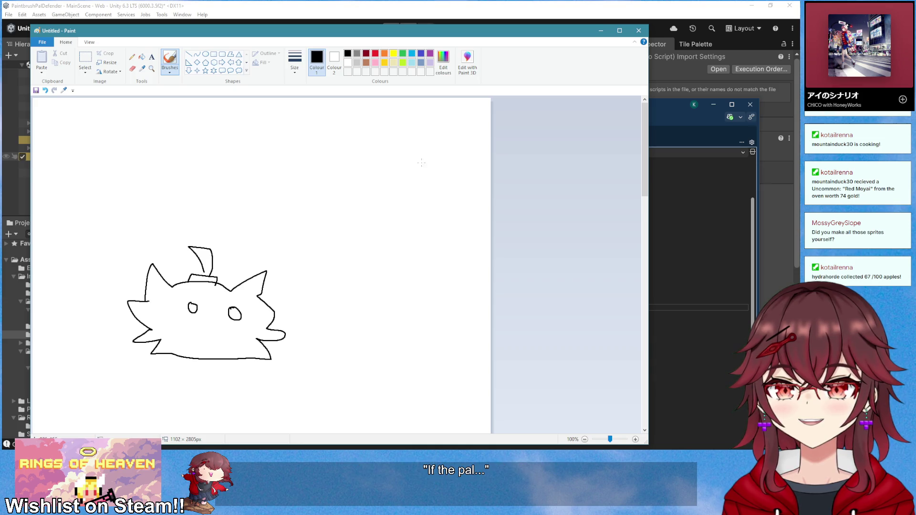
{"action": "left_click_drag", "start_coordinate": [433, 169], "coordinate": [442, 165]}
{"action": "left_click_drag", "start_coordinate": [435, 197], "coordinate": [426, 231]}
{"action": "mouse_move", "coordinate": [436, 214]}
{"action": "left_mouse_down"}
{"action": "mouse_move", "coordinate": [443, 236]}
{"action": "mouse_move", "coordinate": [474, 210]}
{"action": "left_mouse_up"}
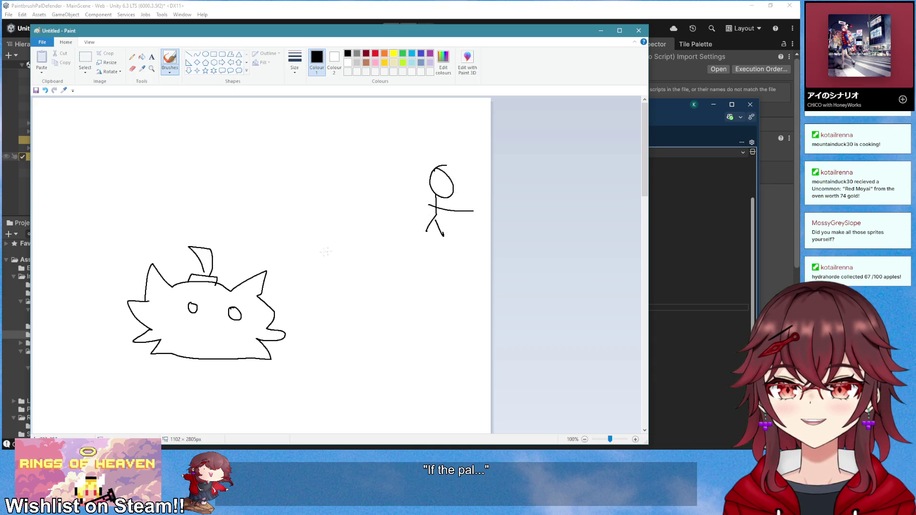
- Sketch the sword as a big loop around the pal, then close Paint without saving
{"action": "left_click_drag", "start_coordinate": [291, 249], "coordinate": [427, 238]}
{"action": "key", "text": "ctrl+z"}
{"action": "left_click_drag", "start_coordinate": [296, 281], "coordinate": [427, 216]}
{"action": "key", "text": "ctrl+z"}
{"action": "mouse_move", "coordinate": [296, 296]}
{"action": "left_mouse_down"}
{"action": "mouse_move", "coordinate": [435, 205]}
{"action": "mouse_move", "coordinate": [411, 163]}
{"action": "mouse_move", "coordinate": [415, 362]}
{"action": "mouse_move", "coordinate": [305, 131]}
{"action": "left_mouse_up"}
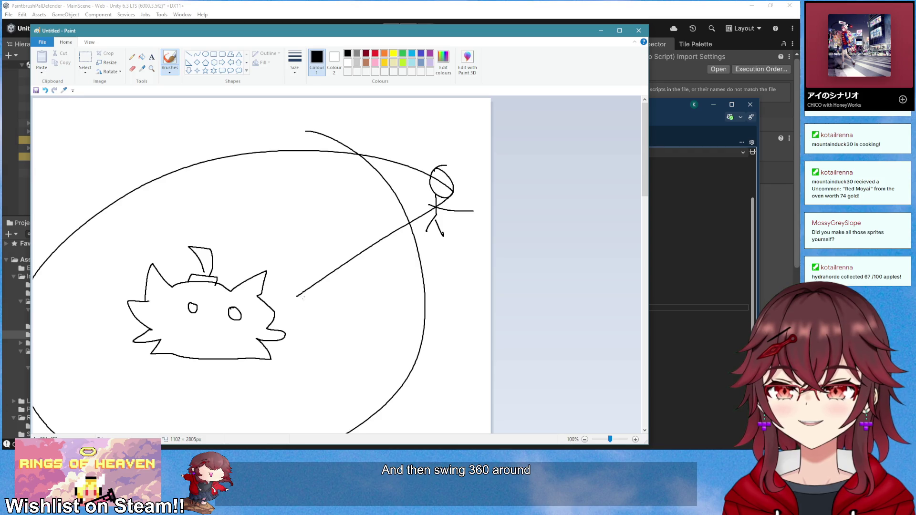
{"action": "key", "text": "ctrl+z"}
{"action": "key", "text": "ctrl+z"}
{"action": "mouse_move", "coordinate": [194, 257]}
{"action": "left_mouse_down"}
{"action": "mouse_move", "coordinate": [88, 135]}
{"action": "mouse_move", "coordinate": [494, 241]}
{"action": "mouse_move", "coordinate": [435, 437]}
{"action": "left_mouse_up"}
{"action": "key", "text": "ctrl+z"}
{"action": "mouse_move", "coordinate": [280, 285]}
{"action": "left_mouse_down"}
{"action": "mouse_move", "coordinate": [459, 190]}
{"action": "mouse_move", "coordinate": [370, 395]}
{"action": "mouse_move", "coordinate": [411, 224]}
{"action": "mouse_move", "coordinate": [396, 344]}
{"action": "left_mouse_up"}
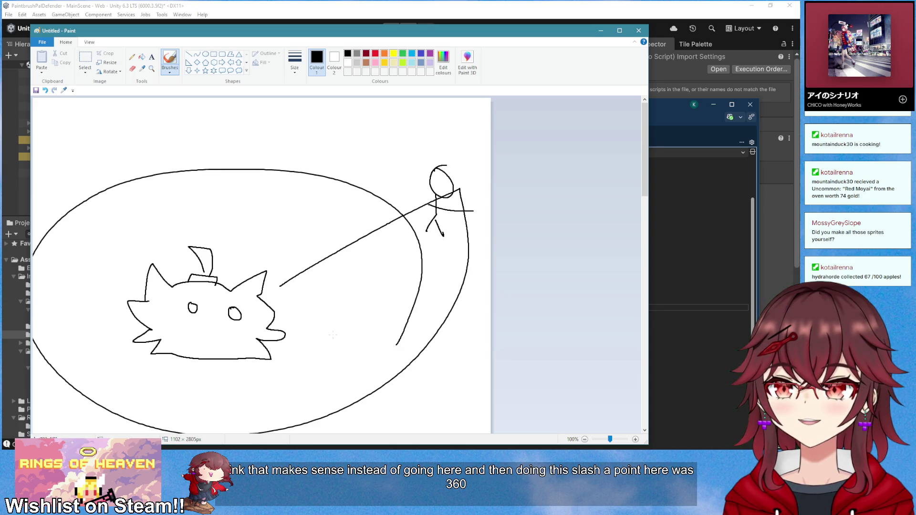
{"action": "key", "text": "ctrl+z"}
{"action": "left_click_drag", "start_coordinate": [125, 350], "coordinate": [109, 366]}
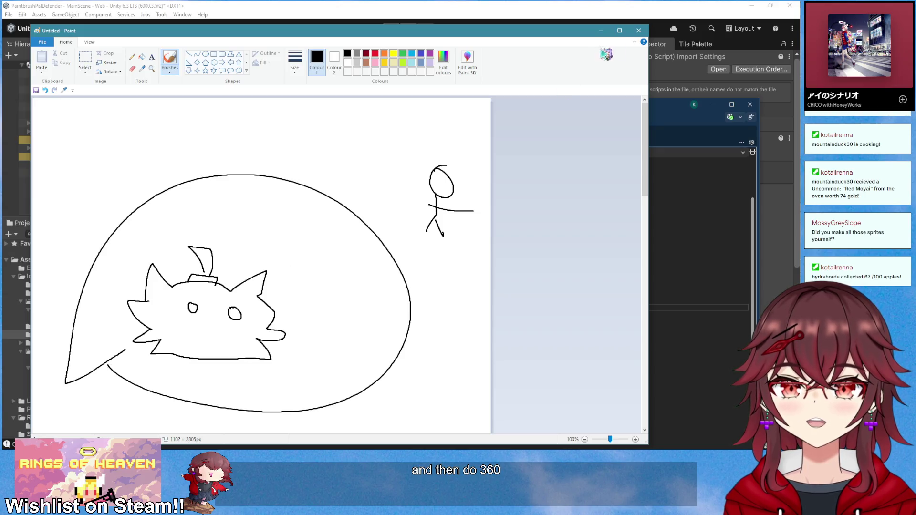
{"action": "left_click", "coordinate": [639, 30]}
{"action": "left_click", "coordinate": [353, 241]}
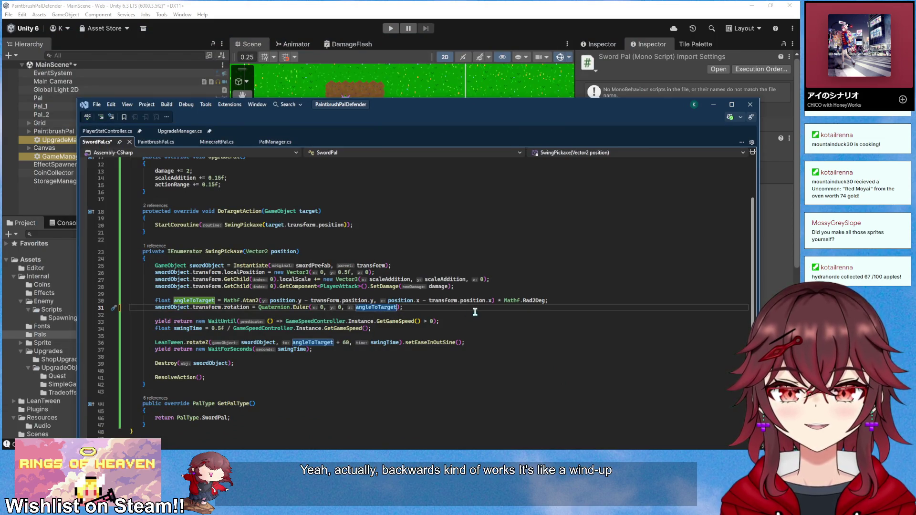
- Change the swing rotation to run from angleToTarget - 179 to + 179
{"action": "type", "text": "- "}
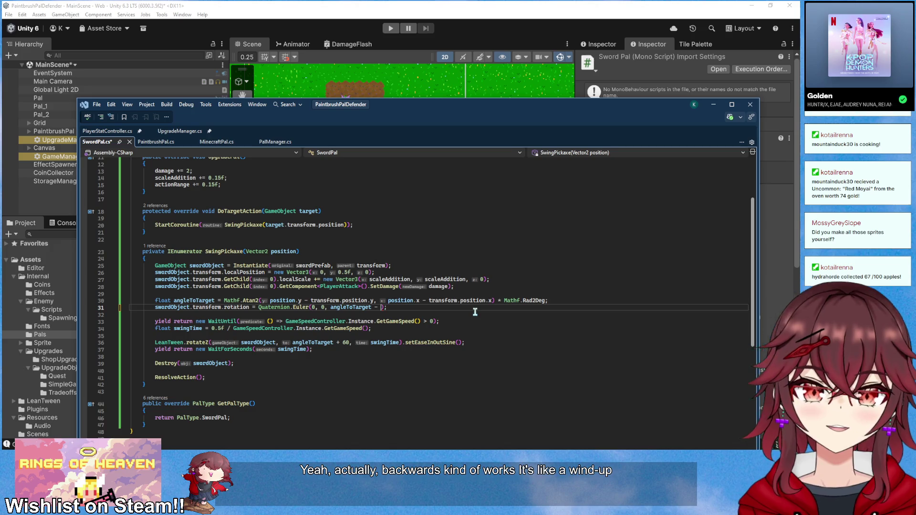
{"action": "type", "text": "179"}
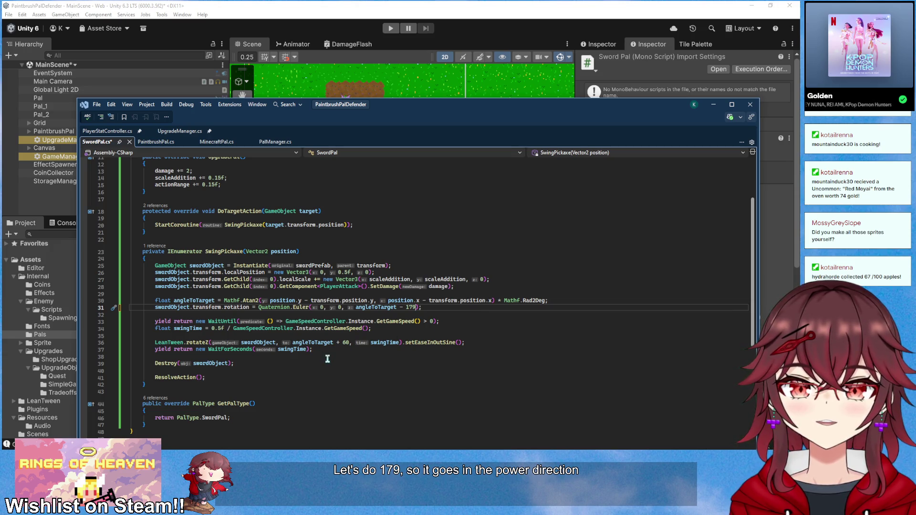
{"action": "left_click", "coordinate": [348, 343]}
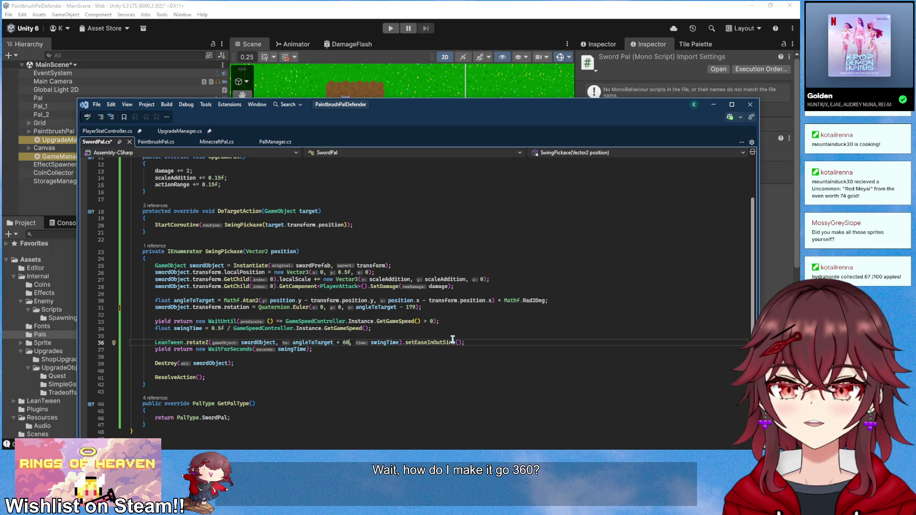
{"action": "key", "text": "BackSpace"}
{"action": "key", "text": "BackSpace"}
{"action": "type", "text": "189"}
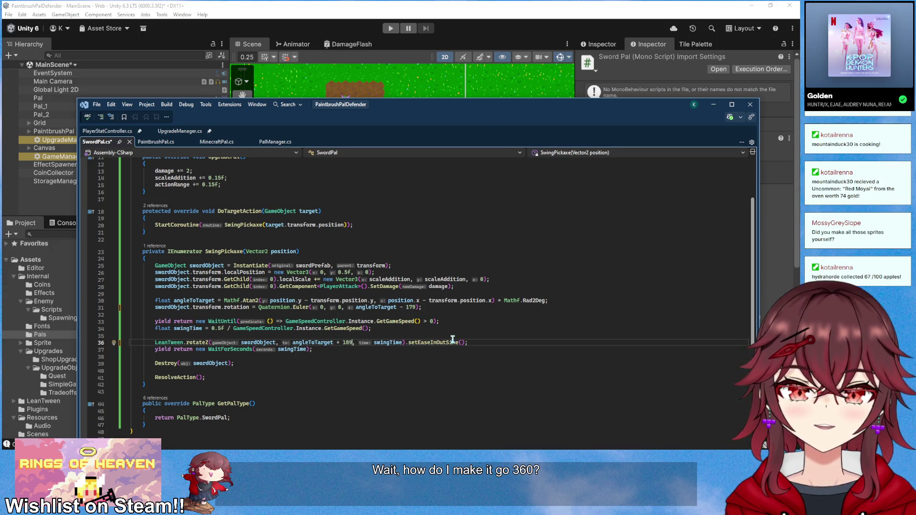
{"action": "key", "text": "Left"}
{"action": "key", "text": "BackSpace"}
{"action": "type", "text": "7"}
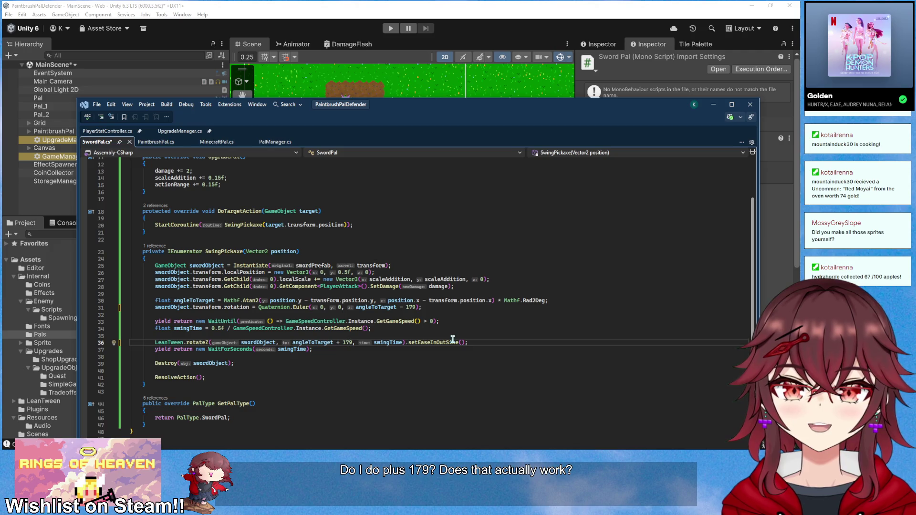
- Check where swingTime and its 0.5f value are used in SwordPal.cs
{"action": "scroll", "coordinate": [288, 359], "scroll_direction": "up", "scroll_amount": 4}
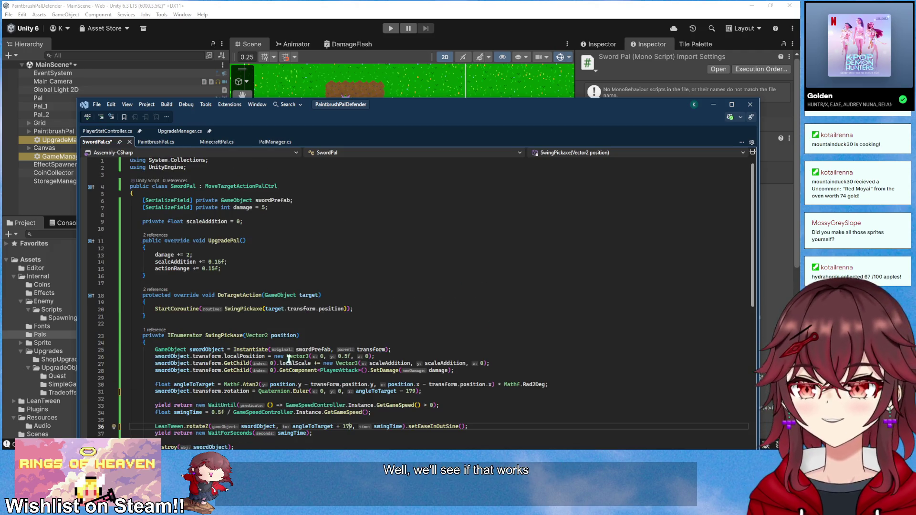
{"action": "scroll", "coordinate": [234, 272], "scroll_direction": "down", "scroll_amount": 3}
{"action": "double_click", "coordinate": [292, 370]}
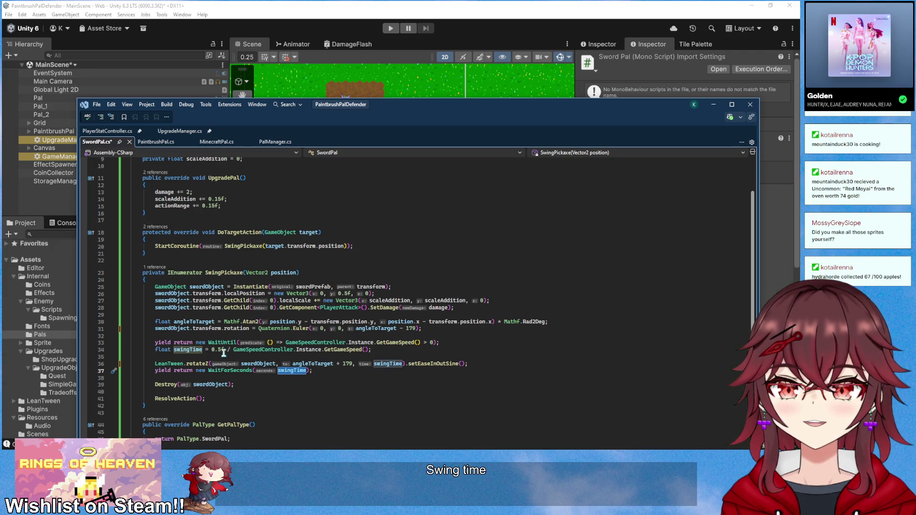
{"action": "left_click", "coordinate": [220, 350]}
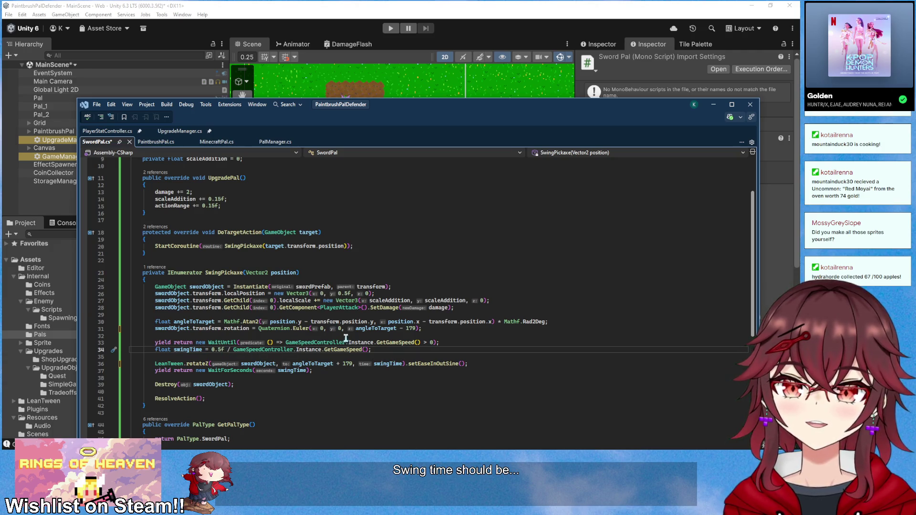
{"action": "scroll", "coordinate": [345, 338], "scroll_direction": "down", "scroll_amount": 2}
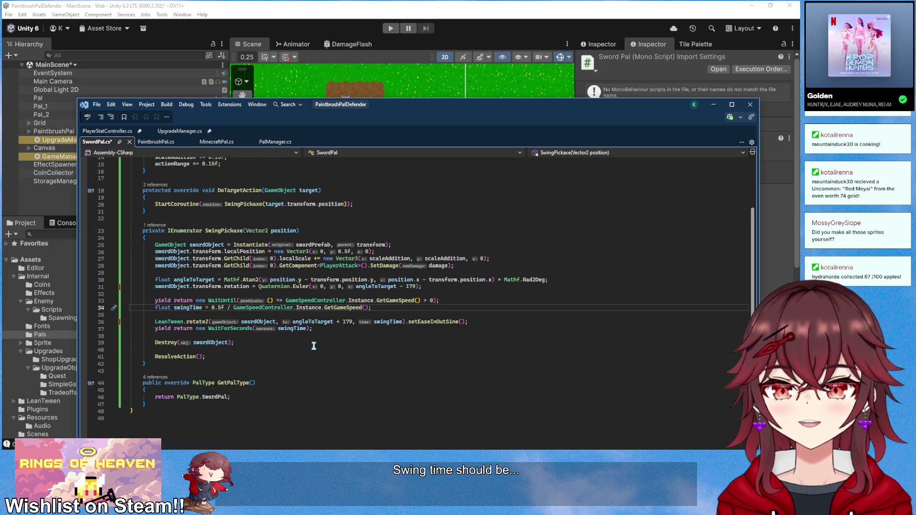
{"action": "scroll", "coordinate": [314, 346], "scroll_direction": "up", "scroll_amount": 2}
{"action": "scroll", "coordinate": [313, 345], "scroll_direction": "up", "scroll_amount": 2}
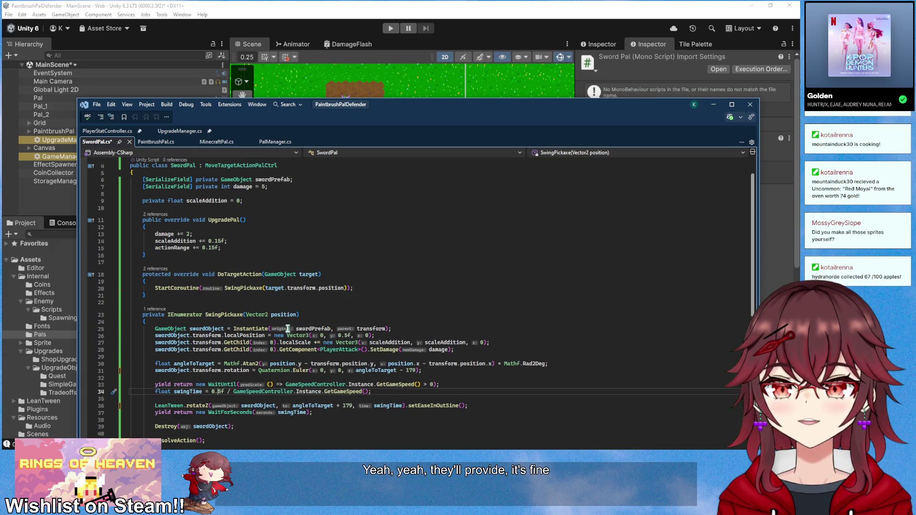
- Rename the SwingPickaxe coroutine to SwingSword everywhere and switch back to Unity
{"action": "right_click", "coordinate": [243, 288]}
{"action": "left_click", "coordinate": [277, 223]}
{"action": "key", "text": "End"}
{"action": "key", "text": "BackSpace"}
{"action": "key", "text": "BackSpace"}
{"action": "key", "text": "BackSpace"}
{"action": "type", "text": "Sword"}
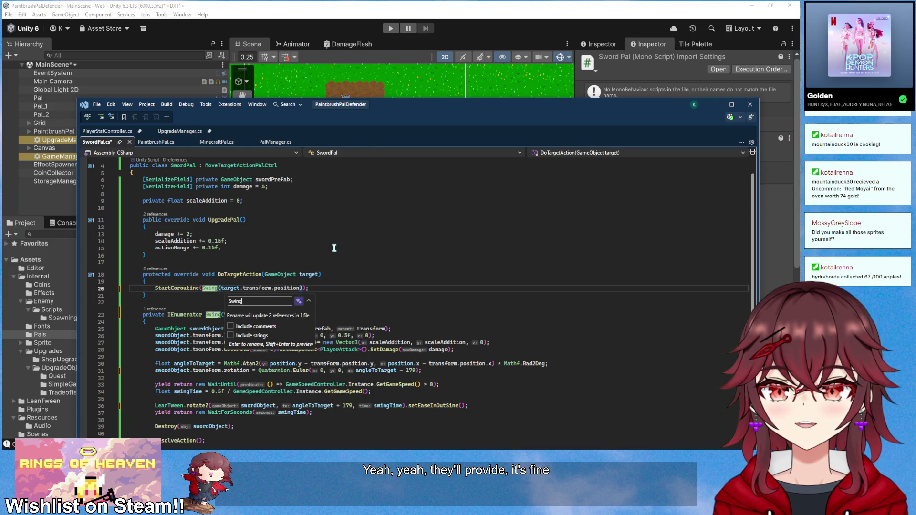
{"action": "key", "text": "Return"}
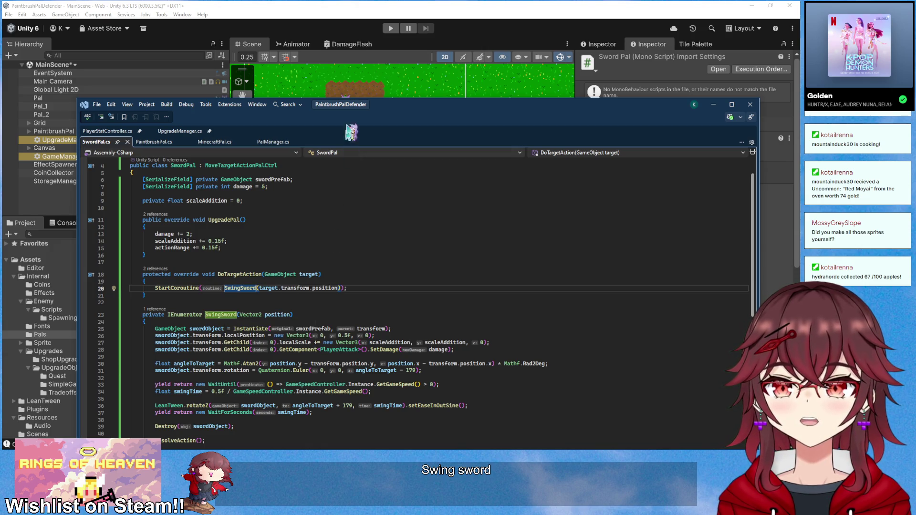
{"action": "left_click", "coordinate": [391, 7]}
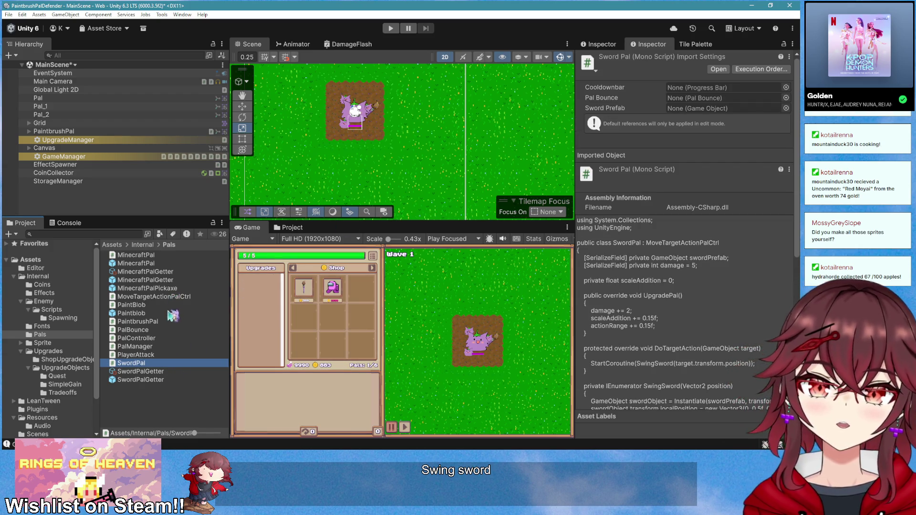
- Duplicate the MinecraftPal prefab as SwordPal and open it for editing
{"action": "left_click", "coordinate": [156, 264]}
{"action": "key", "text": "ctrl+d"}
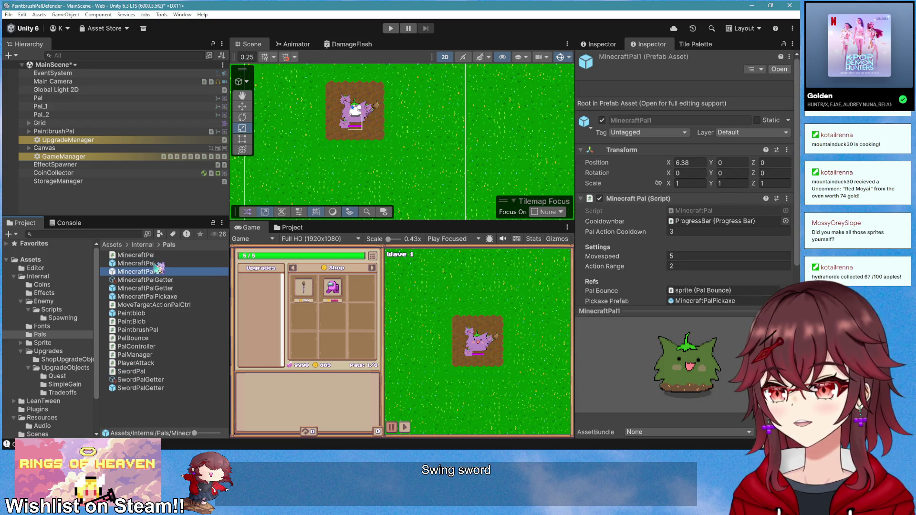
{"action": "key", "text": "F2"}
{"action": "type", "text": "SwordPal"}
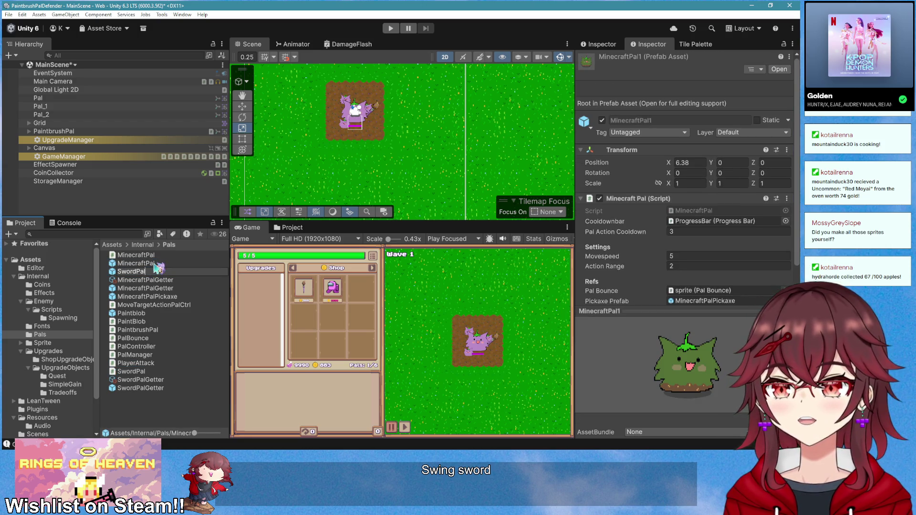
{"action": "key", "text": "Return"}
{"action": "double_click", "coordinate": [160, 372]}
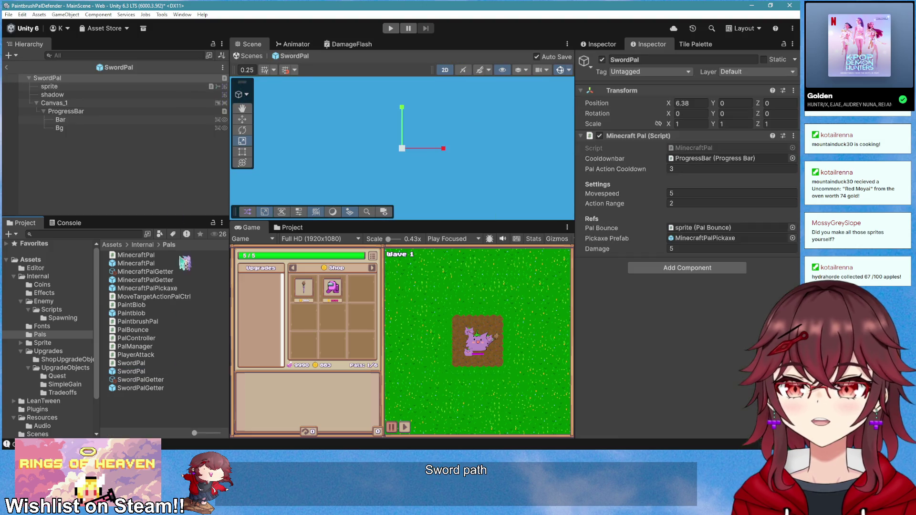
- Assign the neggpal Animator Controller to the SwordPal's sprite child
{"action": "left_click", "coordinate": [102, 88]}
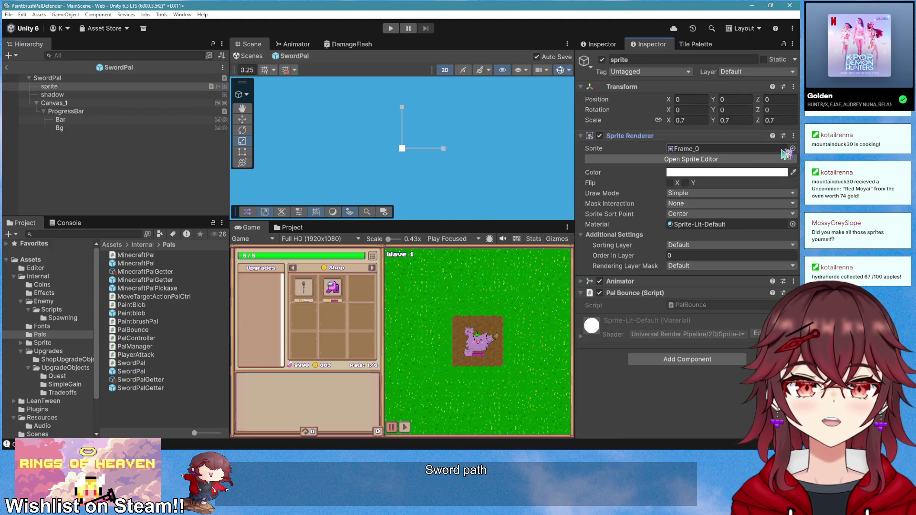
{"action": "left_click", "coordinate": [621, 281]}
{"action": "left_click", "coordinate": [793, 291]}
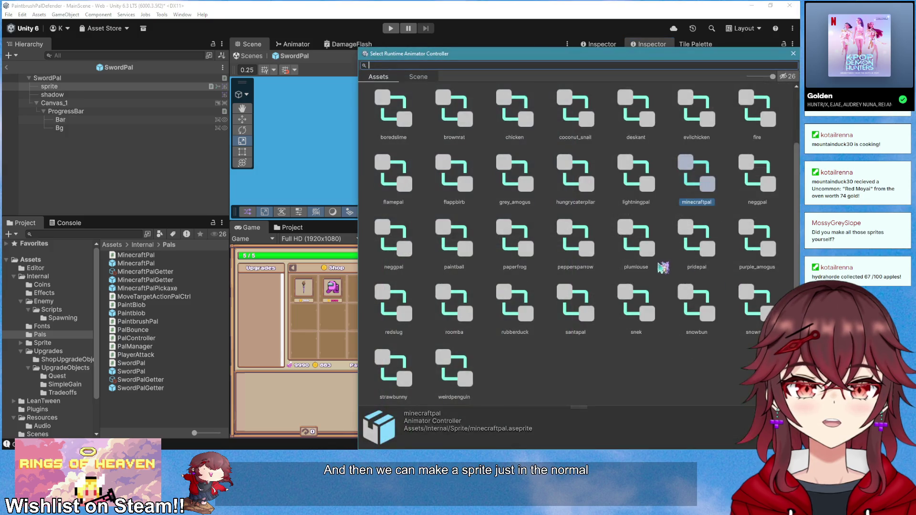
{"action": "scroll", "coordinate": [713, 176], "scroll_direction": "up", "scroll_amount": 2}
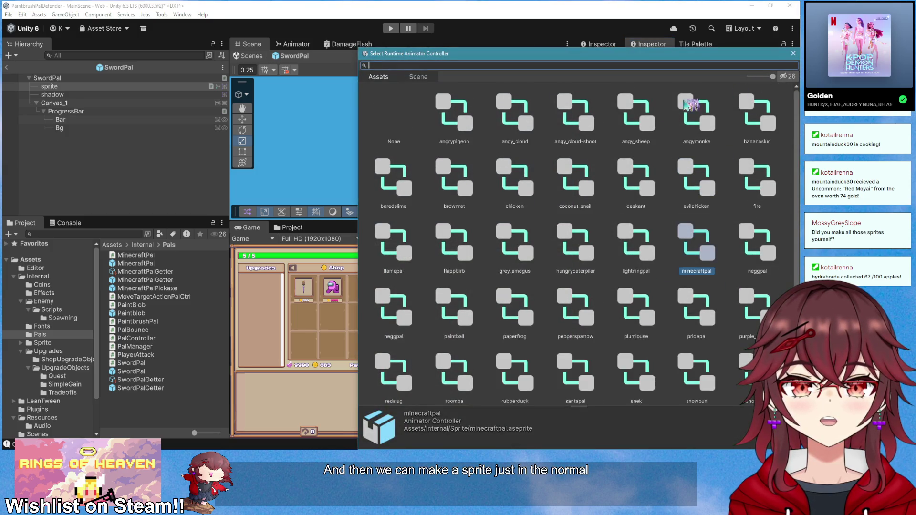
{"action": "left_click", "coordinate": [759, 252]}
{"action": "double_click", "coordinate": [758, 253]}
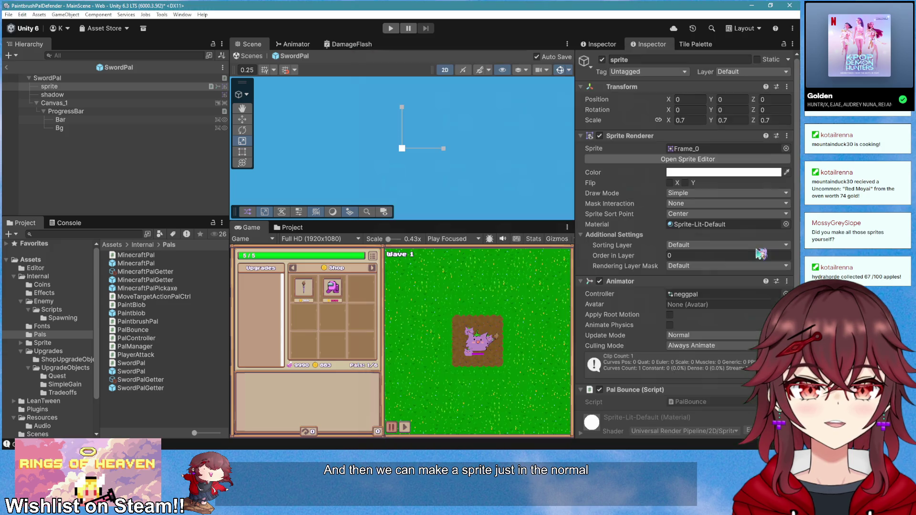
- Set the sprite child's image to the purple Frame_1 sprite
{"action": "left_click", "coordinate": [706, 148]}
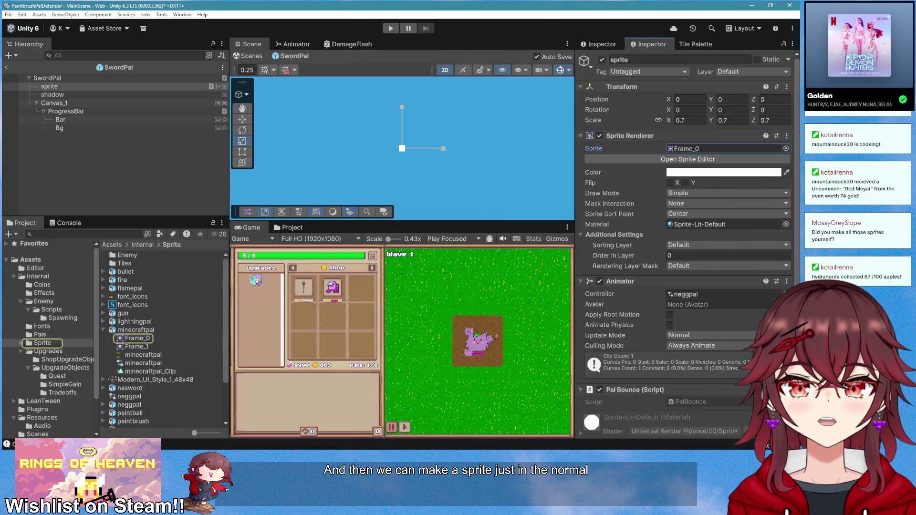
{"action": "left_click", "coordinate": [785, 148]}
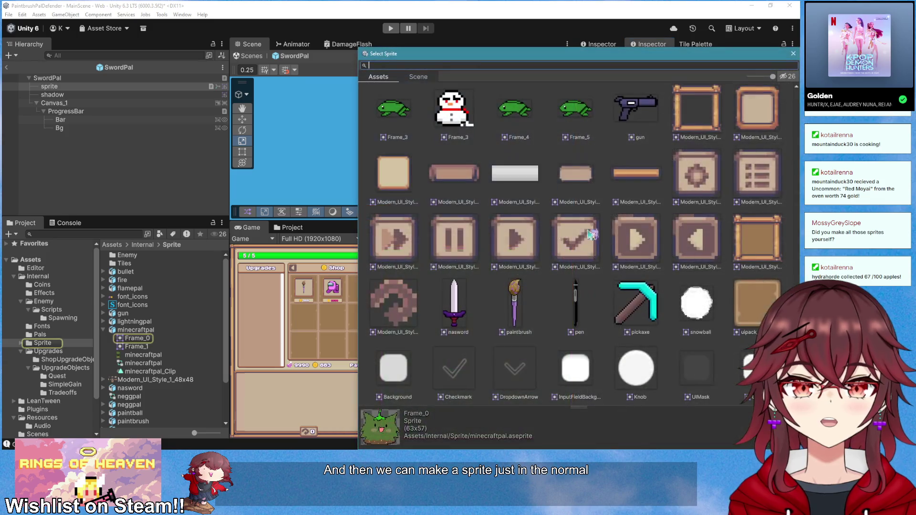
{"action": "scroll", "coordinate": [570, 248], "scroll_direction": "up", "scroll_amount": 10}
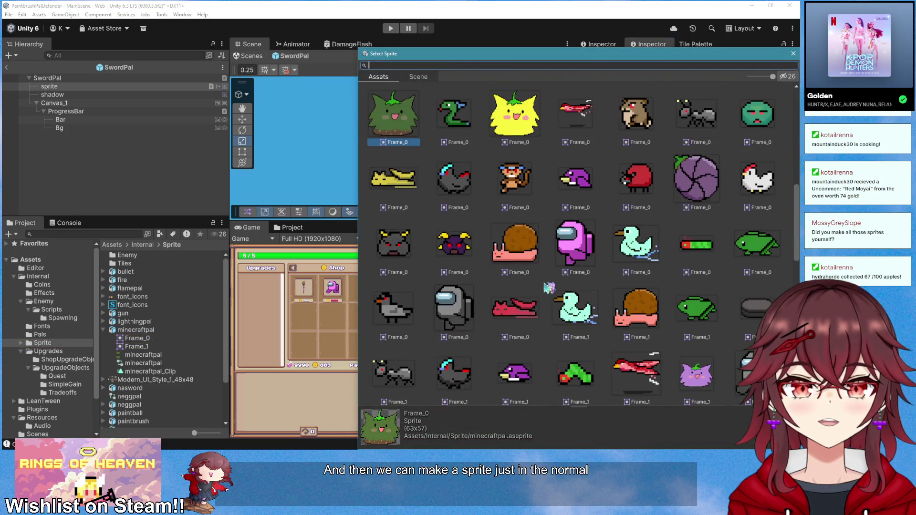
{"action": "scroll", "coordinate": [549, 287], "scroll_direction": "down", "scroll_amount": 3}
{"action": "double_click", "coordinate": [693, 292]}
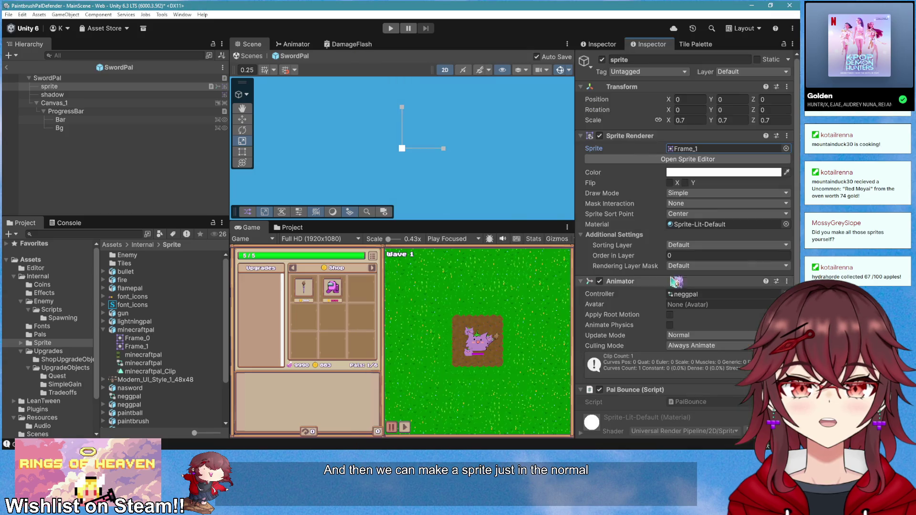
- Duplicate the MinecraftPalPickaxe prefab in the Pals folder
{"action": "left_click", "coordinate": [72, 87]}
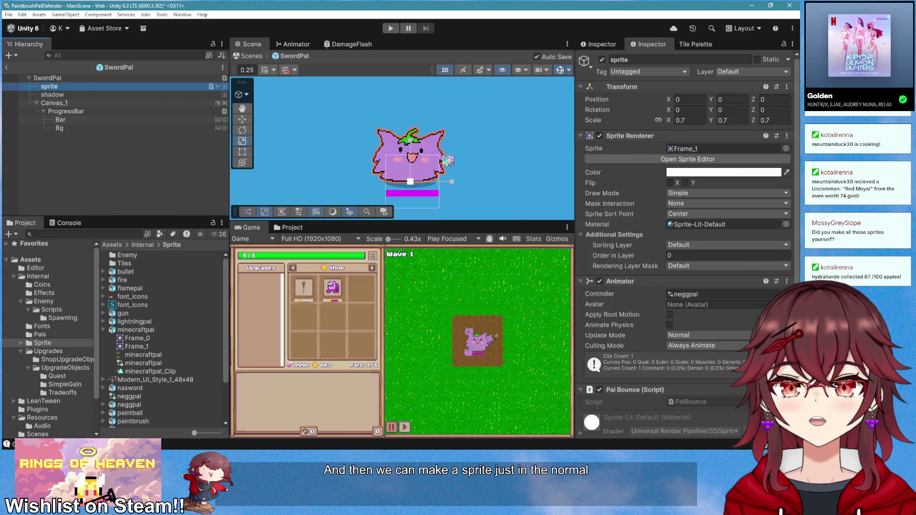
{"action": "left_click", "coordinate": [79, 79]}
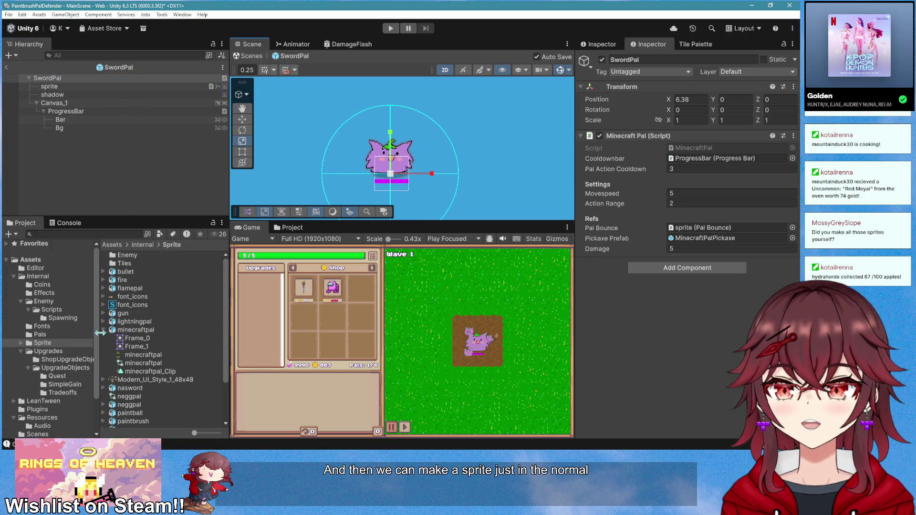
{"action": "left_click", "coordinate": [66, 335]}
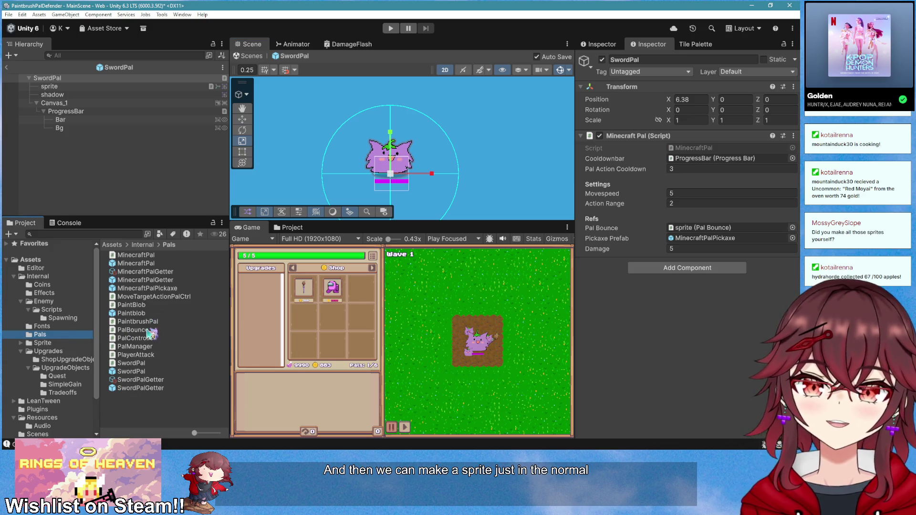
{"action": "left_click", "coordinate": [165, 288]}
{"action": "key", "text": "ctrl+d"}
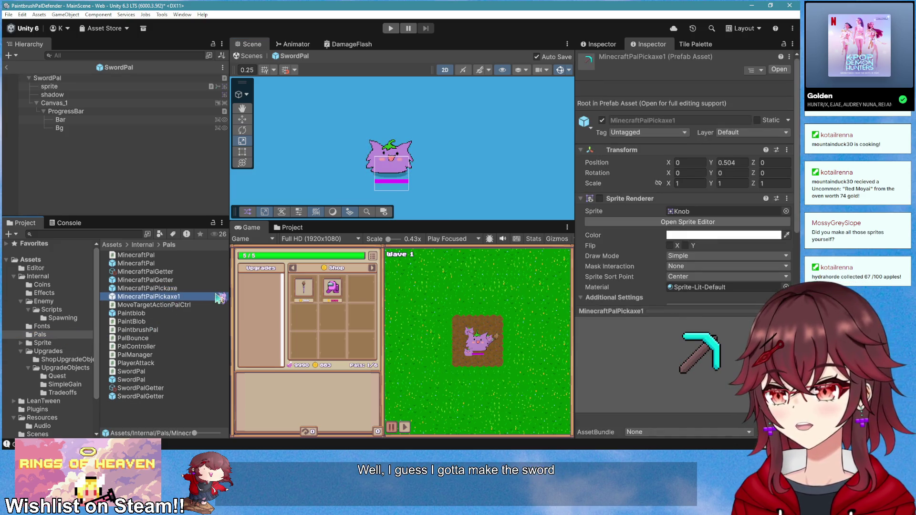
- Rename the pickaxe copy to SwordPalSword and open it for editing
{"action": "key", "text": "F2"}
{"action": "type", "text": "Sword"}
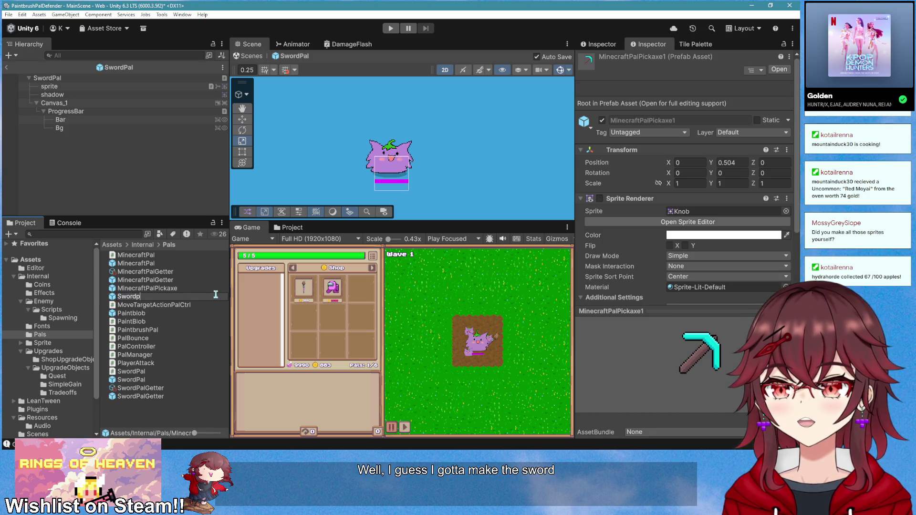
{"action": "type", "text": "PalSword"}
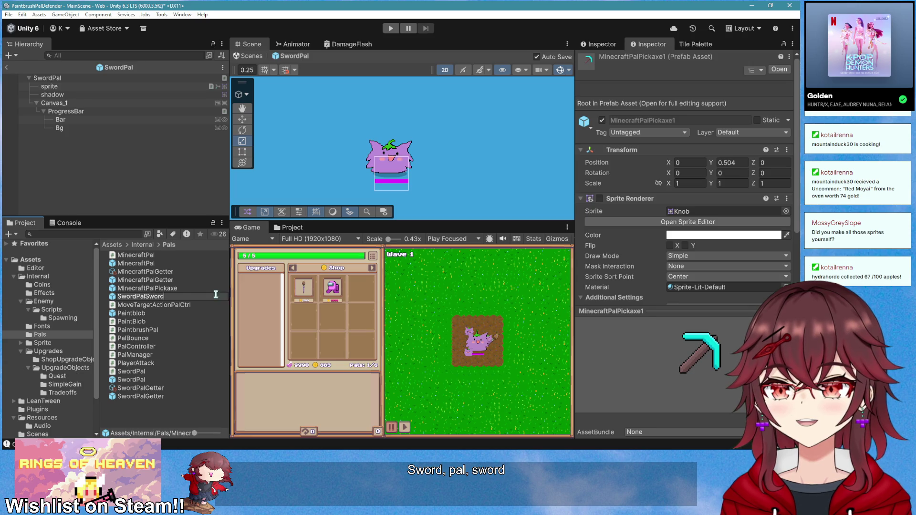
{"action": "key", "text": "Return"}
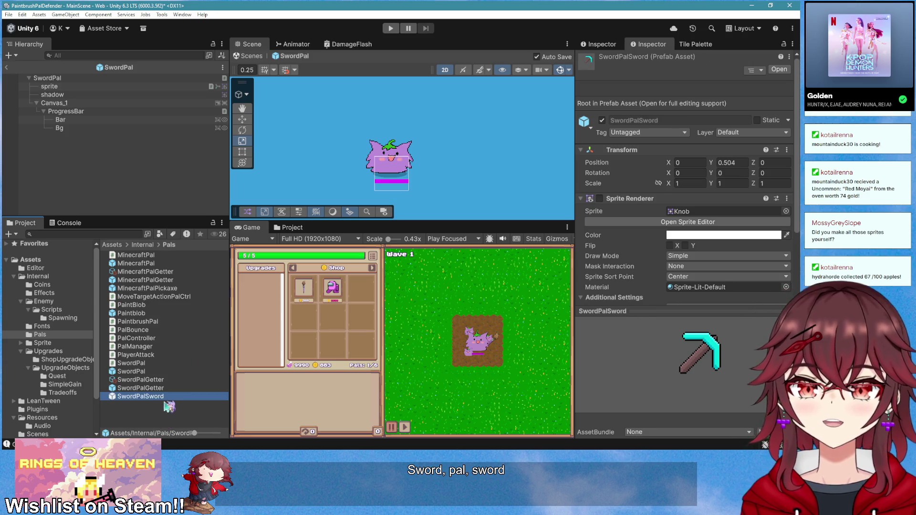
{"action": "double_click", "coordinate": [174, 397]}
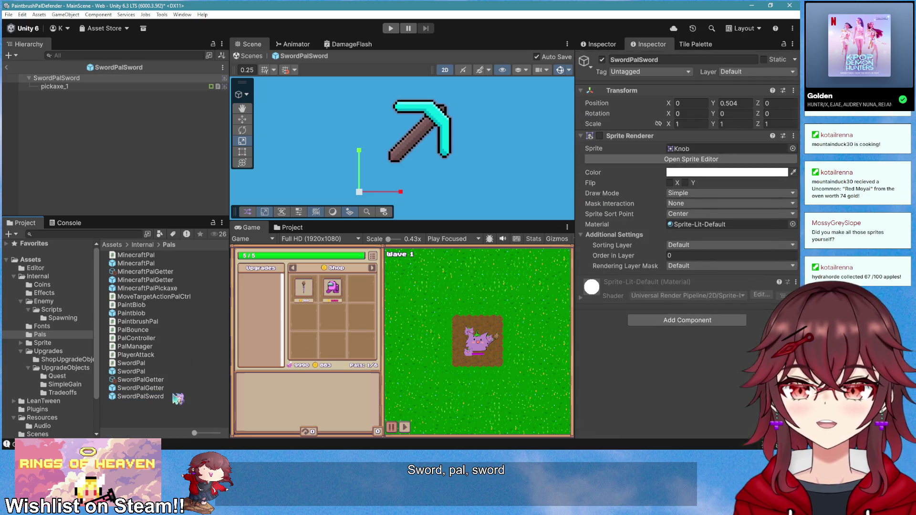
- Replace pickaxe_1's sprite with the nasword sprite
{"action": "left_click", "coordinate": [72, 87]}
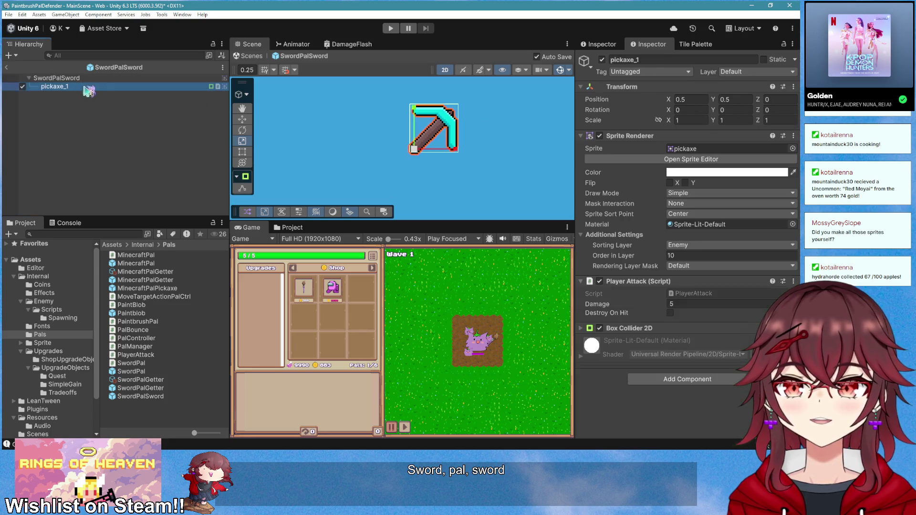
{"action": "left_click", "coordinate": [792, 148]}
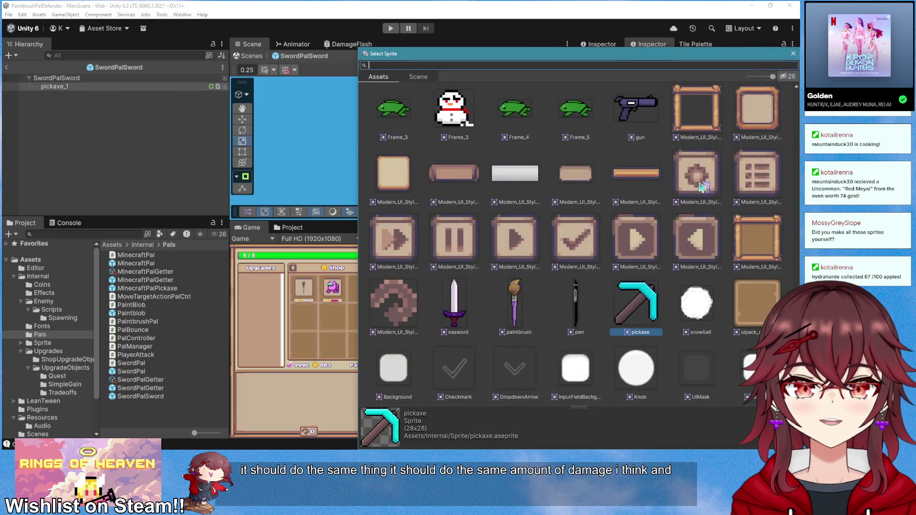
{"action": "left_click", "coordinate": [114, 78]}
{"action": "left_click", "coordinate": [599, 136]}
{"action": "left_click", "coordinate": [54, 87]}
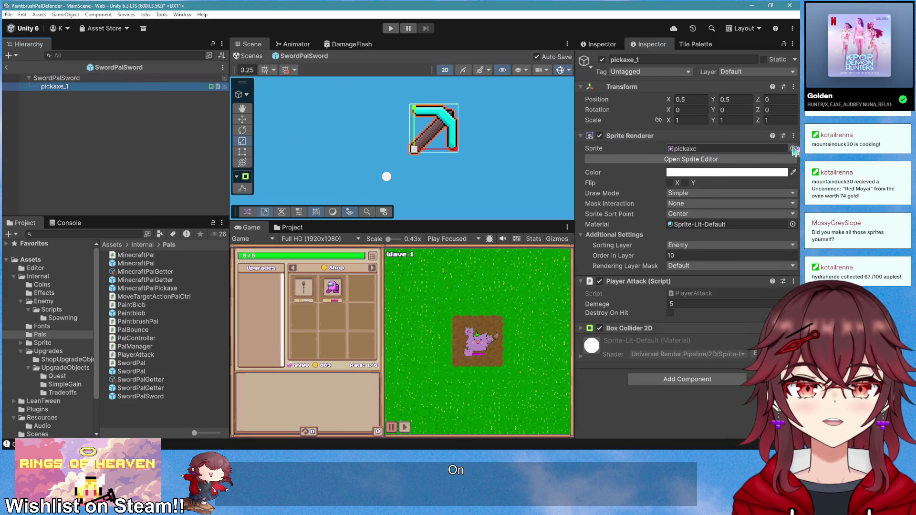
{"action": "left_click", "coordinate": [792, 149]}
{"action": "double_click", "coordinate": [469, 310]}
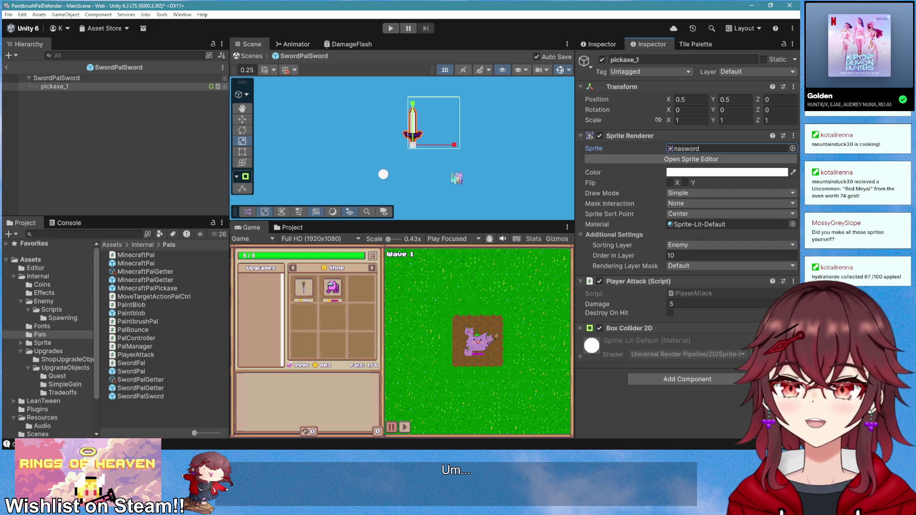
- Shrink the Box Collider 2D edges to fit tightly around the sword blade
{"action": "scroll", "coordinate": [450, 164], "scroll_direction": "up", "scroll_amount": 1}
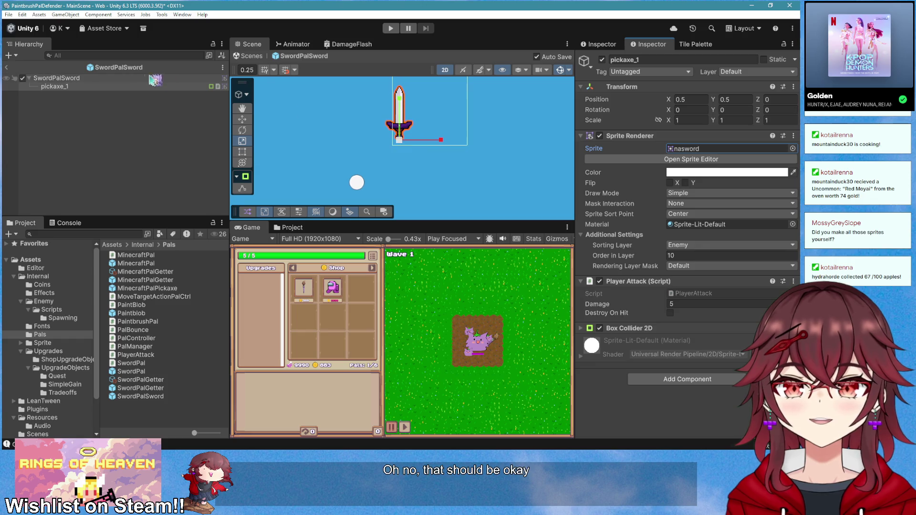
{"action": "left_click", "coordinate": [674, 329]}
{"action": "left_click", "coordinate": [674, 342]}
{"action": "key", "text": "f"}
{"action": "left_click_drag", "start_coordinate": [488, 170], "coordinate": [423, 172]}
{"action": "left_click_drag", "start_coordinate": [417, 127], "coordinate": [422, 144]}
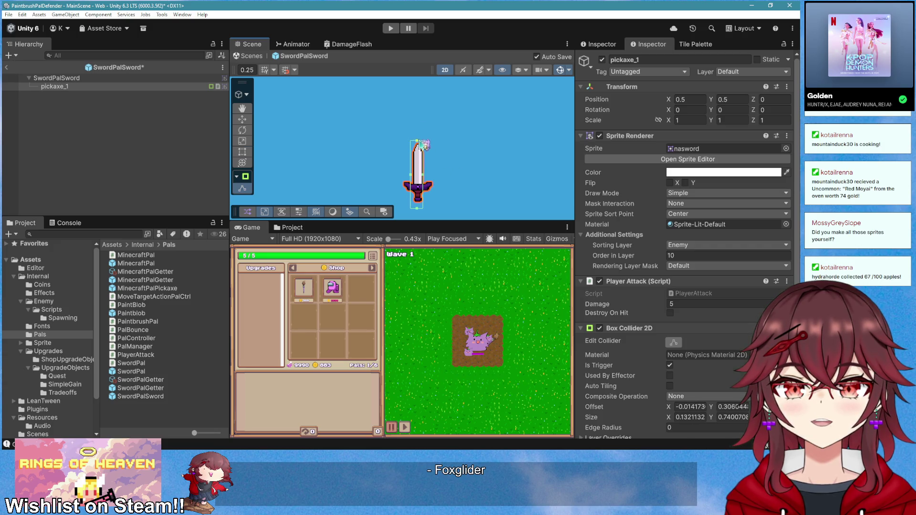
{"action": "left_click_drag", "start_coordinate": [410, 182], "coordinate": [421, 206]}
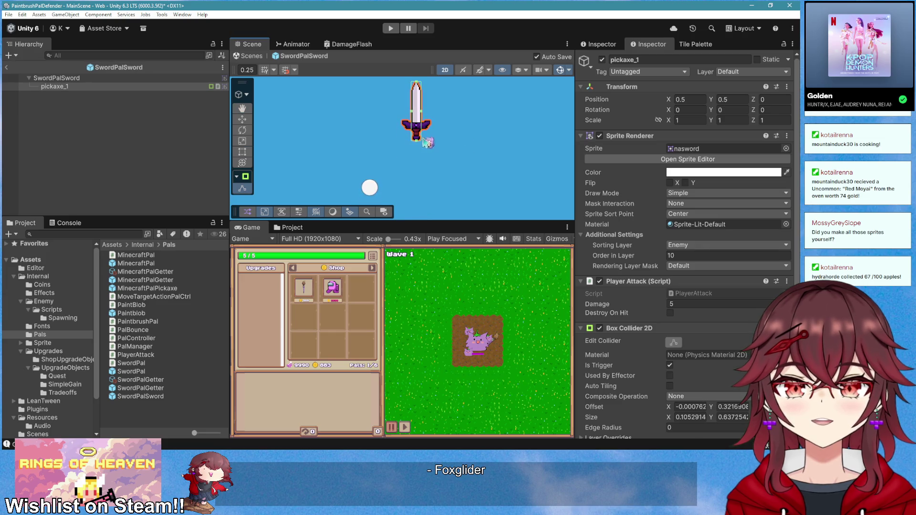
- Locate the nasword sprite asset and show its import settings
{"action": "left_click", "coordinate": [72, 78]}
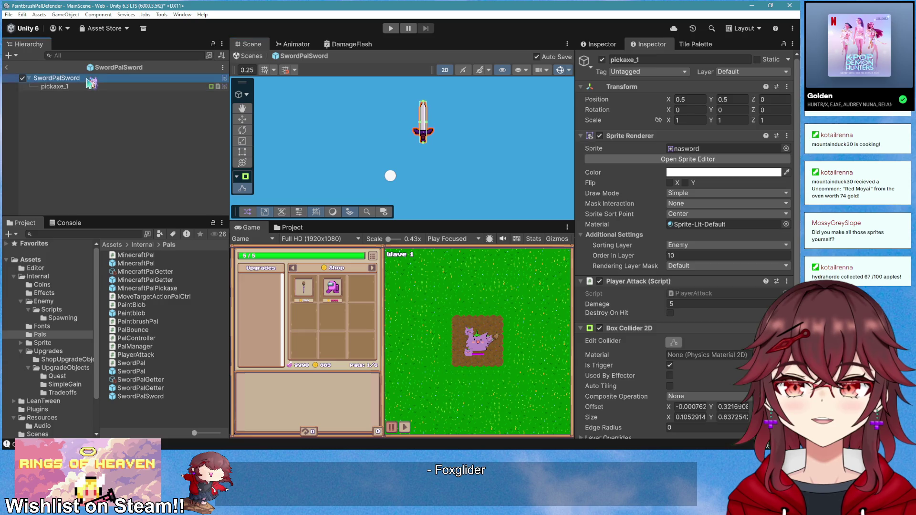
{"action": "left_click", "coordinate": [56, 86]}
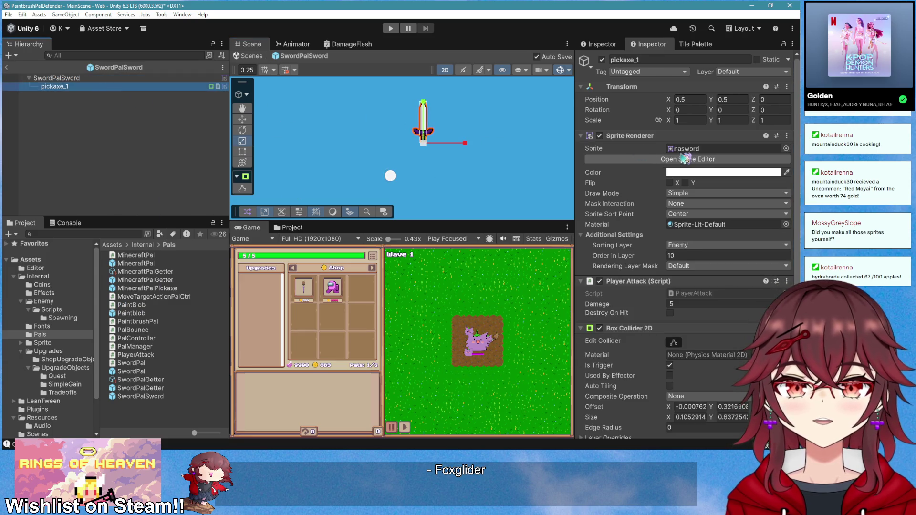
{"action": "left_click", "coordinate": [692, 152]}
{"action": "left_click", "coordinate": [167, 322]}
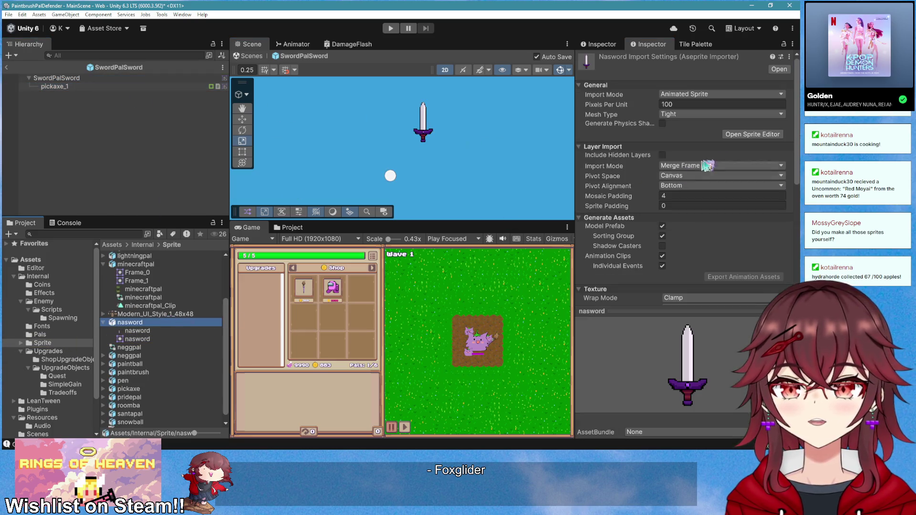
- Give the nasword sprite a custom pivot of 0.5, 0.25 in the Sprite Editor and apply
{"action": "left_click", "coordinate": [744, 135]}
{"action": "scroll", "coordinate": [516, 330], "scroll_direction": "up", "scroll_amount": 5}
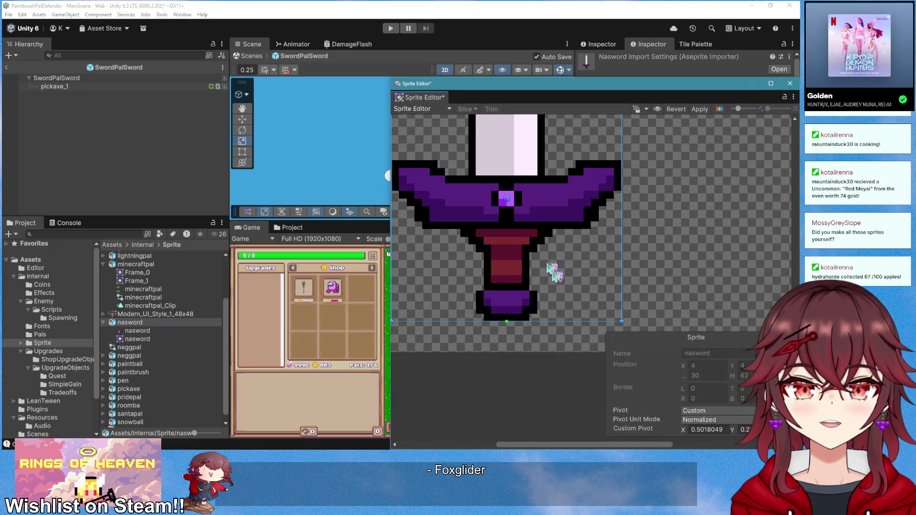
{"action": "left_click", "coordinate": [721, 431]}
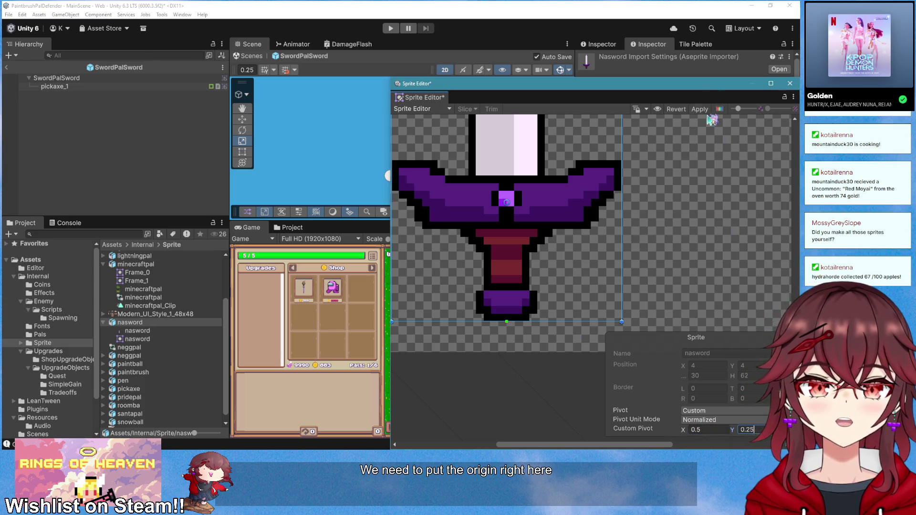
{"action": "left_click", "coordinate": [701, 109]}
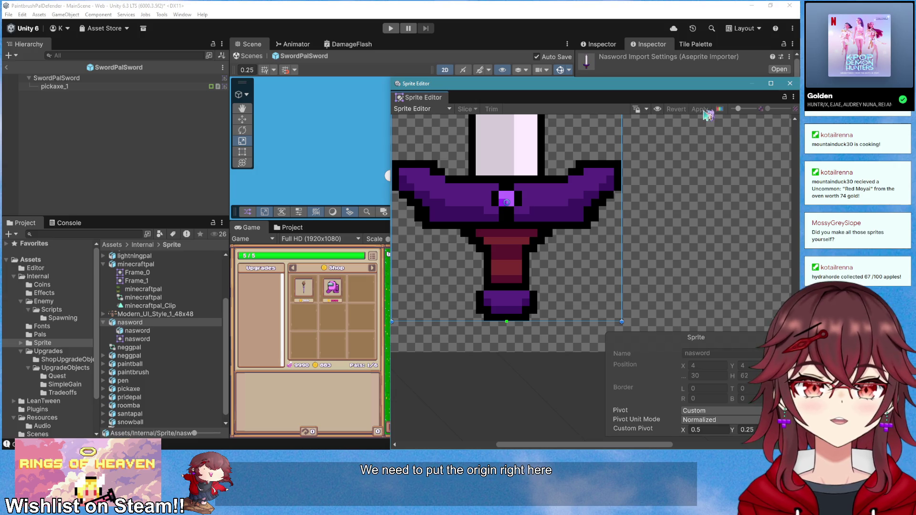
{"action": "left_click", "coordinate": [789, 85]}
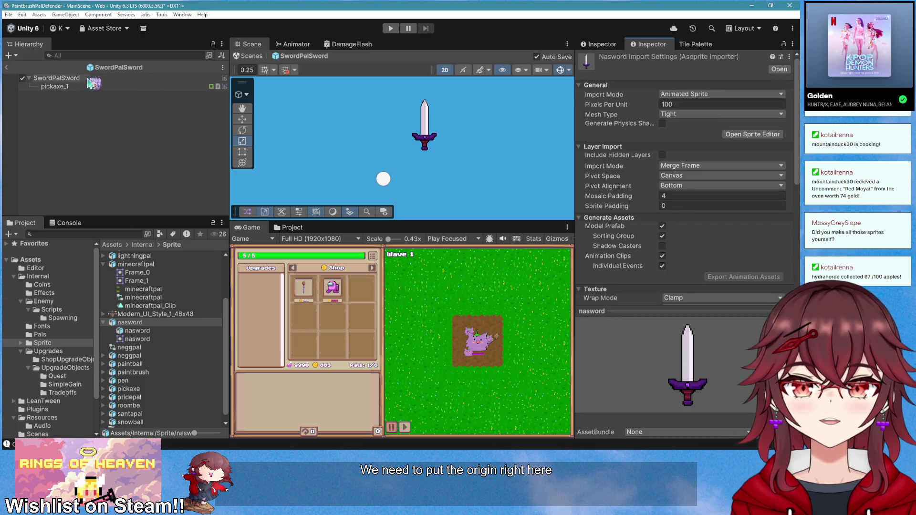
- Set the collider offset Y to 0.16, rotate the sword to Z -45, and exit to MainScene
{"action": "left_click", "coordinate": [98, 86]}
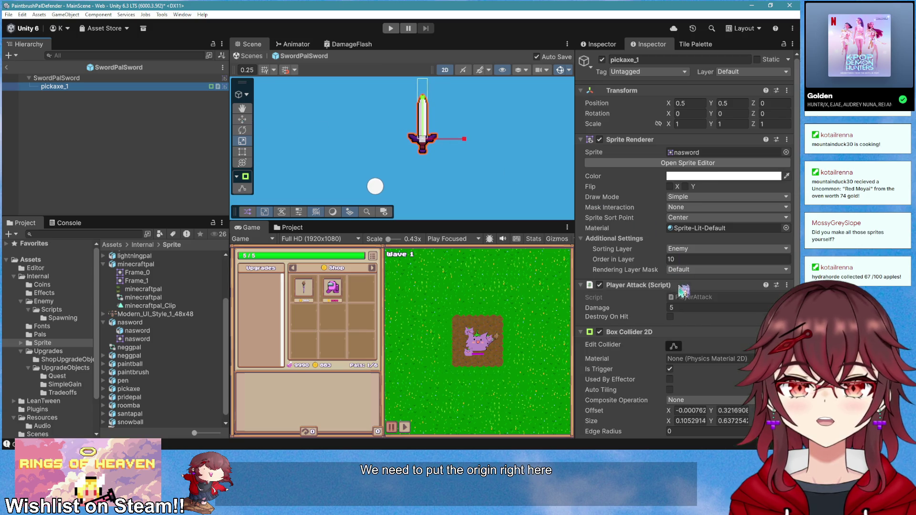
{"action": "scroll", "coordinate": [683, 288], "scroll_direction": "down", "scroll_amount": 3}
{"action": "left_click_drag", "start_coordinate": [710, 333], "coordinate": [711, 332]}
{"action": "type", "text": "0.16"}
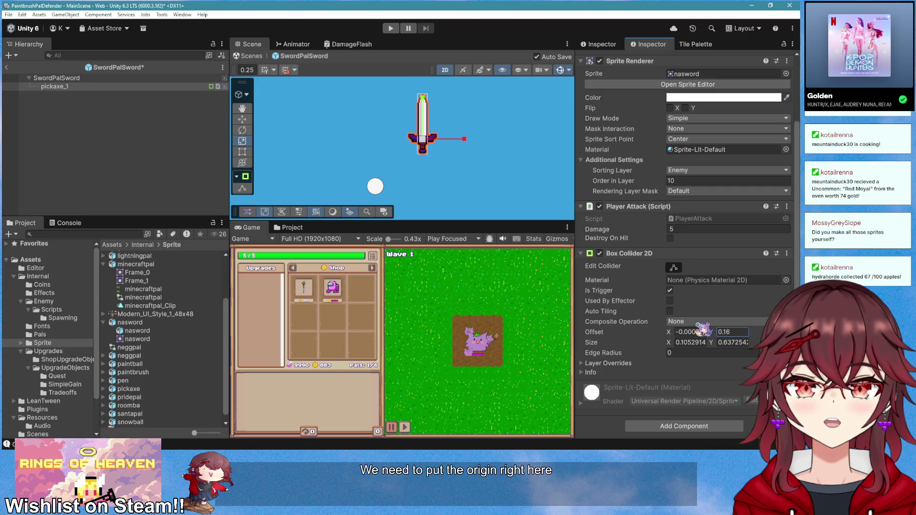
{"action": "left_click", "coordinate": [242, 130]}
{"action": "left_click_drag", "start_coordinate": [458, 169], "coordinate": [417, 206]}
{"action": "left_click", "coordinate": [771, 114]}
{"action": "type", "text": "-45"}
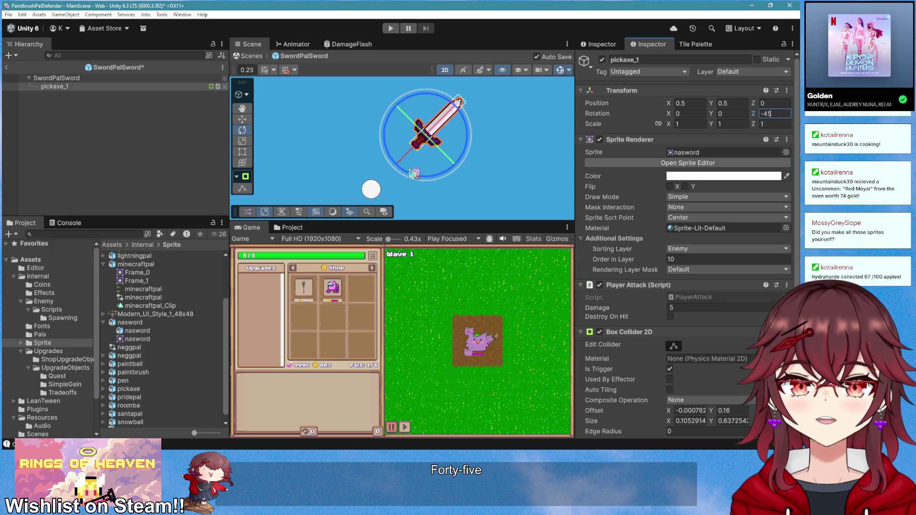
{"action": "left_click", "coordinate": [134, 79]}
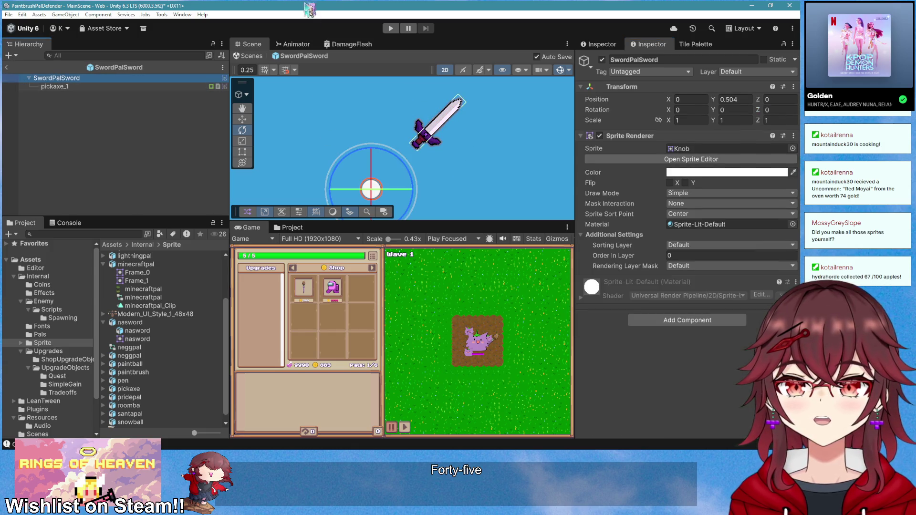
{"action": "left_click", "coordinate": [10, 70]}
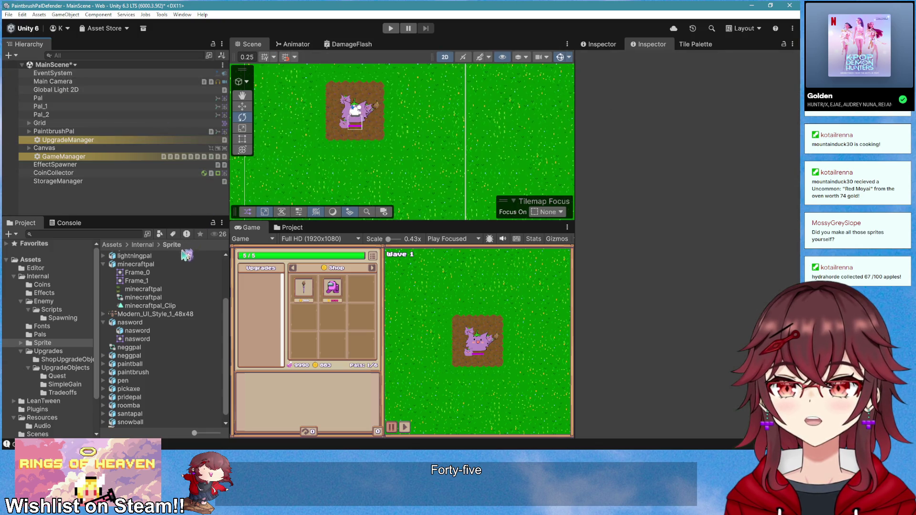
- Place SwordPalSword inside the SwordPal prefab at position 0, 0.5
{"action": "mouse_move", "coordinate": [149, 307]}
{"action": "left_mouse_down"}
{"action": "mouse_move", "coordinate": [175, 342]}
{"action": "mouse_move", "coordinate": [55, 352]}
{"action": "mouse_move", "coordinate": [158, 372]}
{"action": "mouse_move", "coordinate": [71, 85]}
{"action": "left_mouse_up"}
{"action": "double_click", "coordinate": [157, 371]}
{"action": "scroll", "coordinate": [447, 157], "scroll_direction": "up", "scroll_amount": 3}
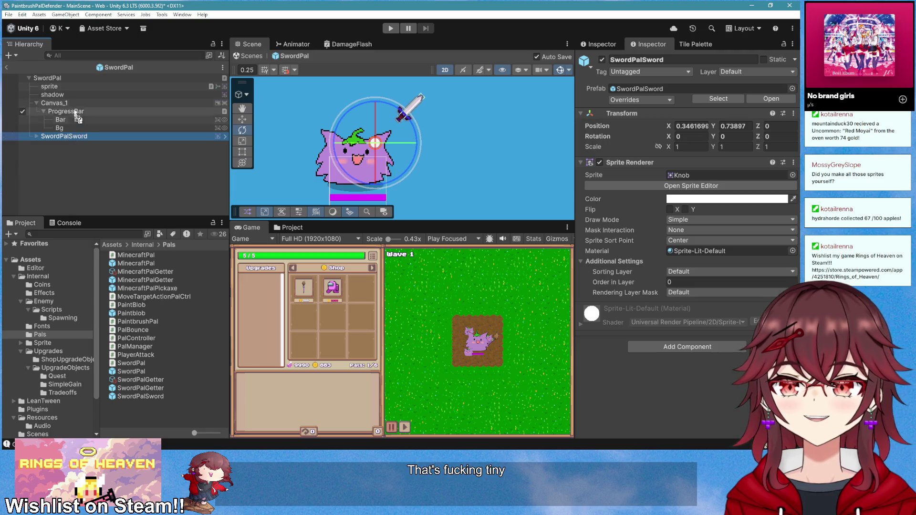
{"action": "left_click", "coordinate": [696, 126]}
{"action": "type", "text": "0"}
{"action": "key", "text": "Tab"}
{"action": "type", "text": "0.5"}
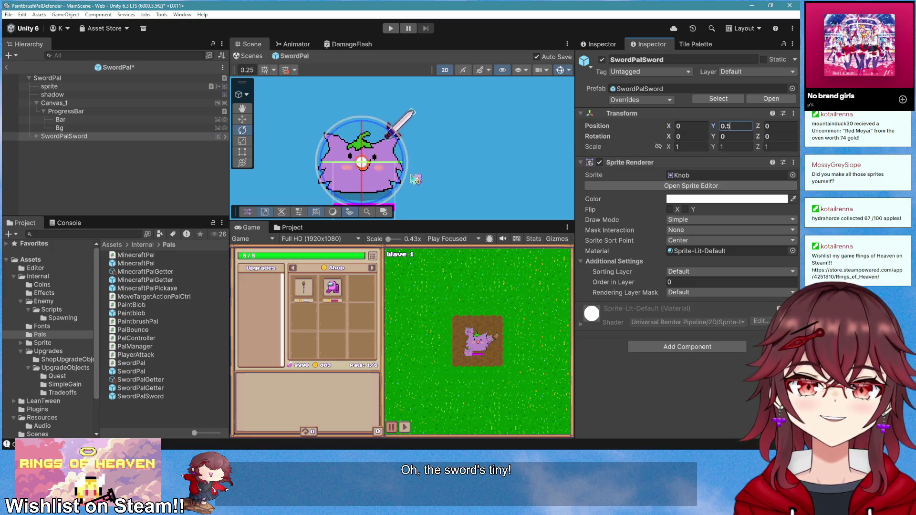
- Lower the nasword sprite's Pixels Per Unit and apply to enlarge the sword
{"action": "scroll", "coordinate": [415, 181], "scroll_direction": "down", "scroll_amount": 3}
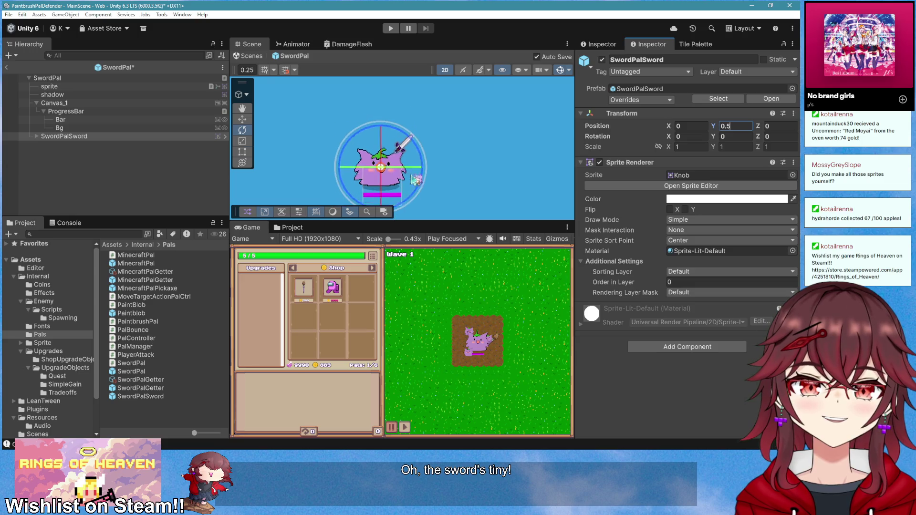
{"action": "left_click", "coordinate": [41, 342]}
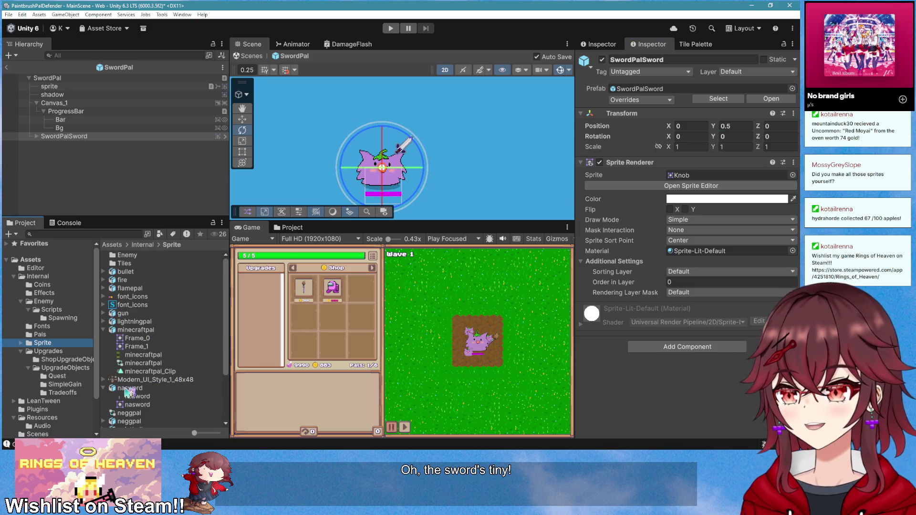
{"action": "left_click", "coordinate": [129, 388]}
{"action": "left_click", "coordinate": [715, 104]}
{"action": "scroll", "coordinate": [739, 200], "scroll_direction": "down", "scroll_amount": 8}
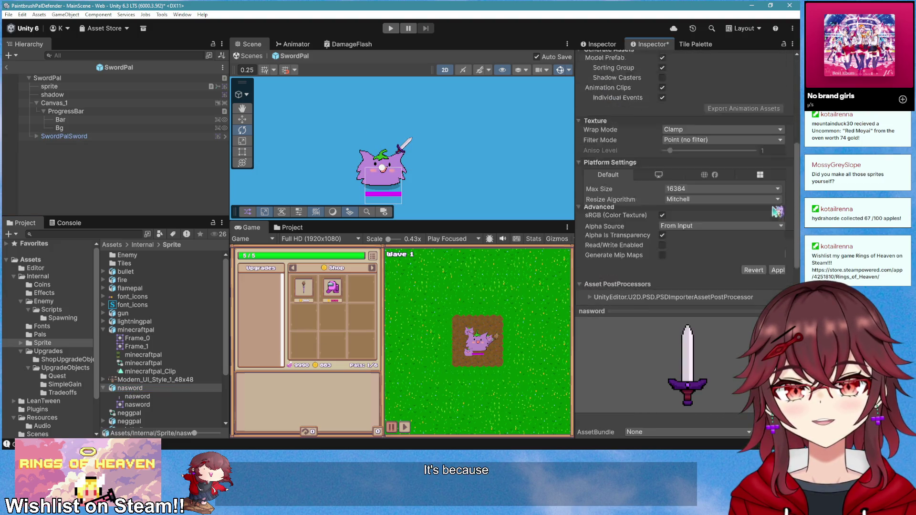
{"action": "left_click", "coordinate": [778, 243]}
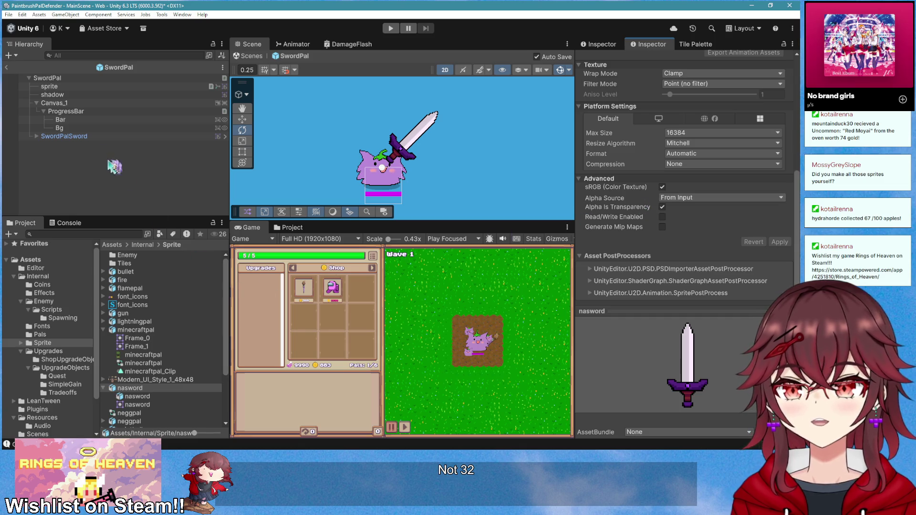
- Open the SwordPalSword child's prefab asset in context
{"action": "left_click", "coordinate": [86, 137]}
{"action": "right_click", "coordinate": [96, 137]}
{"action": "mouse_move", "coordinate": [153, 264]}
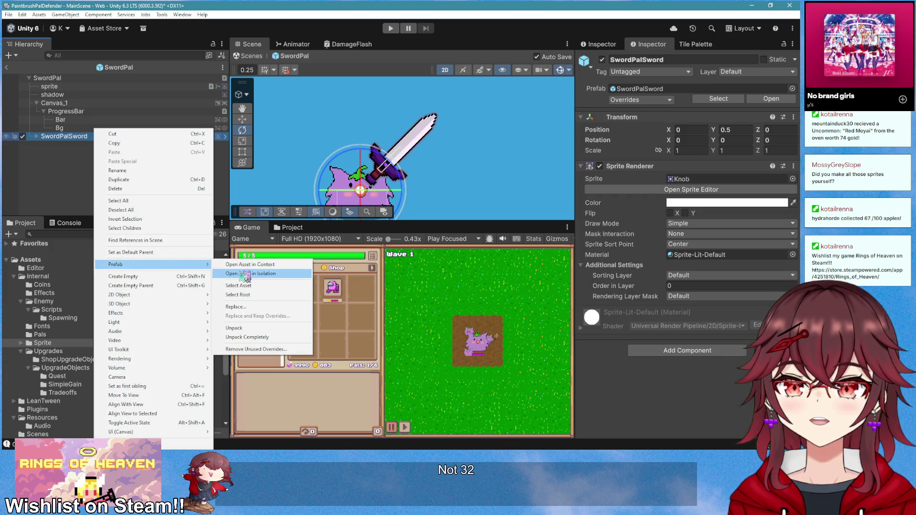
{"action": "left_click", "coordinate": [239, 264]}
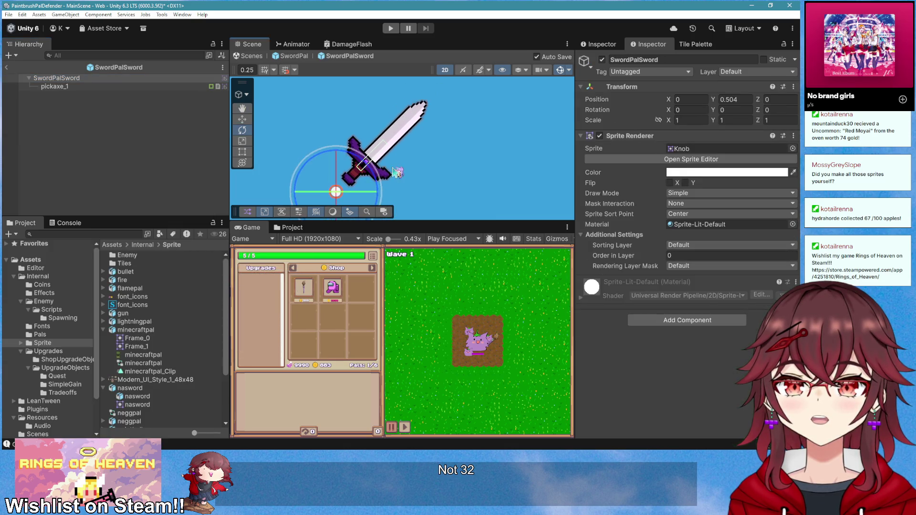
- Stretch the sword's collider over blade and hilt with Offset X 0 and Size X 0.31
{"action": "left_click", "coordinate": [300, 148]}
{"action": "scroll", "coordinate": [706, 324], "scroll_direction": "down", "scroll_amount": 1}
{"action": "left_click", "coordinate": [670, 314]}
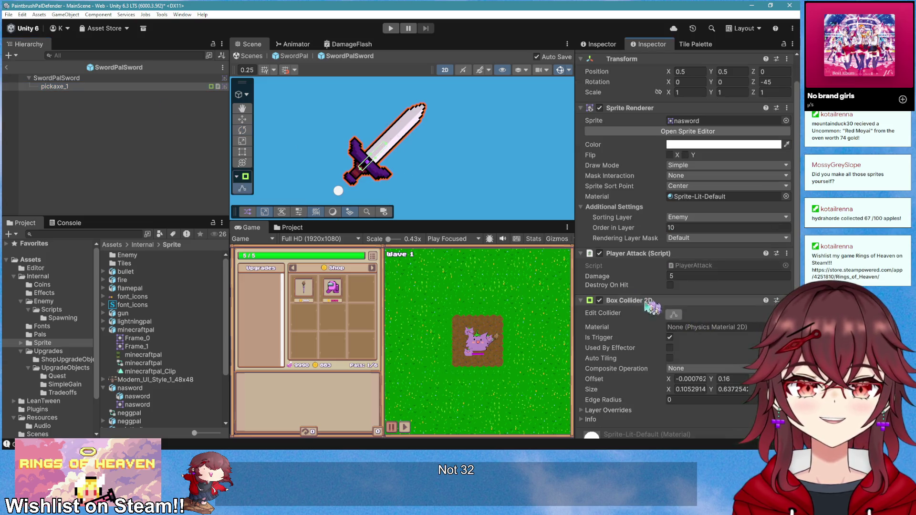
{"action": "left_click_drag", "start_coordinate": [390, 149], "coordinate": [423, 107]}
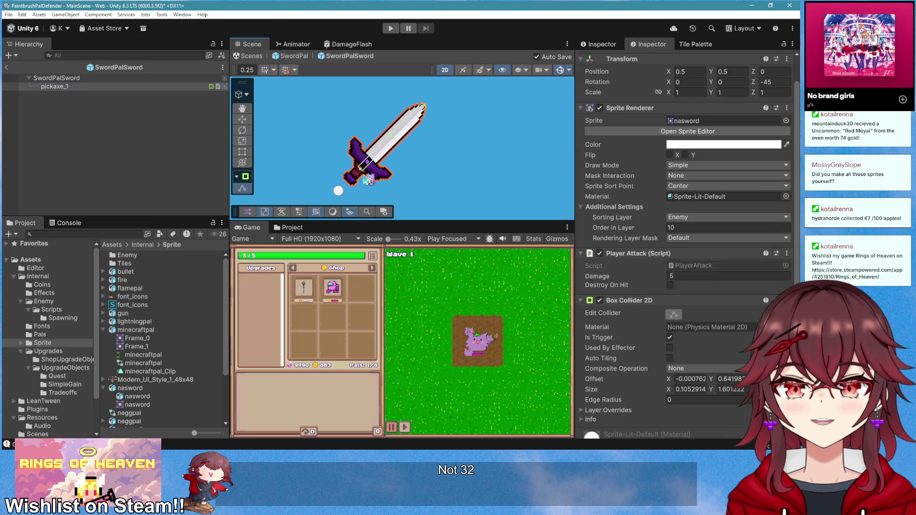
{"action": "left_click_drag", "start_coordinate": [364, 173], "coordinate": [351, 189]}
{"action": "scroll", "coordinate": [693, 348], "scroll_direction": "down", "scroll_amount": 2}
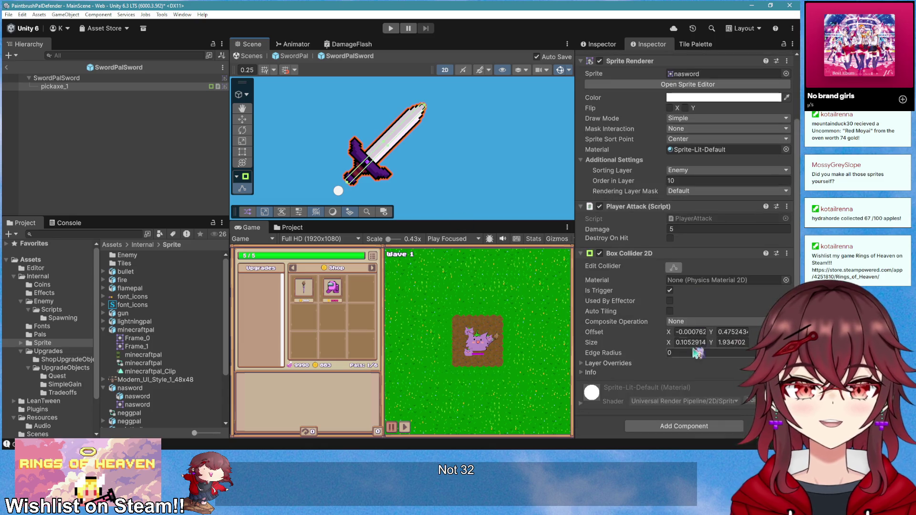
{"action": "left_click", "coordinate": [692, 332]}
{"action": "type", "text": "0"}
{"action": "left_click_drag", "start_coordinate": [667, 342], "coordinate": [673, 342]}
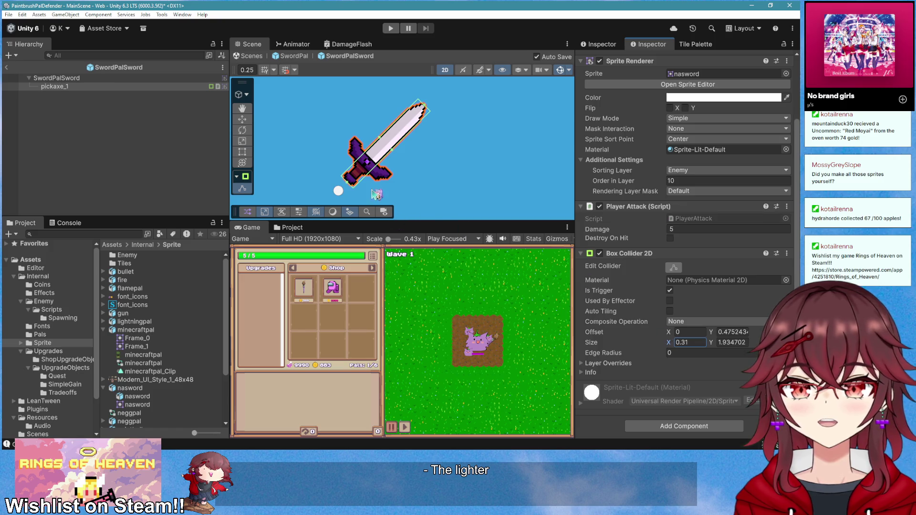
- Move the sword to position 1, 1, return to MainScene, and open the Pals folder
{"action": "scroll", "coordinate": [663, 178], "scroll_direction": "up", "scroll_amount": 3}
{"action": "left_click", "coordinate": [700, 99]}
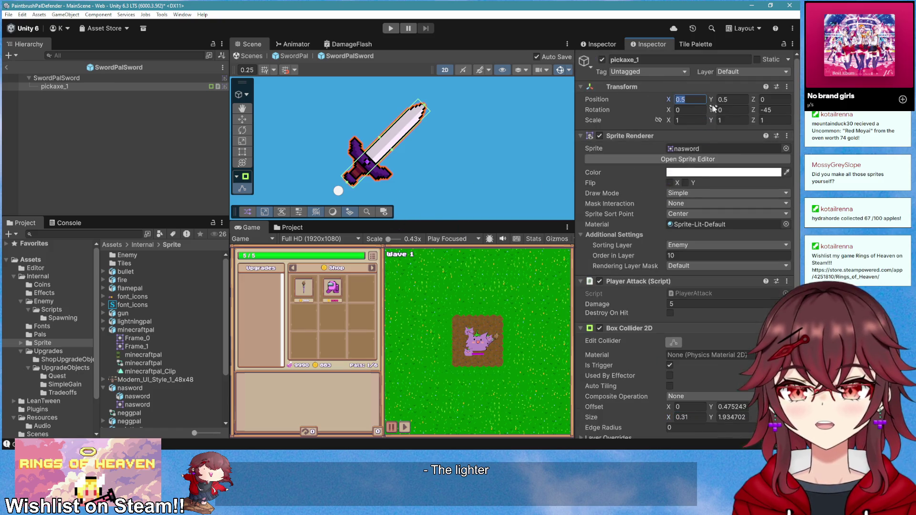
{"action": "type", "text": "1"}
{"action": "left_click", "coordinate": [733, 100]}
{"action": "type", "text": "1"}
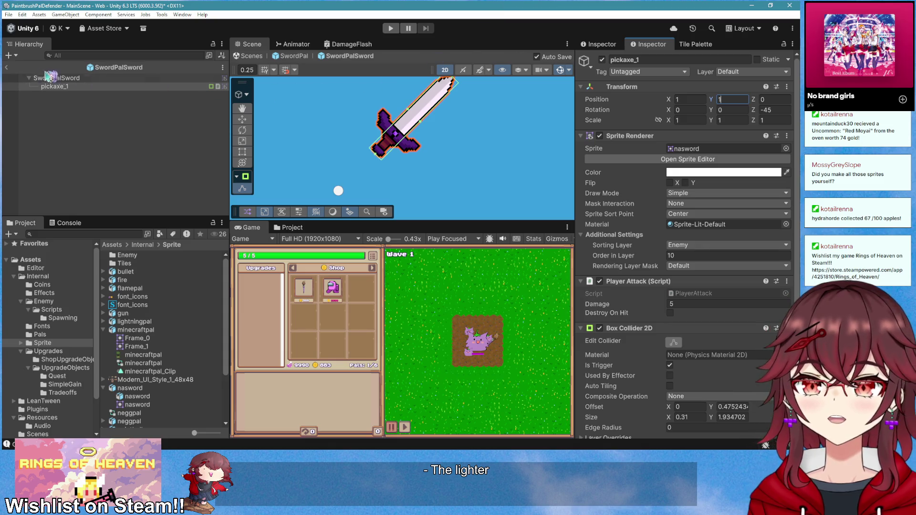
{"action": "left_click", "coordinate": [13, 70]}
{"action": "left_click", "coordinate": [14, 70]}
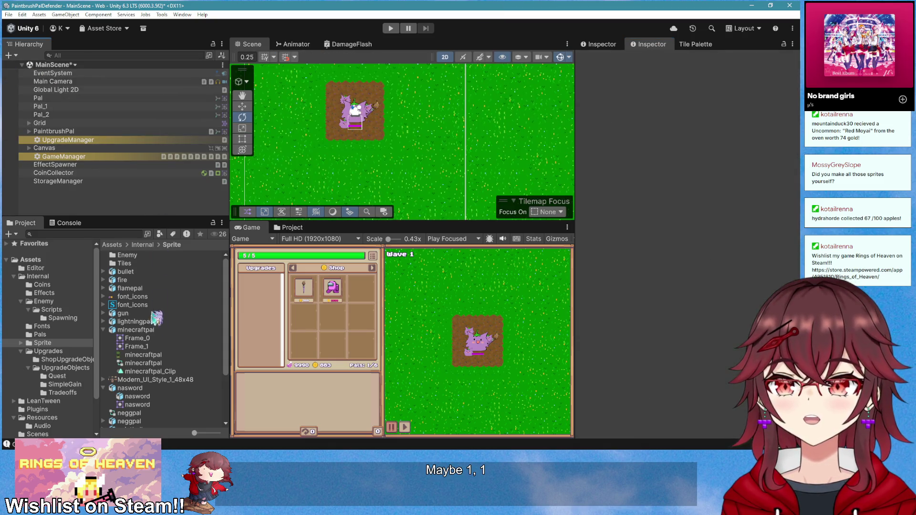
{"action": "left_click", "coordinate": [40, 334]}
- Open the SwordPal prefab and add a Sword Pal script component to it
{"action": "double_click", "coordinate": [154, 372]}
{"action": "scroll", "coordinate": [431, 178], "scroll_direction": "up", "scroll_amount": 3}
{"action": "scroll", "coordinate": [405, 159], "scroll_direction": "down", "scroll_amount": 3}
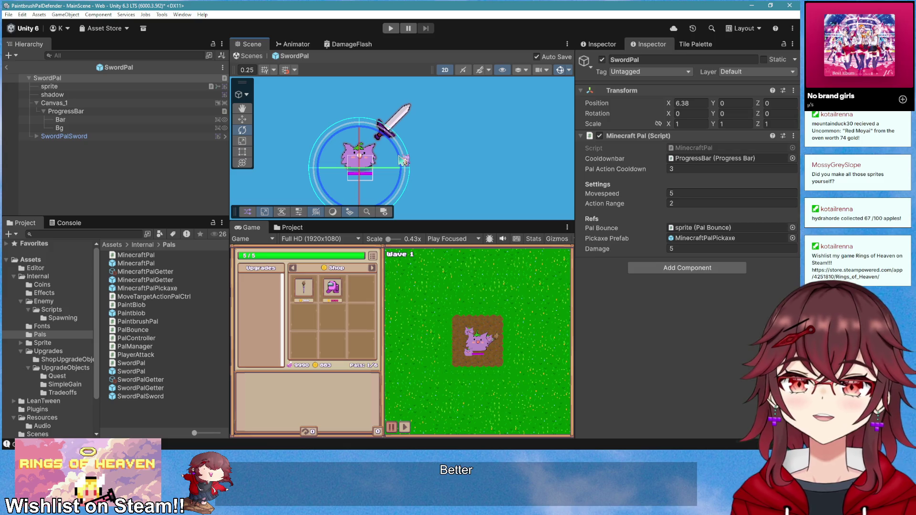
{"action": "mouse_move", "coordinate": [161, 144]}
{"action": "left_mouse_down"}
{"action": "mouse_move", "coordinate": [110, 106]}
{"action": "mouse_move", "coordinate": [102, 83]}
{"action": "left_mouse_up"}
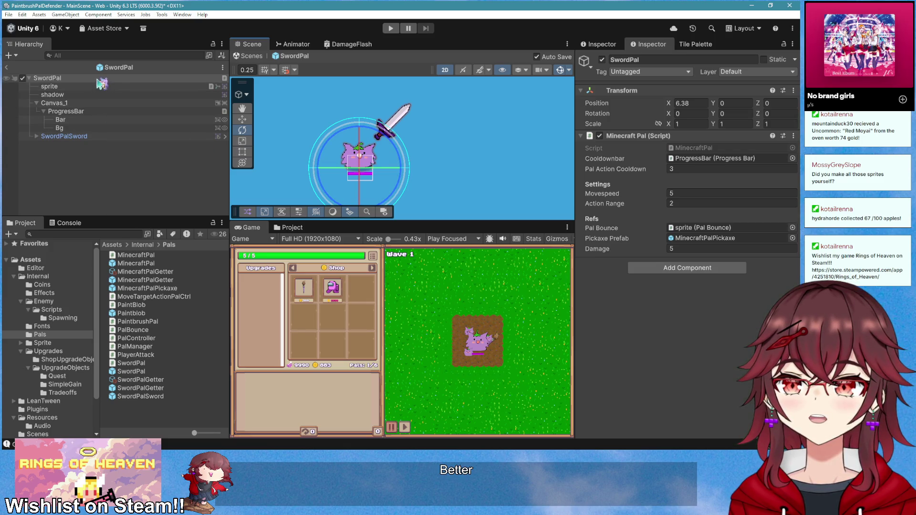
{"action": "left_click_drag", "start_coordinate": [609, 144], "coordinate": [605, 203]}
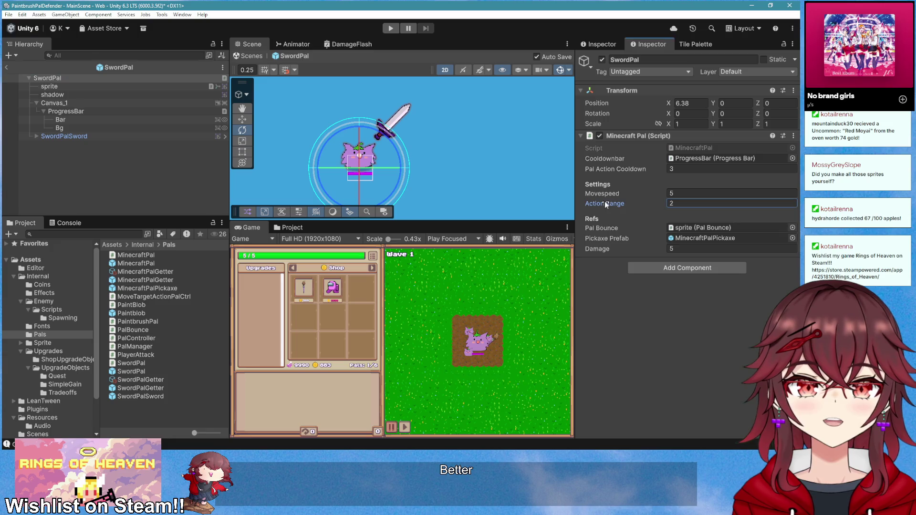
{"action": "mouse_move", "coordinate": [296, 140]}
{"action": "left_mouse_down"}
{"action": "mouse_move", "coordinate": [105, 102]}
{"action": "mouse_move", "coordinate": [47, 77]}
{"action": "left_mouse_up"}
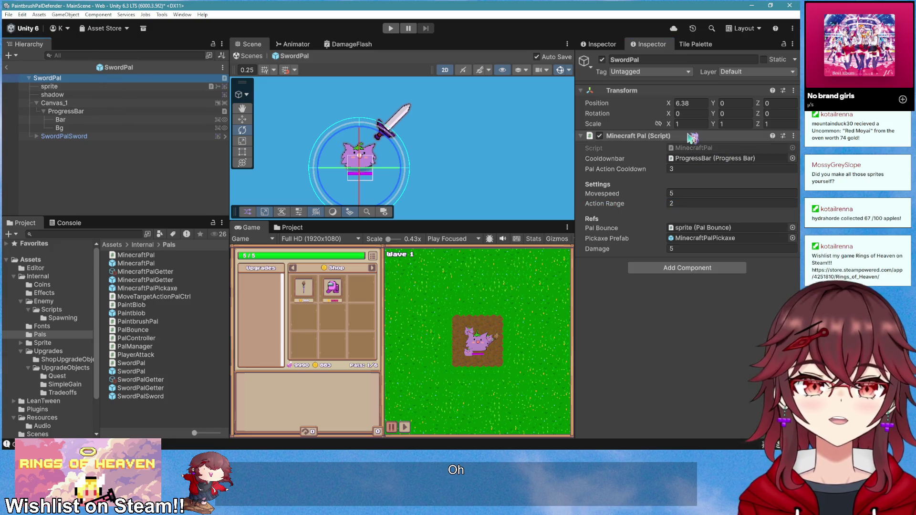
{"action": "left_click", "coordinate": [677, 270]}
{"action": "type", "text": "sword"}
{"action": "key", "text": "Return"}
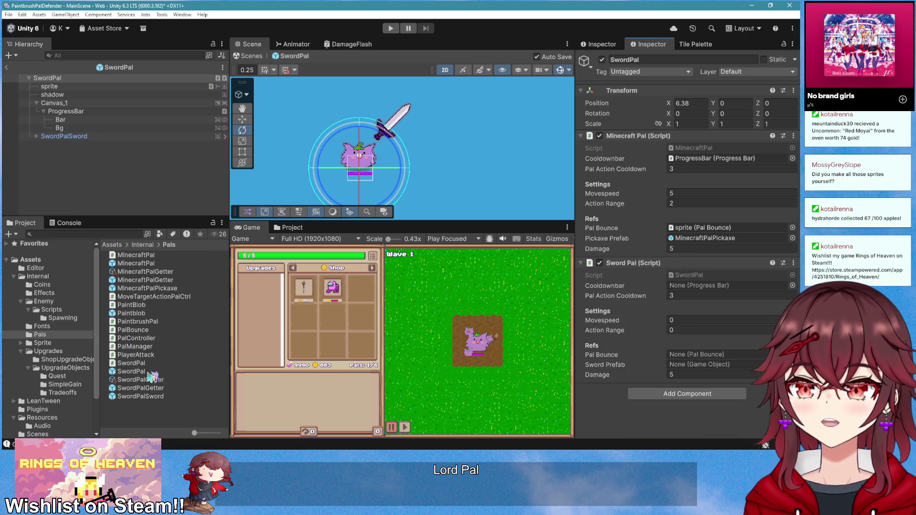
- Assign SwordPalSword as the Sword Prefab and set the movement speed to 5
{"action": "mouse_move", "coordinate": [154, 398]}
{"action": "left_mouse_down"}
{"action": "mouse_move", "coordinate": [661, 383]}
{"action": "mouse_move", "coordinate": [699, 365]}
{"action": "left_mouse_up"}
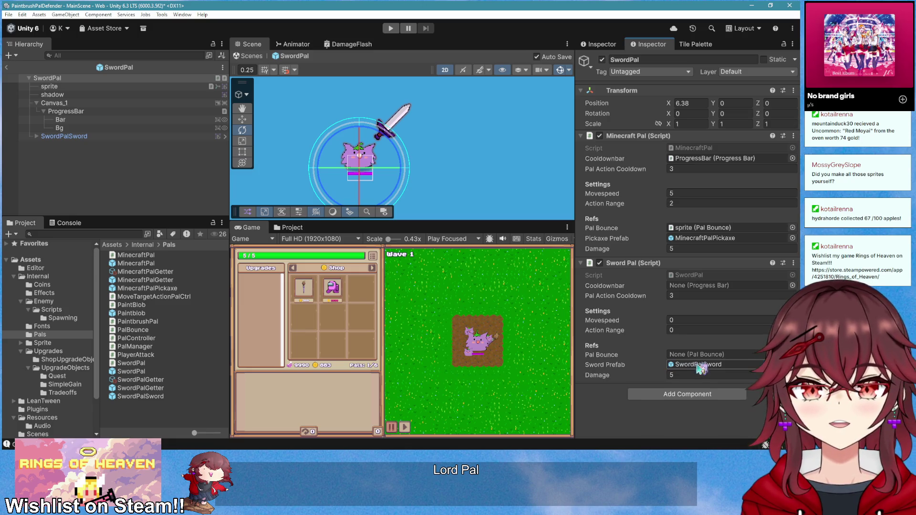
{"action": "left_click_drag", "start_coordinate": [696, 228], "coordinate": [693, 361]}
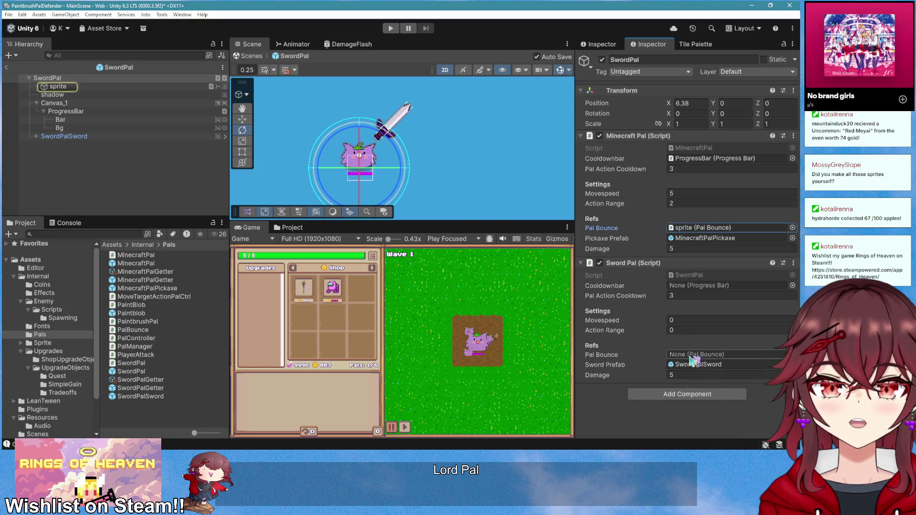
{"action": "left_click_drag", "start_coordinate": [714, 302], "coordinate": [680, 197]}
{"action": "left_click", "coordinate": [684, 320]}
{"action": "type", "text": "5"}
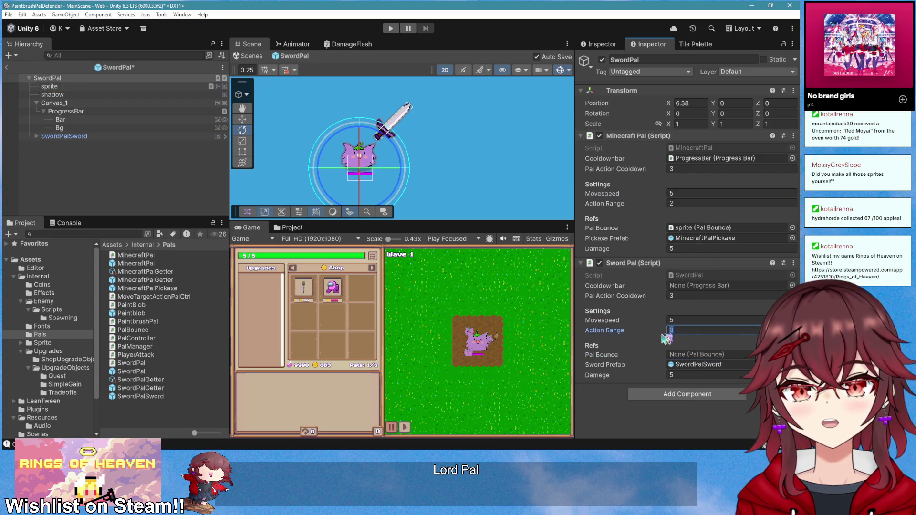
{"action": "type", "text": "2"}
{"action": "left_click_drag", "start_coordinate": [709, 292], "coordinate": [668, 278]}
- Copy Minecraft Pal's ProgressBar cooldown bar into Sword Pal, then remove the Minecraft Pal component
{"action": "mouse_move", "coordinate": [691, 159]}
{"action": "left_mouse_down"}
{"action": "mouse_move", "coordinate": [715, 239]}
{"action": "mouse_move", "coordinate": [709, 287]}
{"action": "left_mouse_up"}
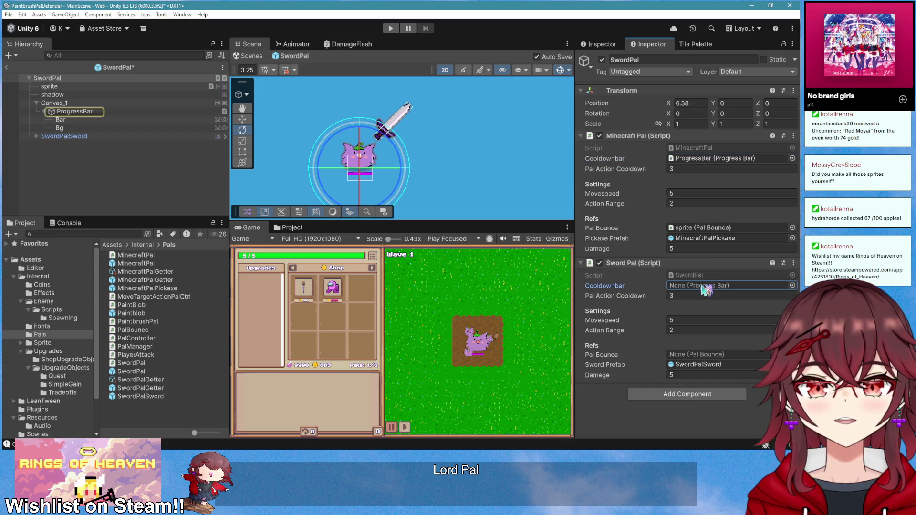
{"action": "right_click", "coordinate": [710, 287]}
{"action": "left_click", "coordinate": [686, 159]}
{"action": "right_click", "coordinate": [685, 159]}
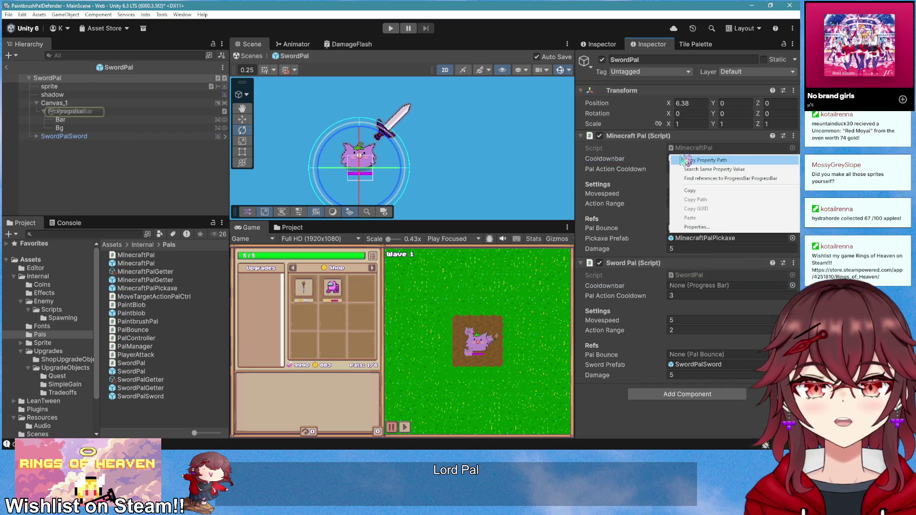
{"action": "left_click", "coordinate": [690, 190]}
{"action": "right_click", "coordinate": [697, 285]}
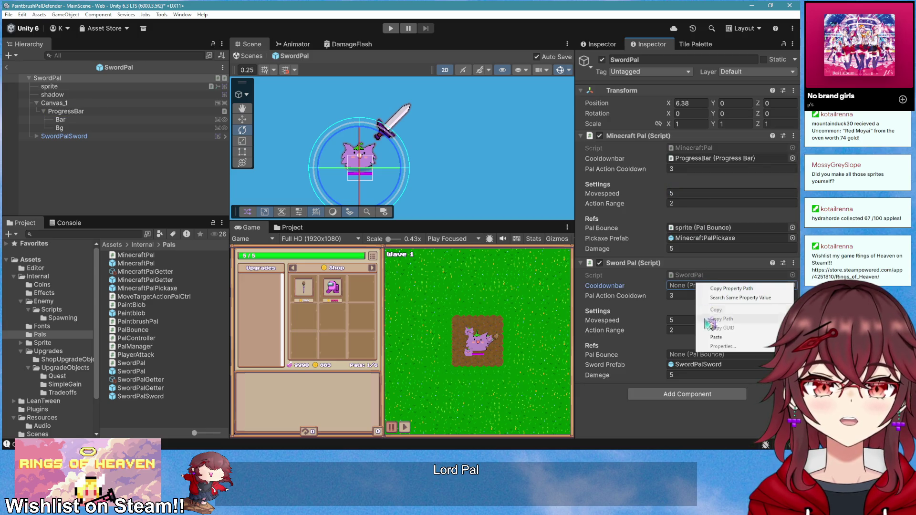
{"action": "left_click", "coordinate": [714, 338]}
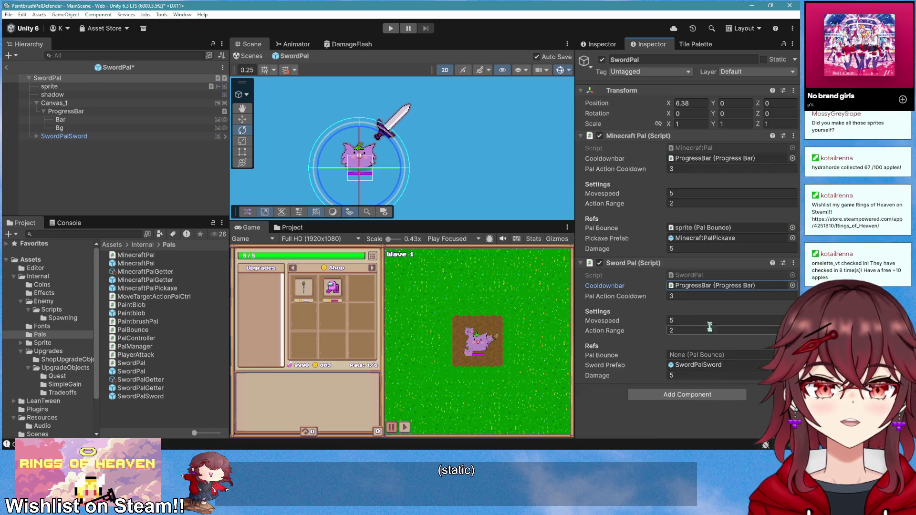
{"action": "right_click", "coordinate": [658, 137]}
{"action": "left_click", "coordinate": [692, 175]}
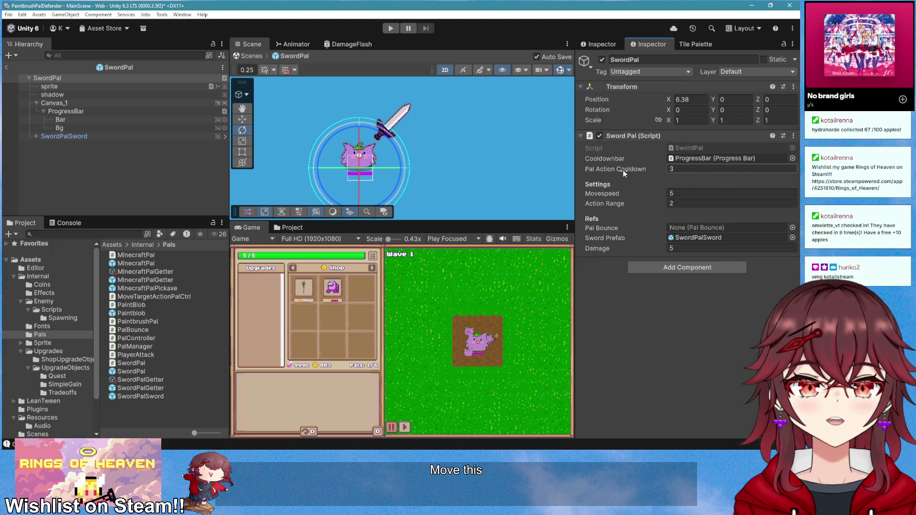
- Set Sword Pal's Action Range to 3 and assign the sprite as Pal Bounce
{"action": "left_click_drag", "start_coordinate": [616, 201], "coordinate": [630, 201]}
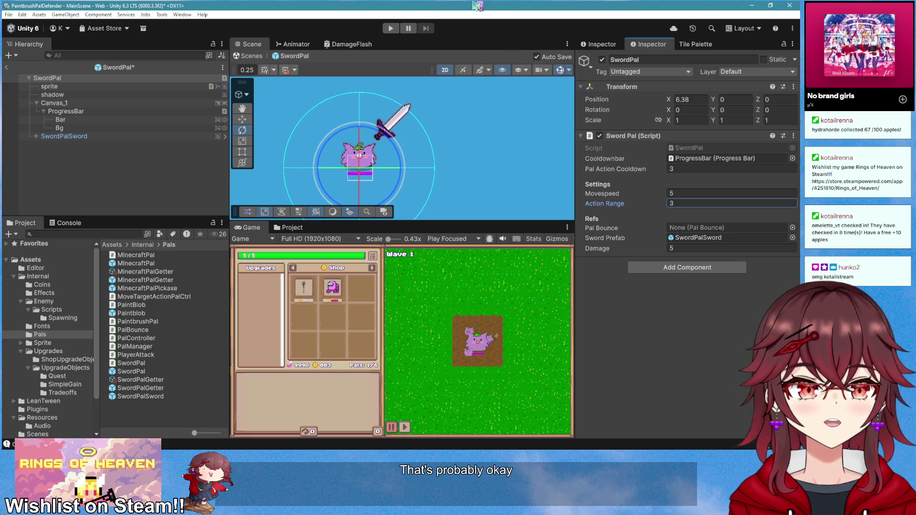
{"action": "scroll", "coordinate": [392, 177], "scroll_direction": "up", "scroll_amount": 2}
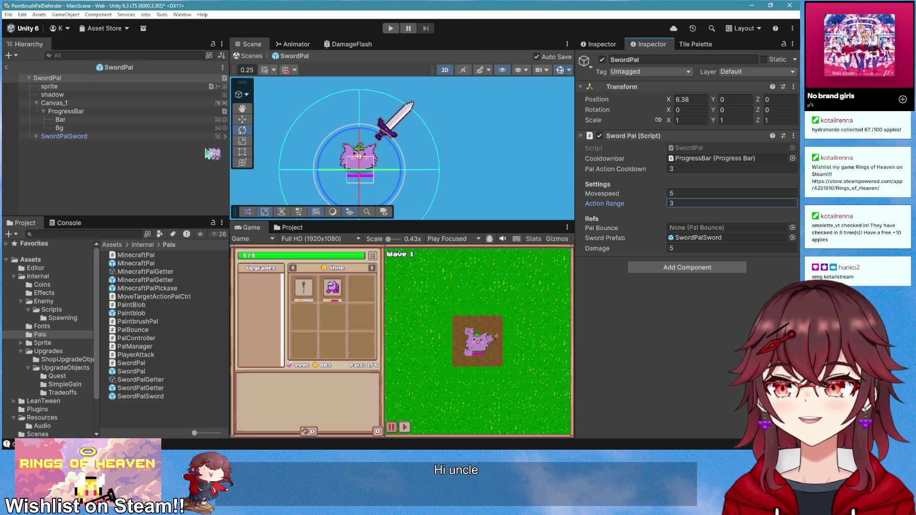
{"action": "left_click_drag", "start_coordinate": [104, 142], "coordinate": [95, 137]}
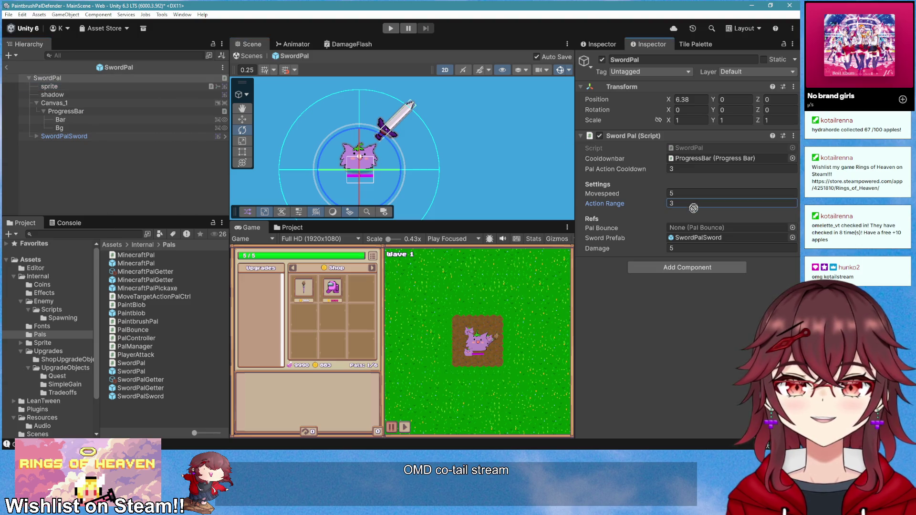
{"action": "left_click", "coordinate": [685, 228]}
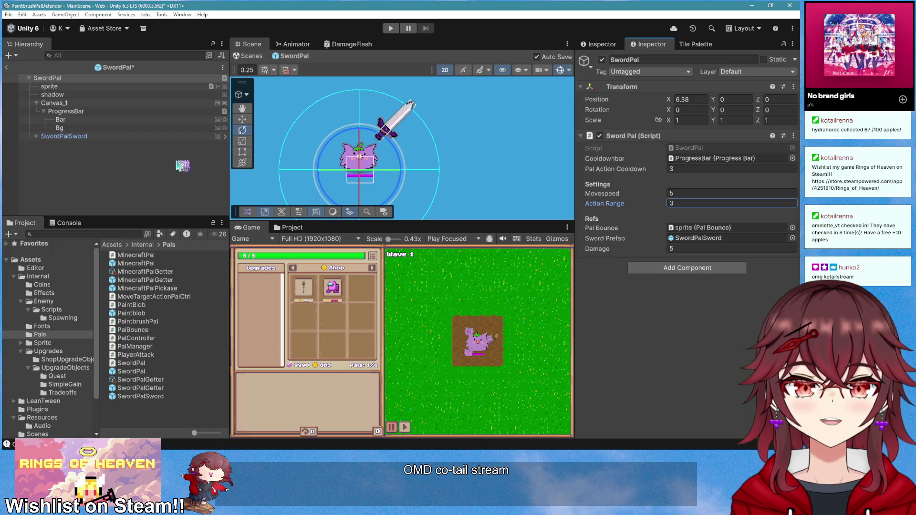
- Delete the SwordPalSword child object and return to MainScene
{"action": "left_click_drag", "start_coordinate": [187, 165], "coordinate": [123, 142]}
{"action": "left_click", "coordinate": [119, 138]}
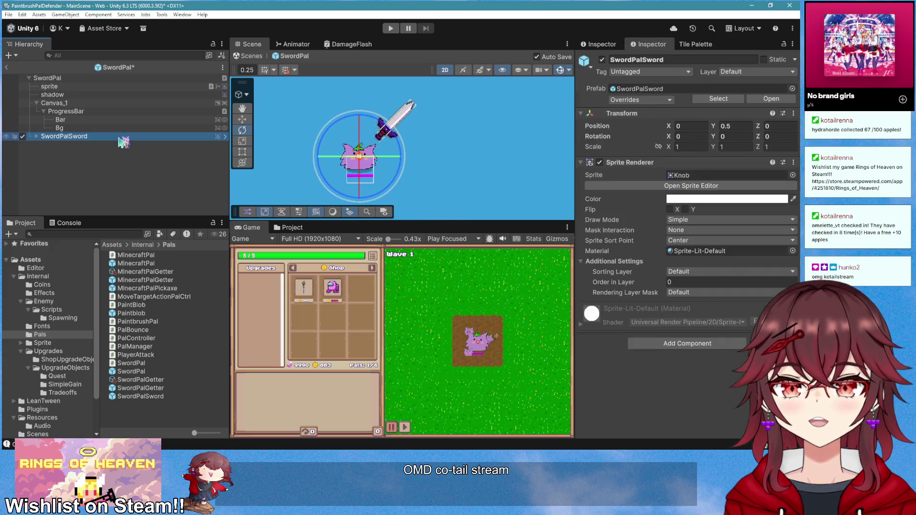
{"action": "key", "text": "Delete"}
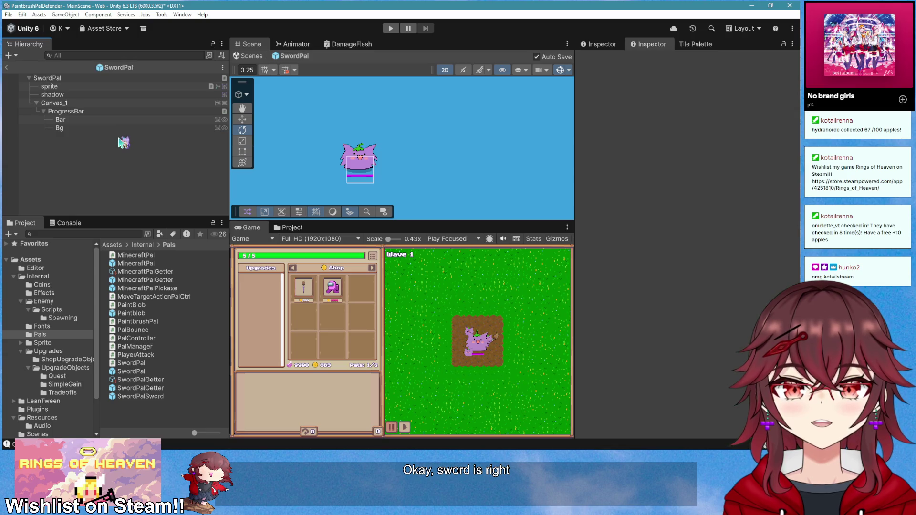
{"action": "left_click", "coordinate": [6, 67]}
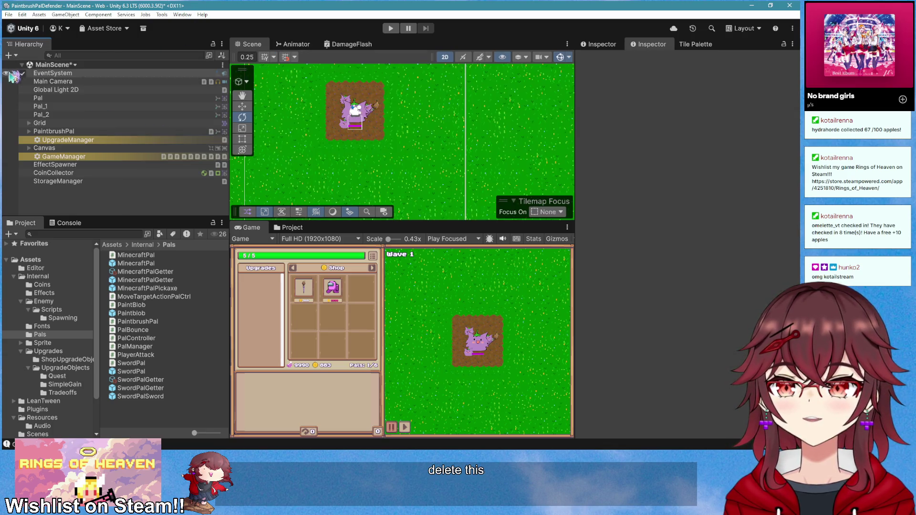
- Set UpgradeManager's Debug Upgrade to SwordPalGetter and start Play mode
{"action": "left_click", "coordinate": [120, 183]}
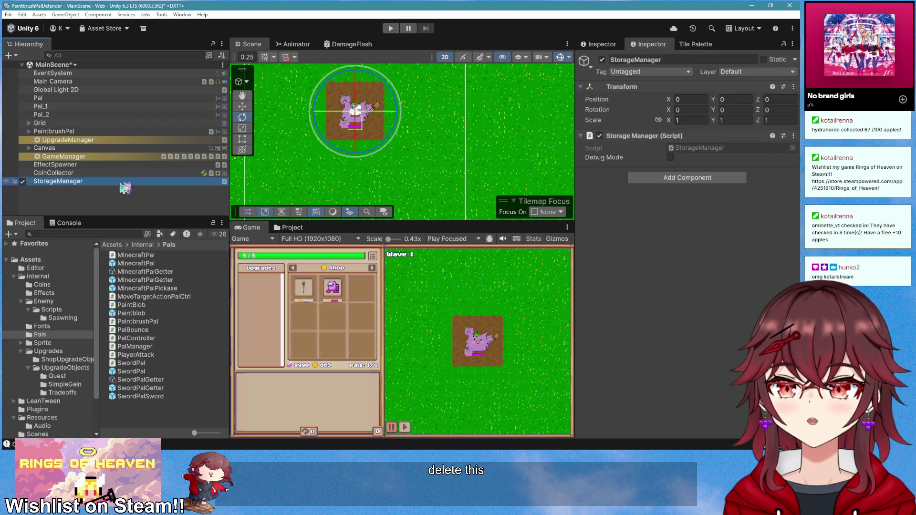
{"action": "left_click", "coordinate": [108, 161]}
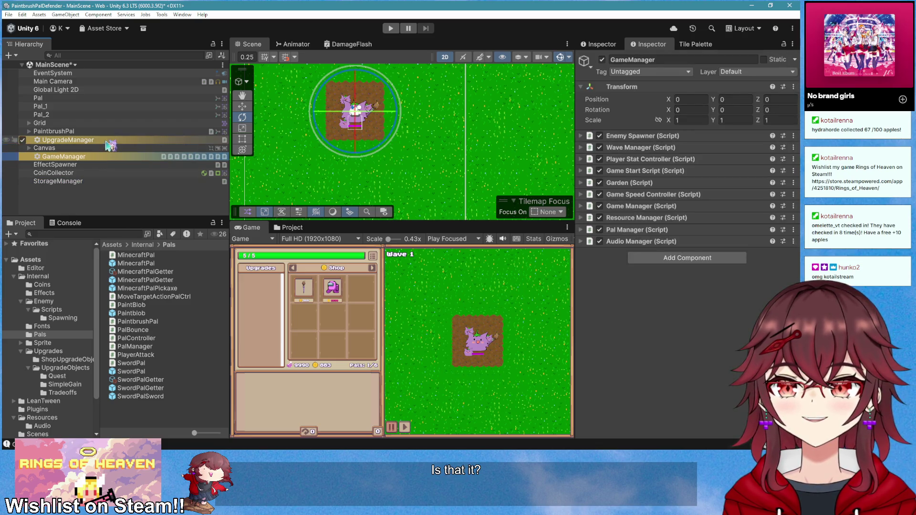
{"action": "left_click", "coordinate": [95, 140]}
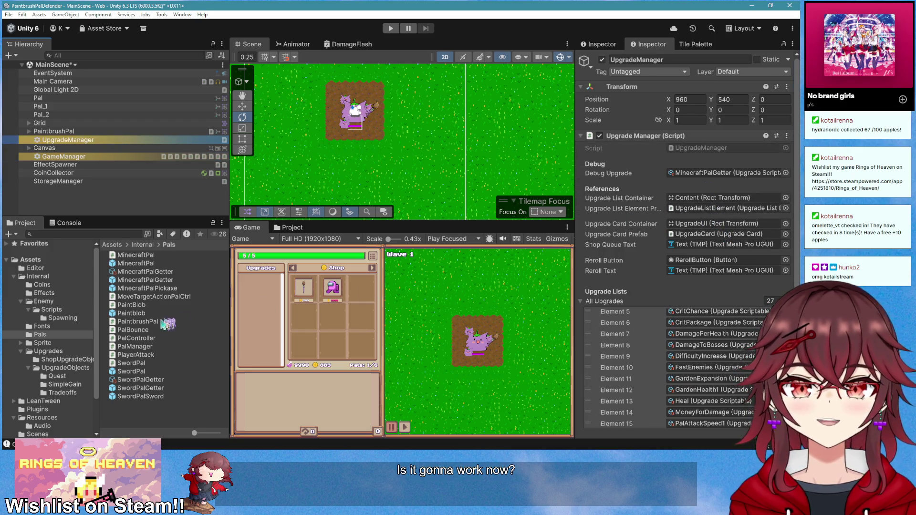
{"action": "left_click_drag", "start_coordinate": [141, 388], "coordinate": [699, 177]}
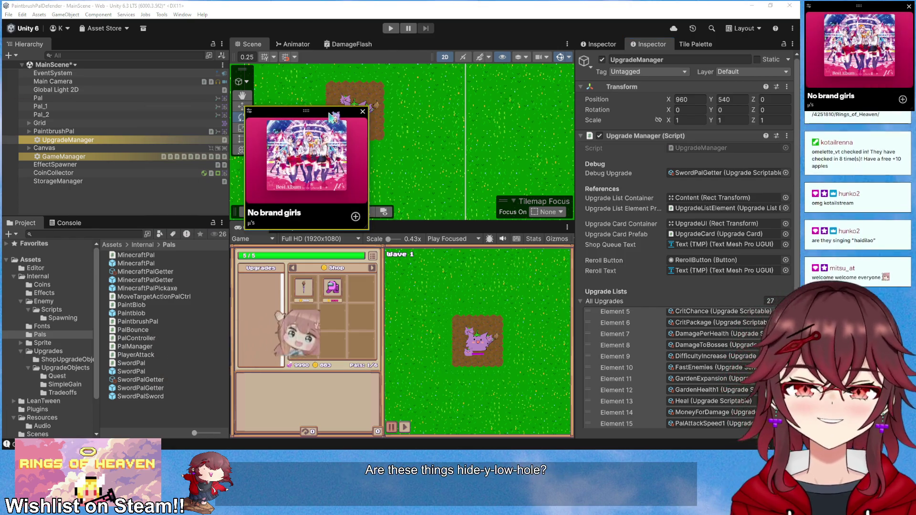
{"action": "mouse_move", "coordinate": [307, 130]}
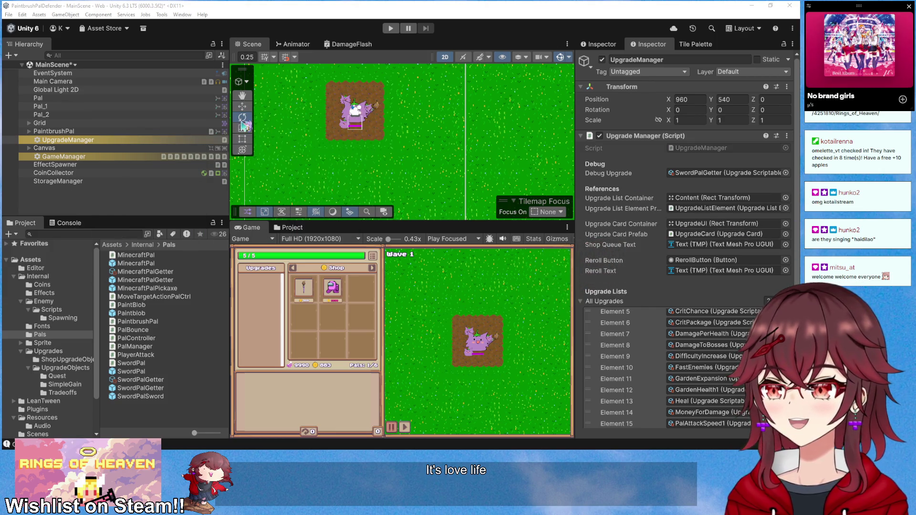
{"action": "left_click", "coordinate": [390, 28]}
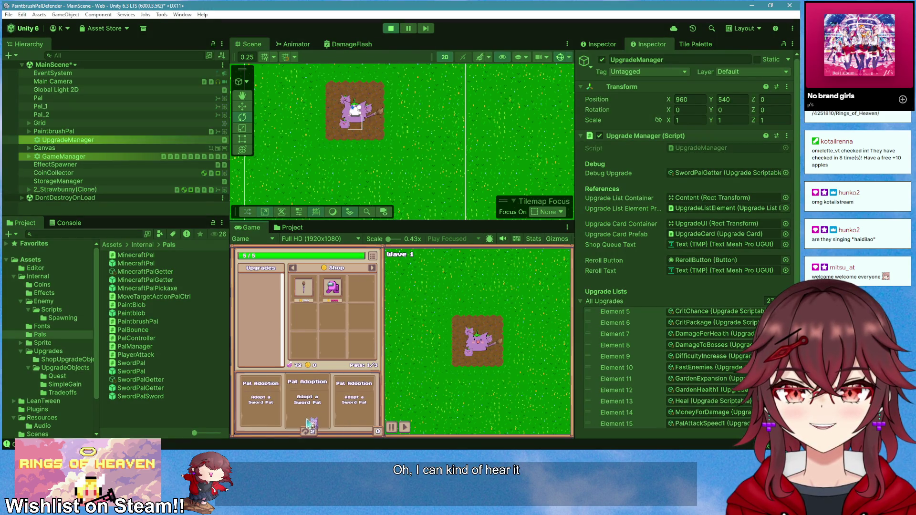
{"action": "left_click", "coordinate": [312, 413]}
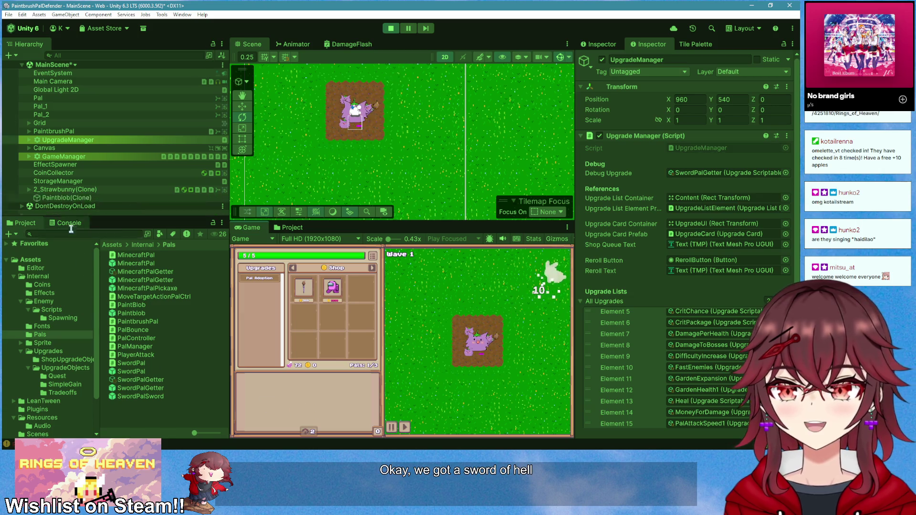
{"action": "key", "text": "ctrl+shift+c"}
{"action": "left_click", "coordinate": [390, 28]}
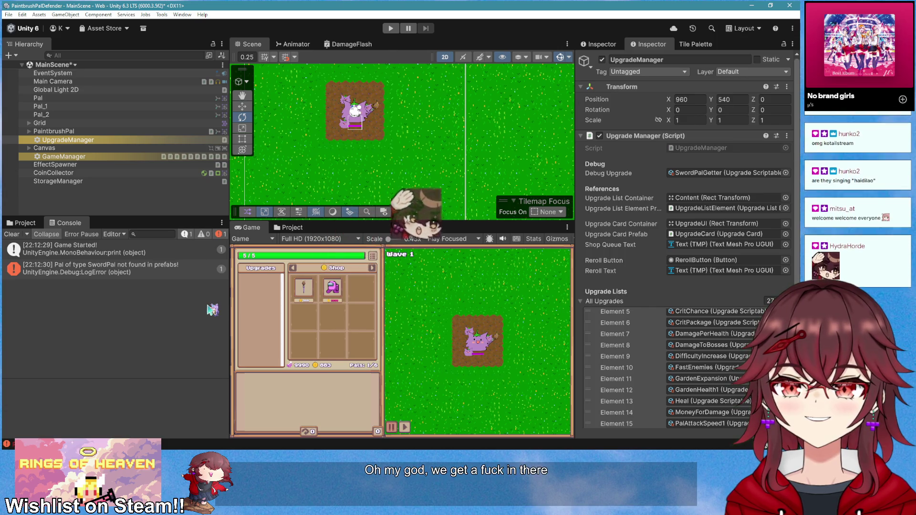
{"action": "left_click", "coordinate": [27, 223]}
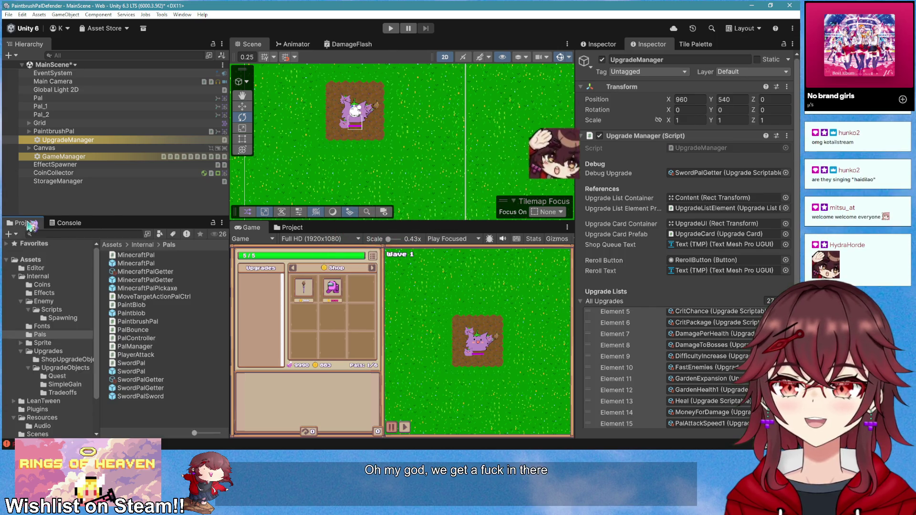
{"action": "left_click", "coordinate": [89, 141]}
- Add SwordPal as Element 1 of GameManager's Pal Prefabs and start Play mode
{"action": "mouse_move", "coordinate": [91, 145]}
{"action": "left_mouse_down"}
{"action": "mouse_move", "coordinate": [86, 176]}
{"action": "mouse_move", "coordinate": [88, 145]}
{"action": "mouse_move", "coordinate": [156, 156]}
{"action": "mouse_move", "coordinate": [114, 146]}
{"action": "mouse_move", "coordinate": [111, 157]}
{"action": "left_mouse_up"}
{"action": "left_click", "coordinate": [663, 230]}
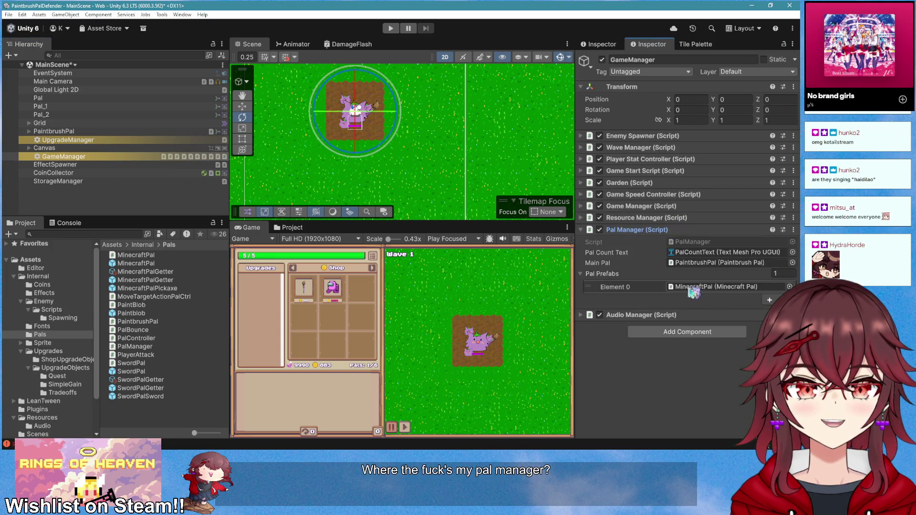
{"action": "left_click", "coordinate": [765, 304]}
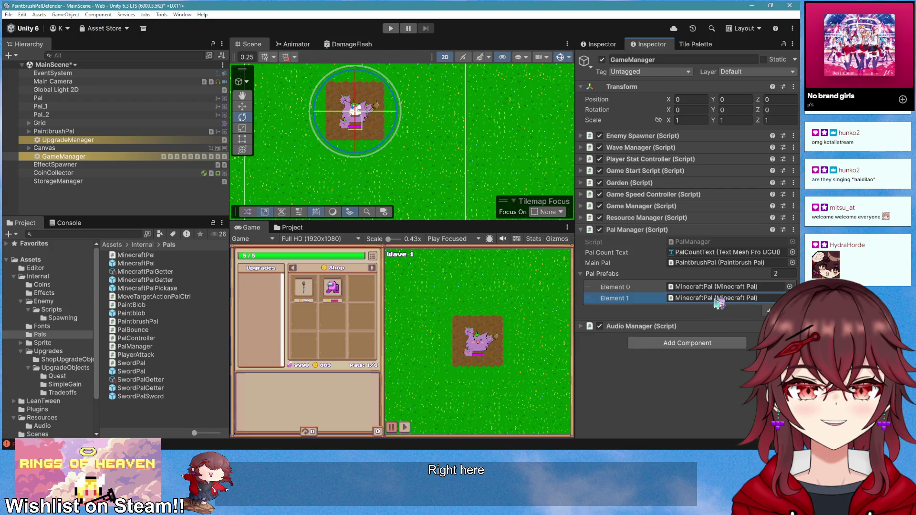
{"action": "left_click_drag", "start_coordinate": [276, 359], "coordinate": [716, 297]}
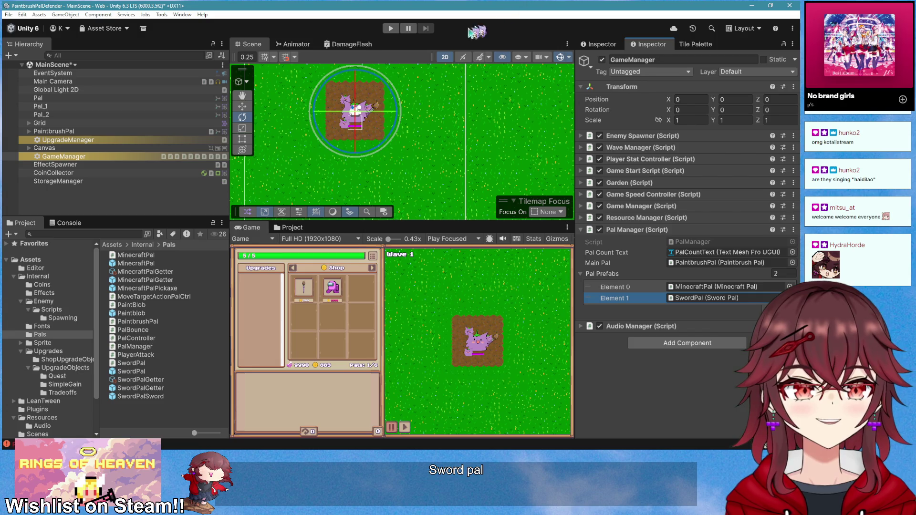
{"action": "left_click", "coordinate": [389, 29]}
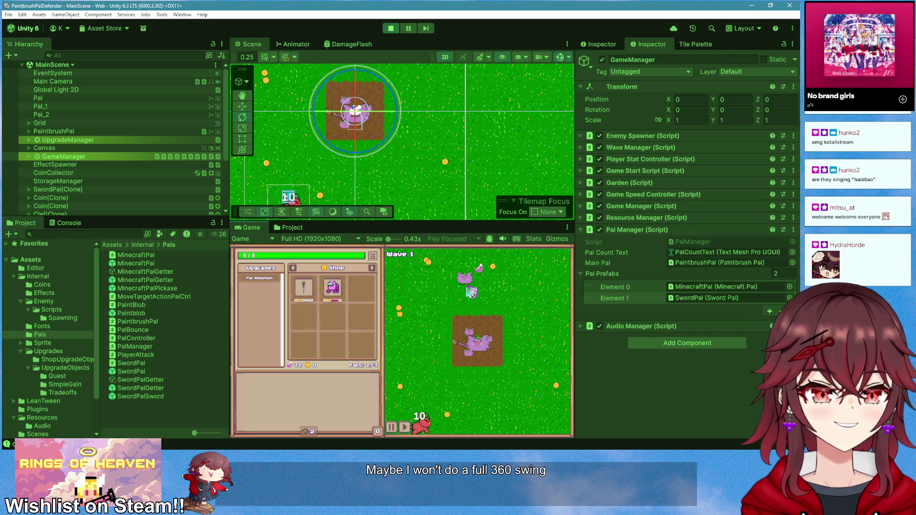
- Stop the test run, review SwingSword in Visual Studio, and return to Unity
{"action": "left_click", "coordinate": [390, 28]}
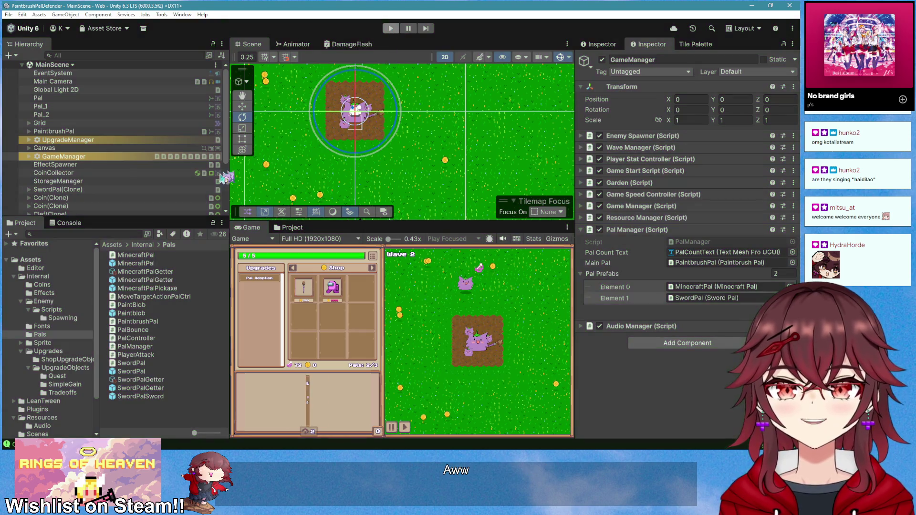
{"action": "key", "text": "alt+Tab"}
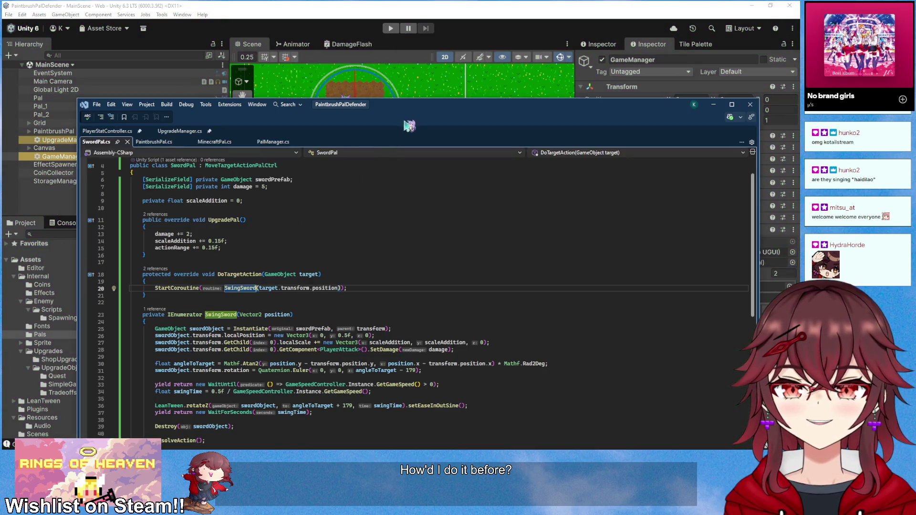
{"action": "left_click_drag", "start_coordinate": [408, 127], "coordinate": [389, 87]}
{"action": "scroll", "coordinate": [372, 306], "scroll_direction": "down", "scroll_amount": 3}
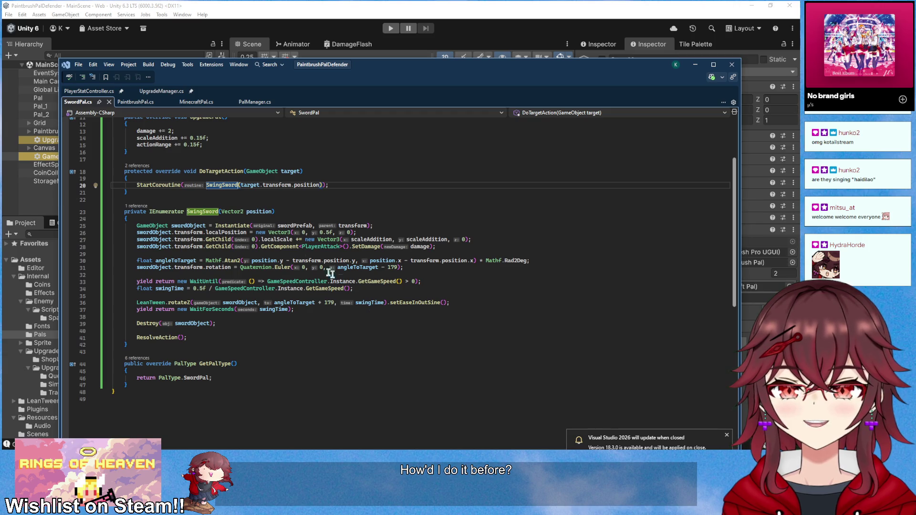
{"action": "left_click", "coordinate": [50, 201]}
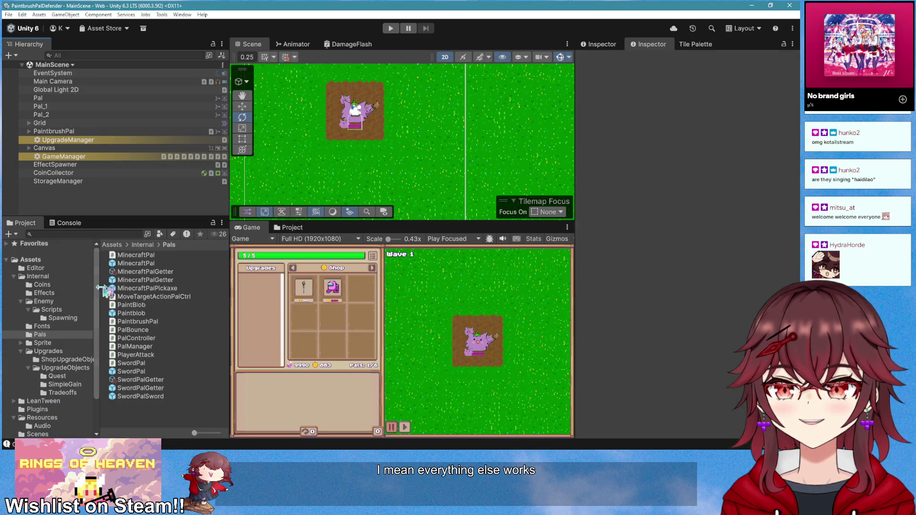
- Inspect the SwordPalSword prefab, go back to MainScene, and switch to Visual Studio
{"action": "left_click", "coordinate": [154, 373]}
{"action": "double_click", "coordinate": [152, 397]}
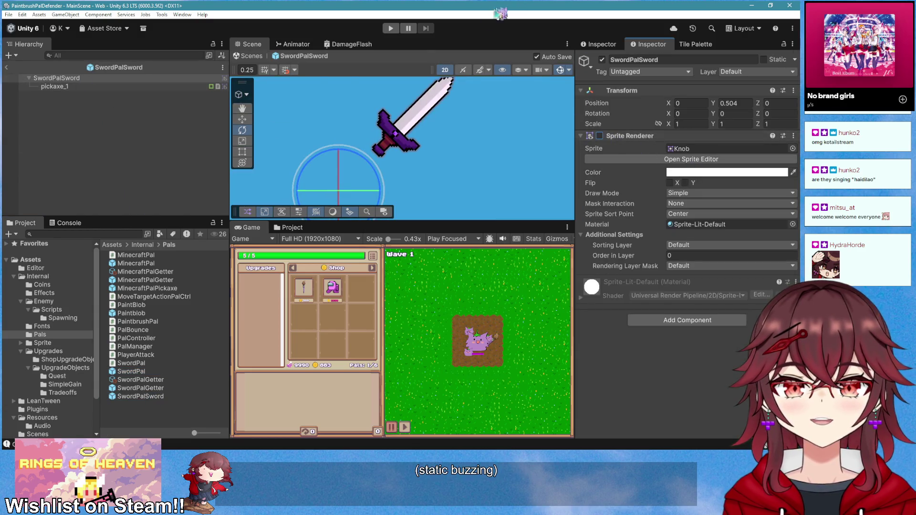
{"action": "left_click", "coordinate": [11, 68]}
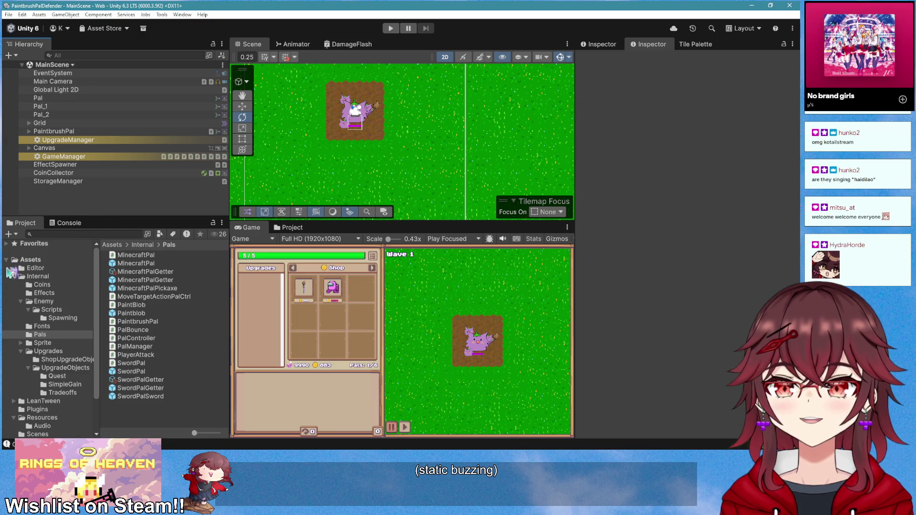
{"action": "key", "text": "alt+Tab"}
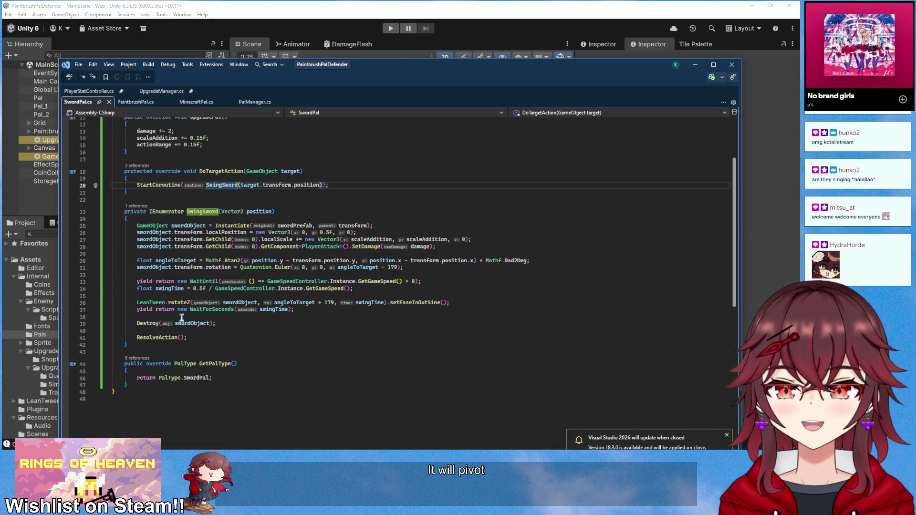
- Add a blank line after LeanTween.rotateZ and change its + 179 offset to + 90
{"action": "left_click", "coordinate": [453, 299]}
{"action": "key", "text": "Return"}
{"action": "key", "text": "Return"}
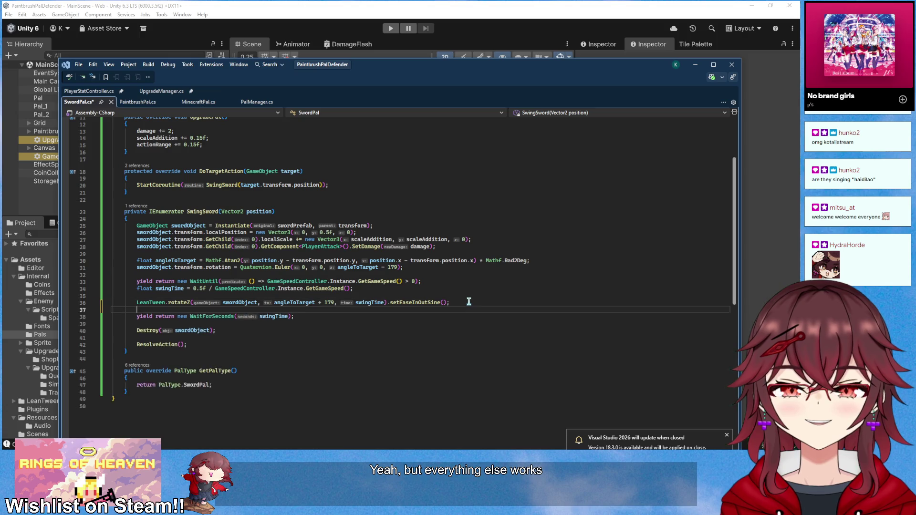
{"action": "key", "text": "Up"}
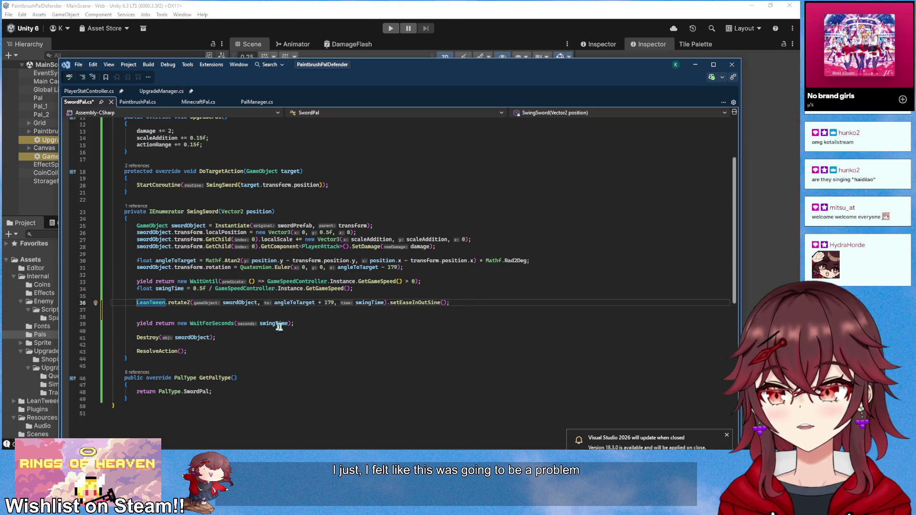
{"action": "double_click", "coordinate": [330, 303]}
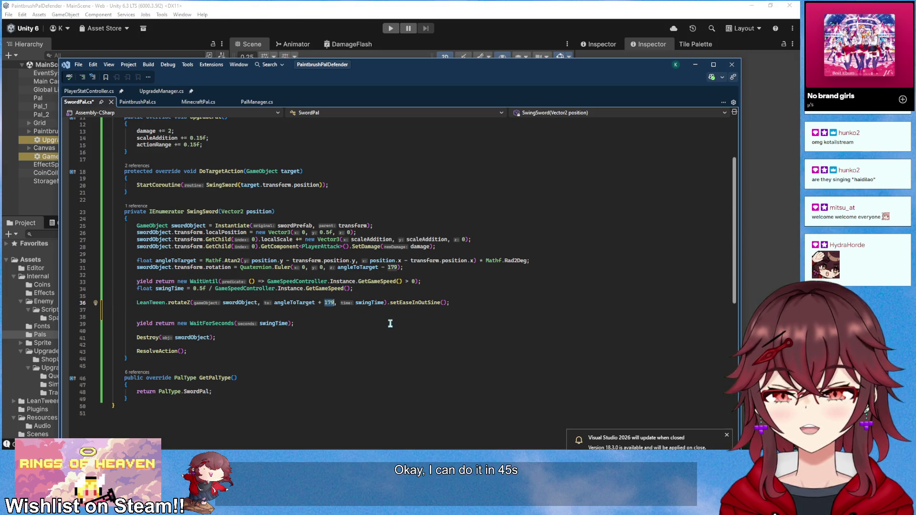
{"action": "type", "text": "90"}
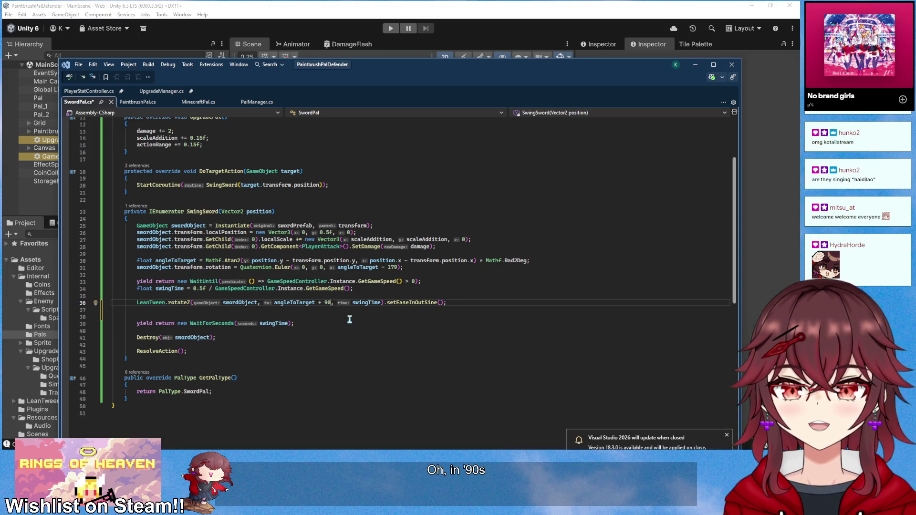
{"action": "left_click", "coordinate": [467, 303]}
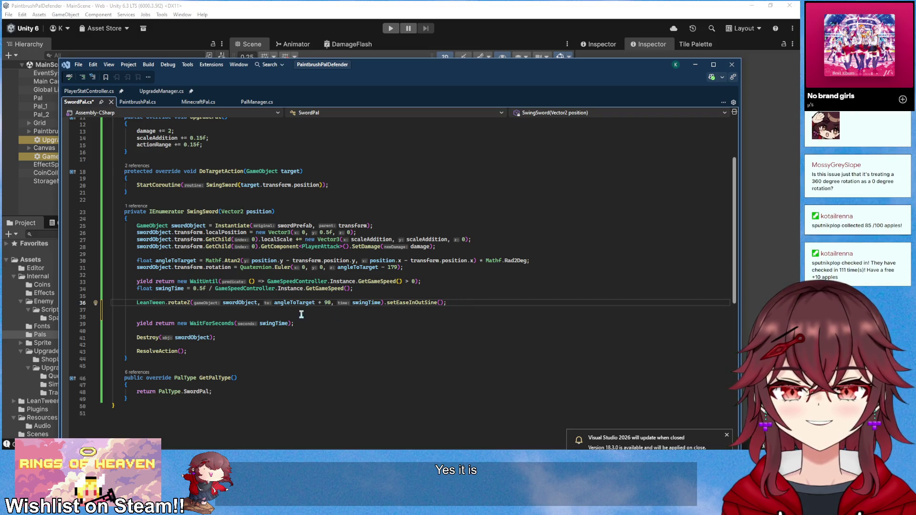
{"action": "left_click", "coordinate": [327, 303]}
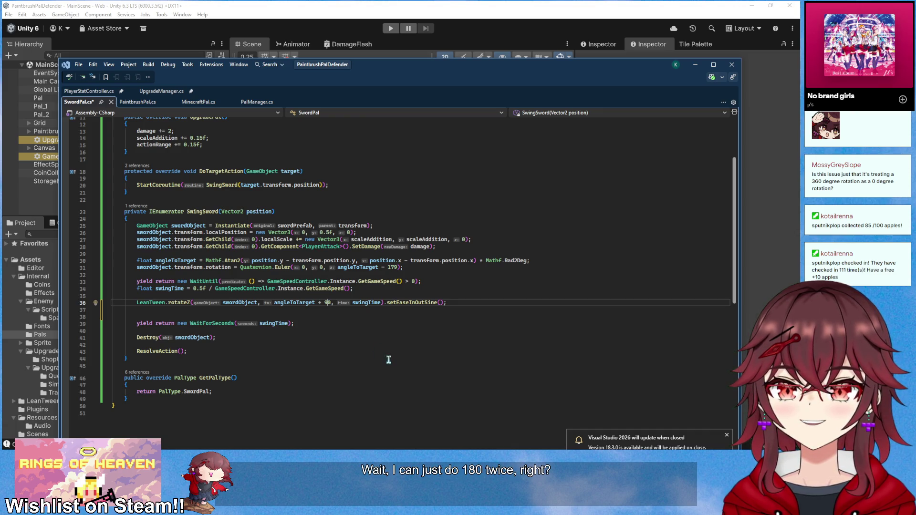
- Rewrite the rotateZ call's '+ 90' offset as '+ 180' in SwordPal.cs
{"action": "key", "text": "BackSpace"}
{"action": "type", "text": "18"}
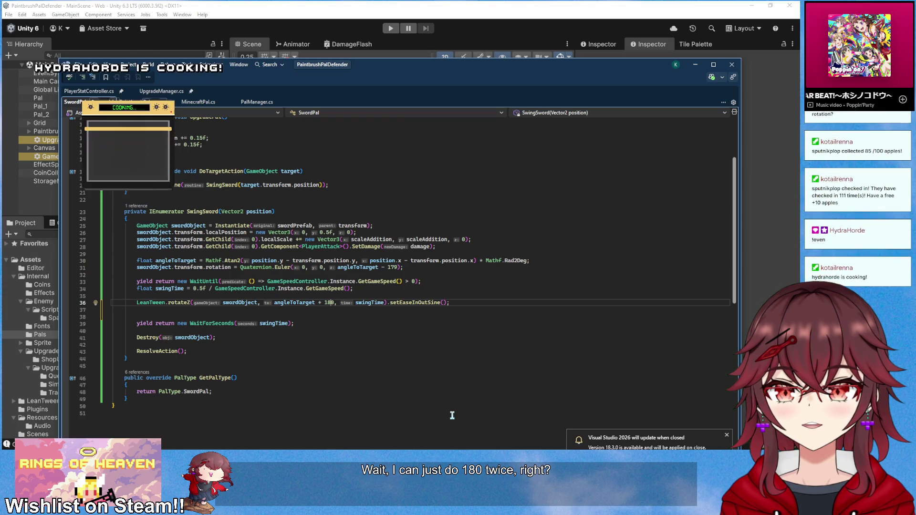
{"action": "key", "text": "ctrl+Left"}
{"action": "key", "text": "ctrl+Left"}
{"action": "key", "text": "ctrl+Left"}
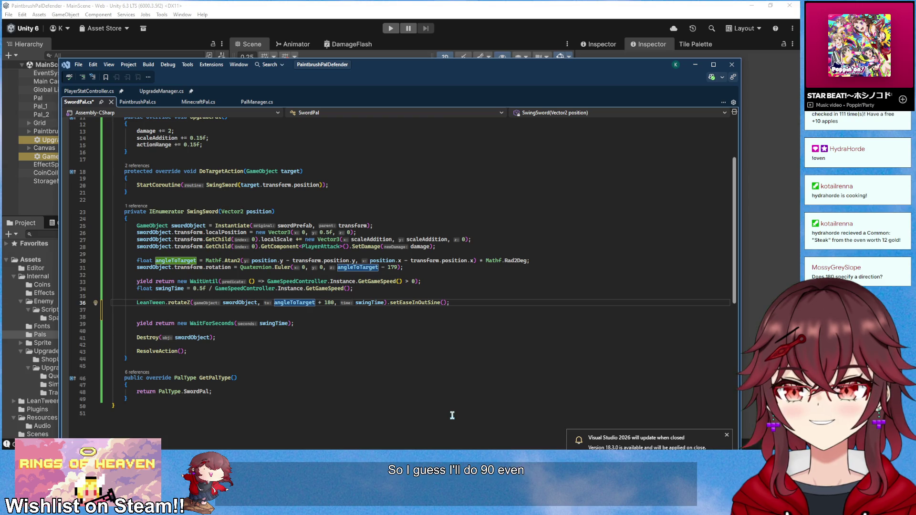
{"action": "key", "text": "Right"}
{"action": "key", "text": "Right"}
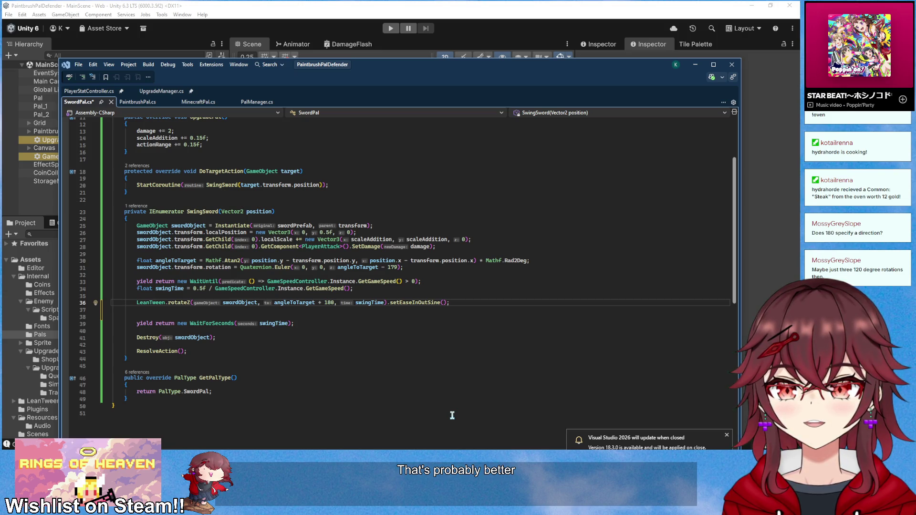
{"action": "left_click", "coordinate": [561, 259]}
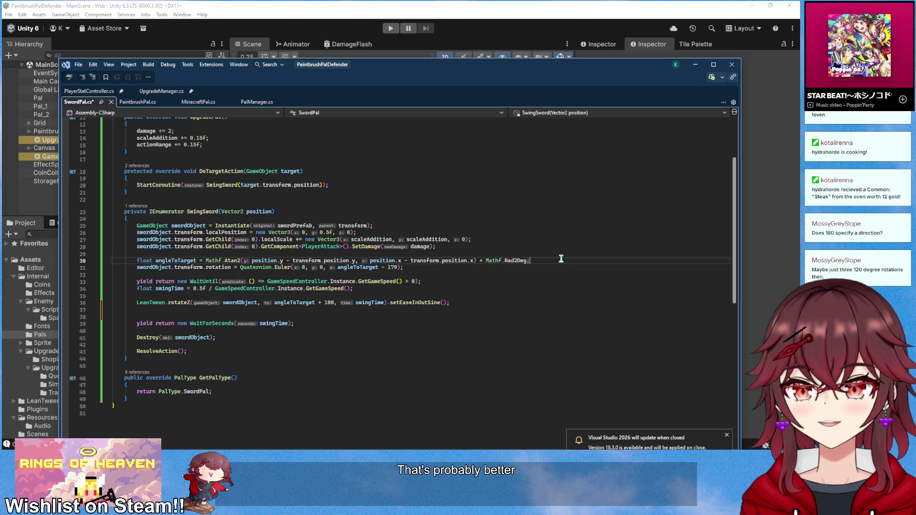
- Declare 'float currentAngle = angleToTarget - 180;' and use it in the starting Quaternion.Euler rotation
{"action": "key", "text": "Return"}
{"action": "type", "text": "float currentAngle = "}
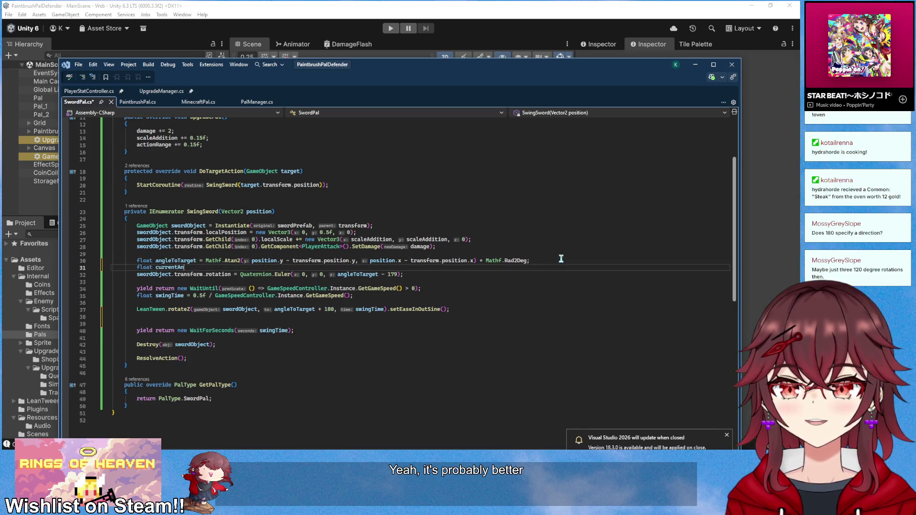
{"action": "type", "text": "angleT"}
{"action": "key", "text": "Tab"}
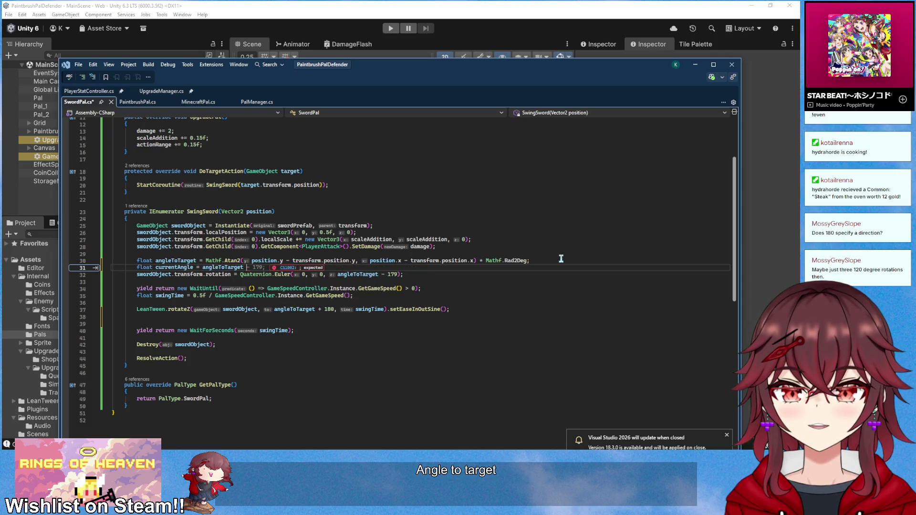
{"action": "type", "text": "180;"}
{"action": "left_click_drag", "start_coordinate": [337, 274], "coordinate": [399, 275]}
{"action": "type", "text": "cur"}
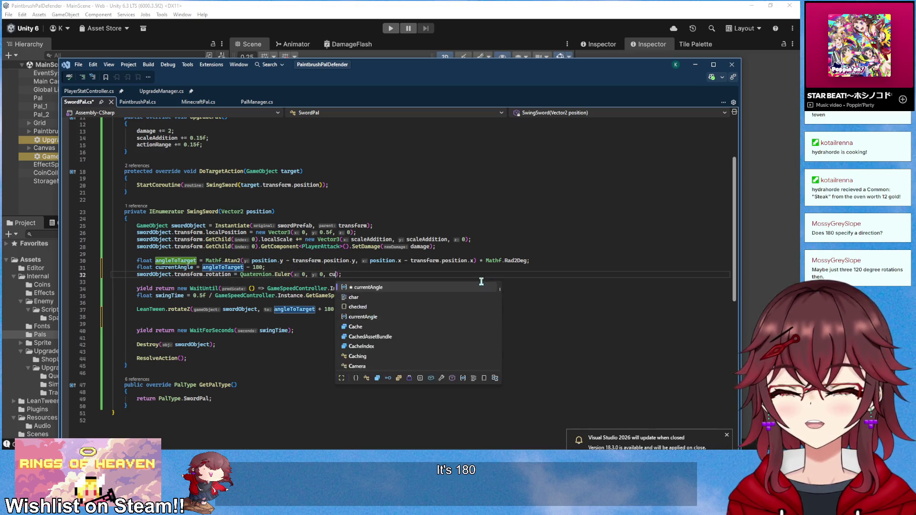
{"action": "key", "text": "Tab"}
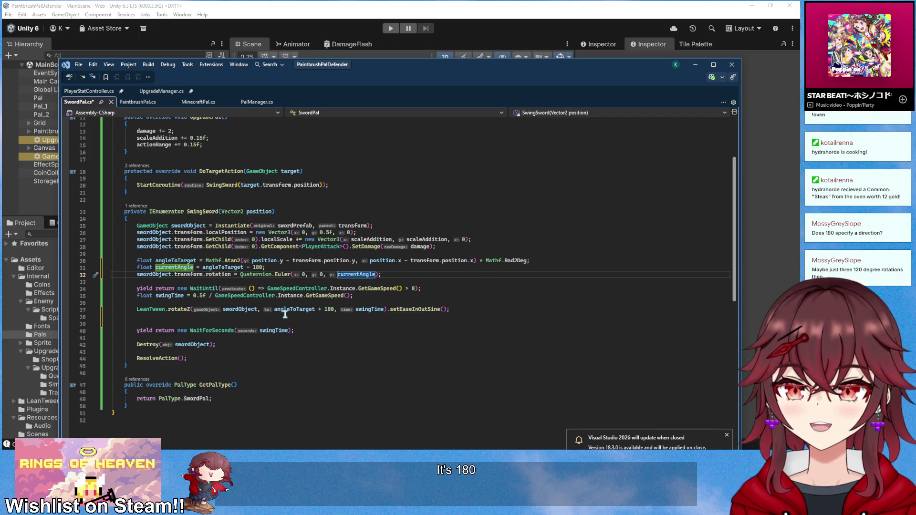
- Make the rotateZ tween go to currentAngle + 120 over swingTime/3
{"action": "left_click_drag", "start_coordinate": [275, 309], "coordinate": [311, 311]}
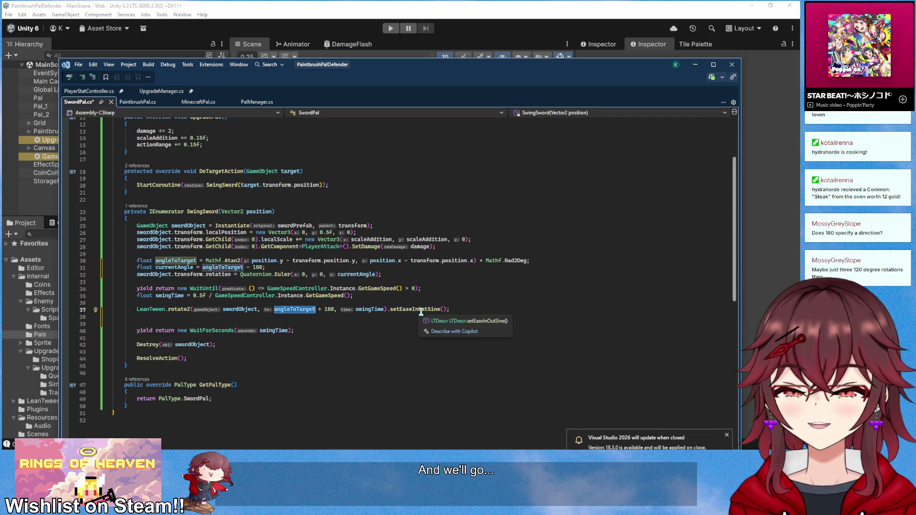
{"action": "type", "text": "cur"}
{"action": "key", "text": "Tab"}
{"action": "key", "text": "Right"}
{"action": "key", "text": "Right"}
{"action": "key", "text": "Delete"}
{"action": "key", "text": "Delete"}
{"action": "key", "text": "Delete"}
{"action": "type", "text": "120"}
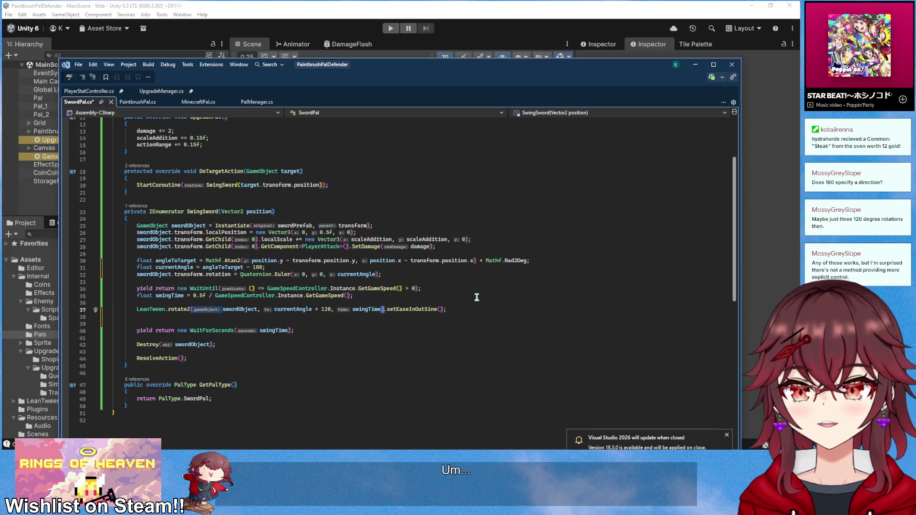
{"action": "key", "text": "ctrl+Right"}
{"action": "key", "text": "ctrl+Right"}
{"action": "type", "text": "/3"}
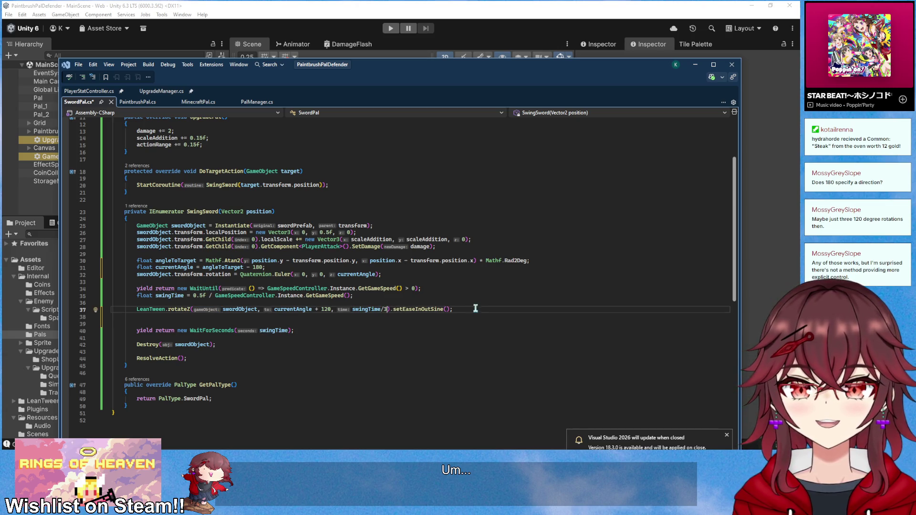
- Add 'yield return new WaitForSeconds(swingTime/3);' and insert a blank line above the tween
{"action": "key", "text": "End"}
{"action": "key", "text": "Return"}
{"action": "type", "text": "yield return new WaitForSeconds(swingTime/3);"}
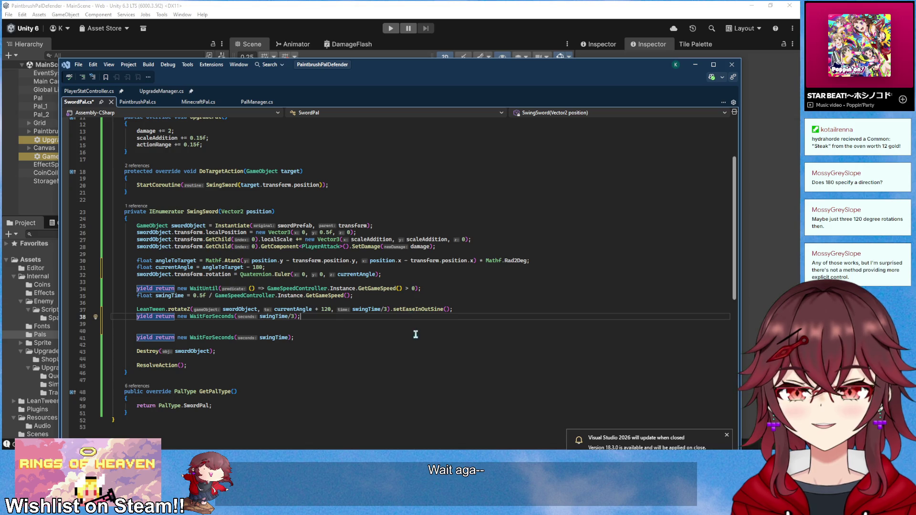
{"action": "left_click_drag", "start_coordinate": [319, 316], "coordinate": [136, 309]}
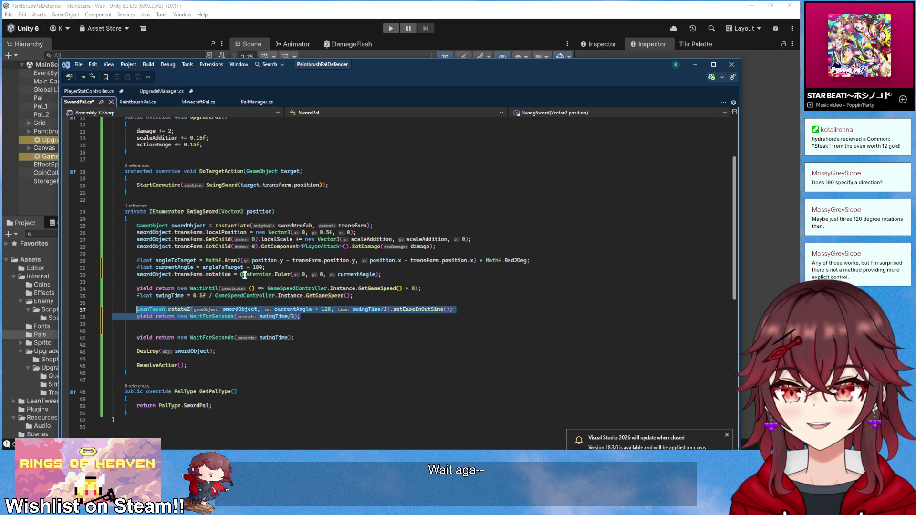
{"action": "key", "text": "Left"}
{"action": "key", "text": "ctrl+Return"}
- Wrap the tween and wait lines in a 'for (int i = 0; i < 3; i++)' loop
{"action": "type", "text": "for (int i = 0; i"}
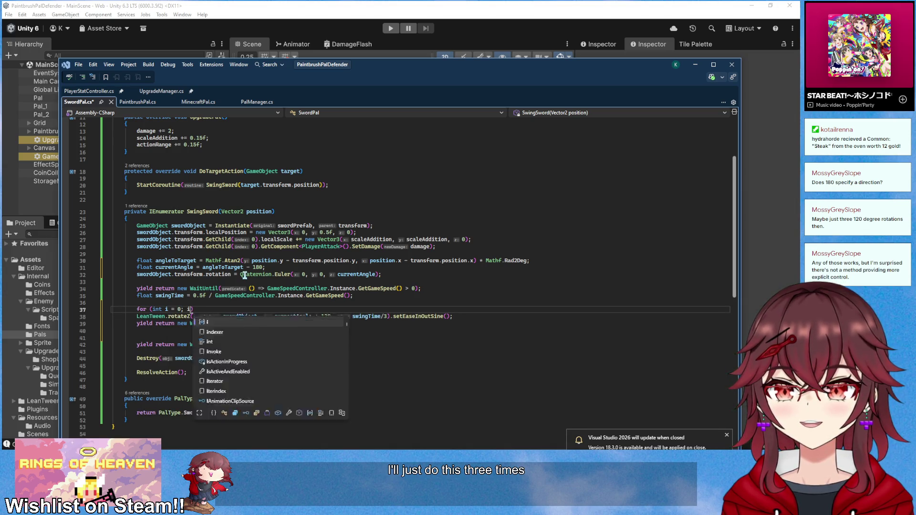
{"action": "type", "text": " < 3; i++"}
{"action": "key", "text": "End"}
{"action": "key", "text": "Return"}
{"action": "type", "text": "{"}
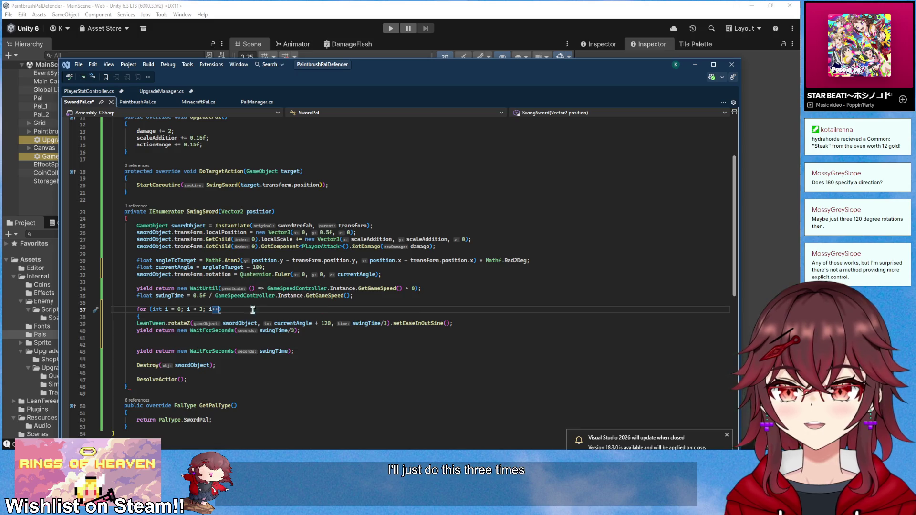
{"action": "left_click", "coordinate": [311, 339]}
{"action": "type", "text": "}"}
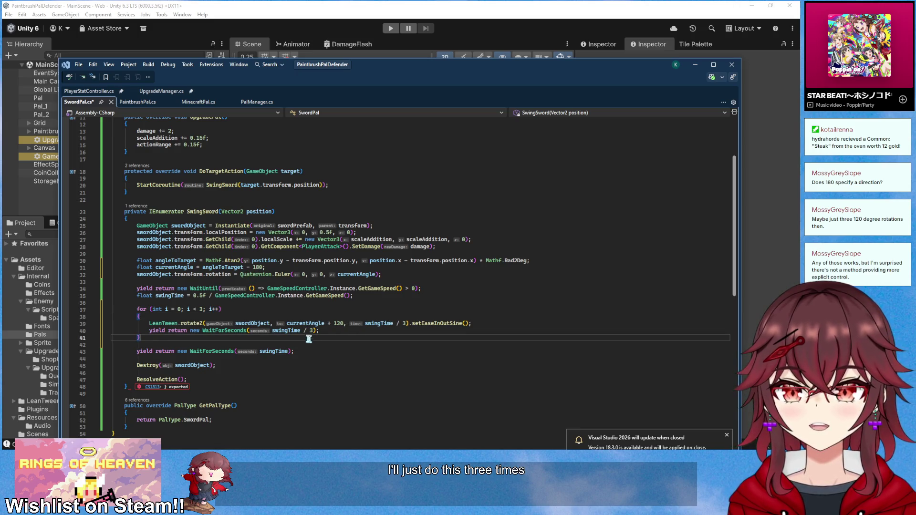
- Change the tween offset to (120) * i and the loop to start at 1 with <=
{"action": "left_click", "coordinate": [329, 316]}
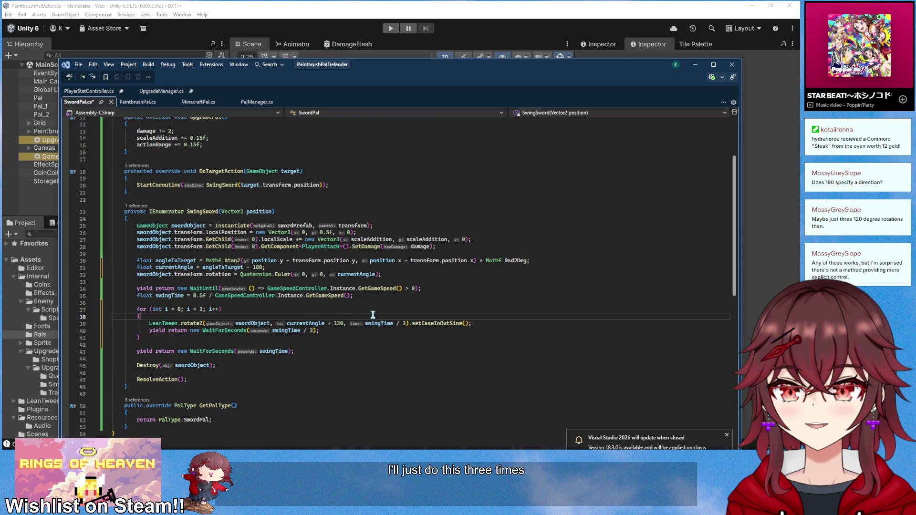
{"action": "left_click", "coordinate": [334, 323]}
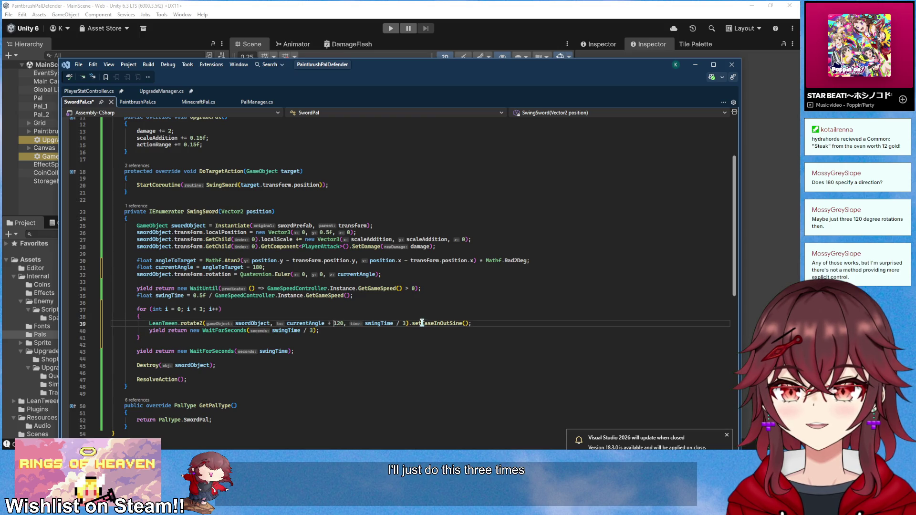
{"action": "type", "text": "("}
{"action": "key", "text": "Right"}
{"action": "key", "text": "Right"}
{"action": "key", "text": "Right"}
{"action": "type", "text": ")"}
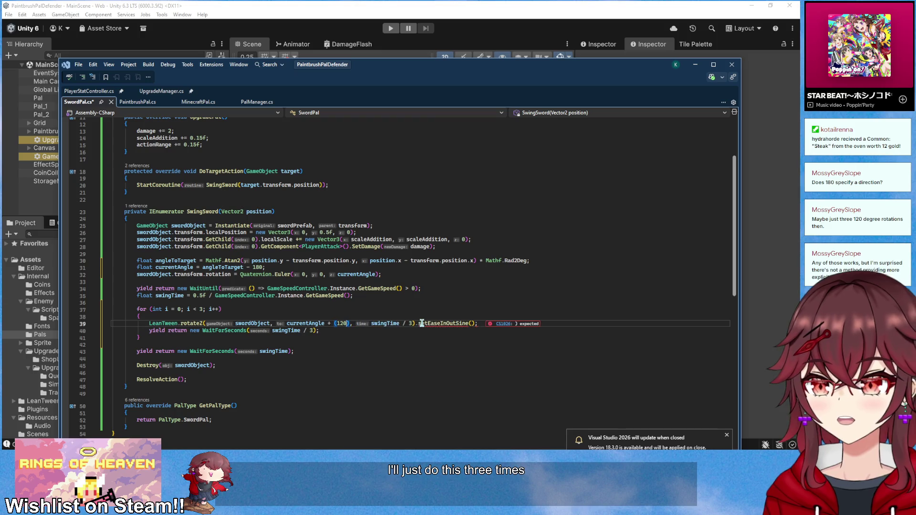
{"action": "type", "text": " * i"}
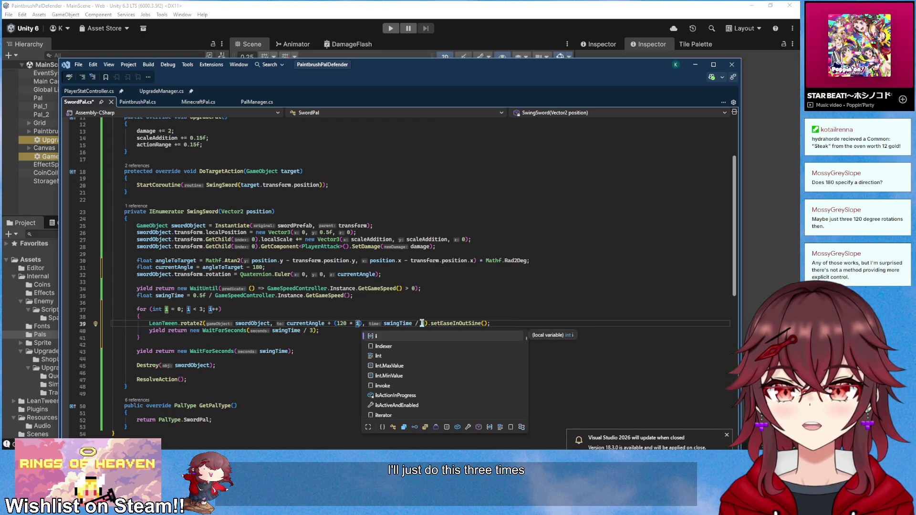
{"action": "type", "text": "3"}
{"action": "left_click", "coordinate": [180, 310]}
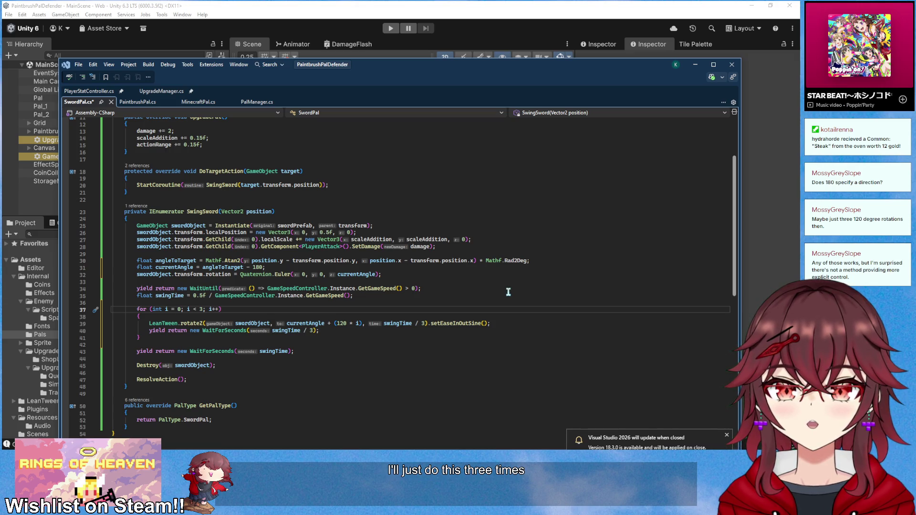
{"action": "key", "text": "BackSpace"}
{"action": "type", "text": "1"}
{"action": "key", "text": "Right"}
{"action": "key", "text": "Right"}
{"action": "key", "text": "Right"}
{"action": "key", "text": "Right"}
{"action": "type", "text": "="}
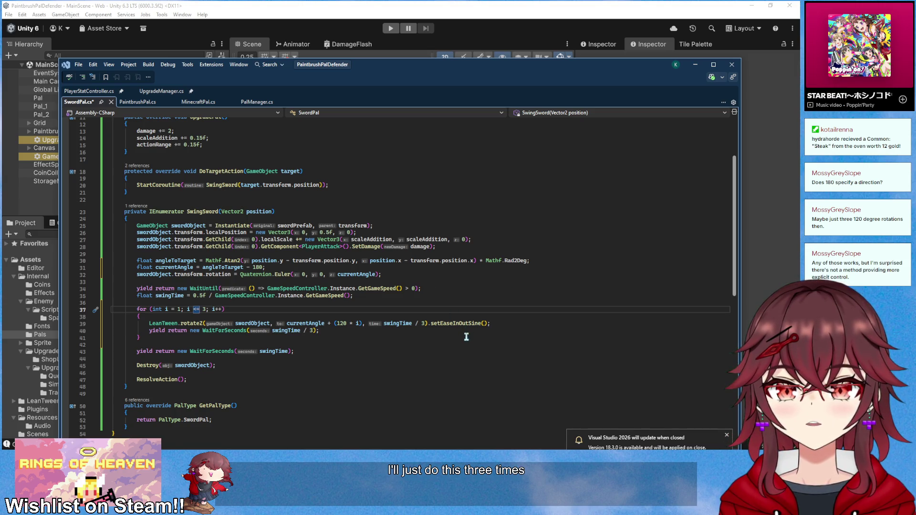
- Remove the for loop, keeping the single tween and wait with a plain + 120 offset
{"action": "mouse_move", "coordinate": [453, 324]}
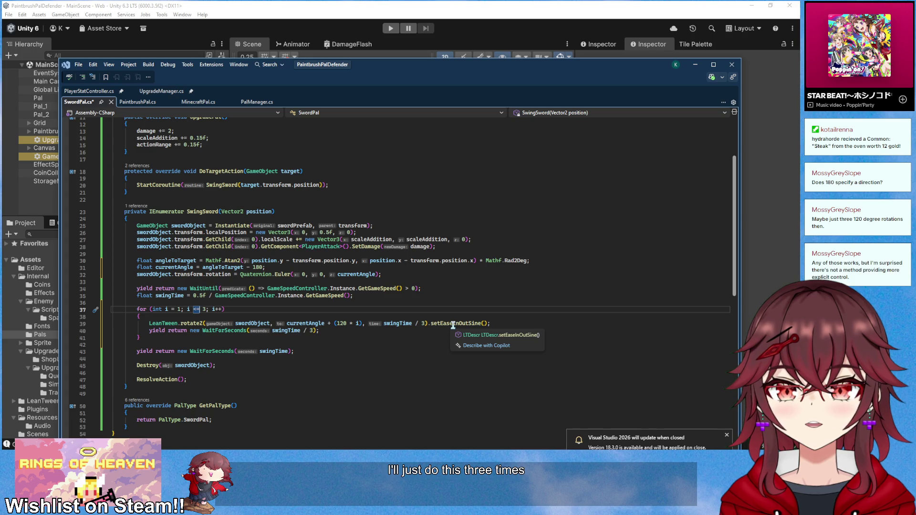
{"action": "left_click_drag", "start_coordinate": [150, 323], "coordinate": [331, 332]}
{"action": "key", "text": "ctrl+c"}
{"action": "key", "text": "BackSpace"}
{"action": "left_click_drag", "start_coordinate": [147, 330], "coordinate": [113, 309]}
{"action": "key", "text": "ctrl+v"}
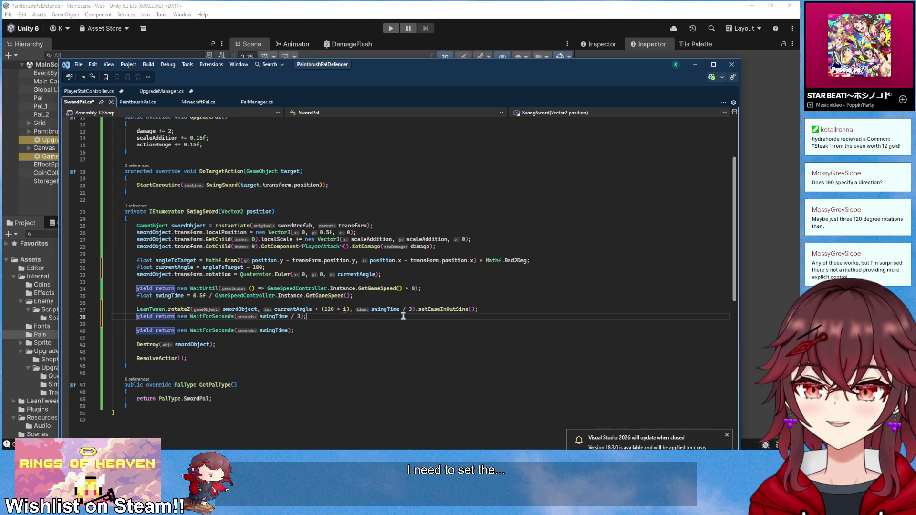
{"action": "left_click", "coordinate": [350, 310]}
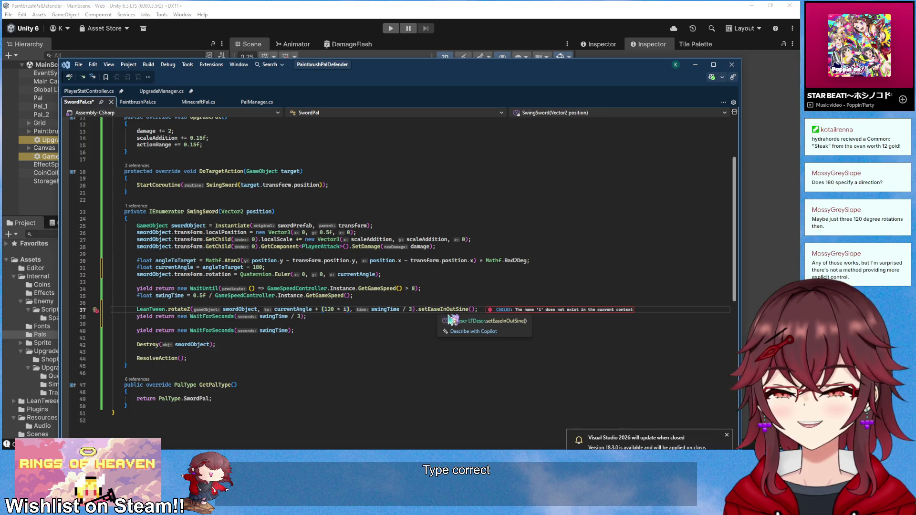
{"action": "key", "text": "BackSpace"}
{"action": "key", "text": "BackSpace"}
{"action": "key", "text": "BackSpace"}
{"action": "key", "text": "Left"}
{"action": "key", "text": "Left"}
{"action": "key", "text": "Left"}
{"action": "key", "text": "BackSpace"}
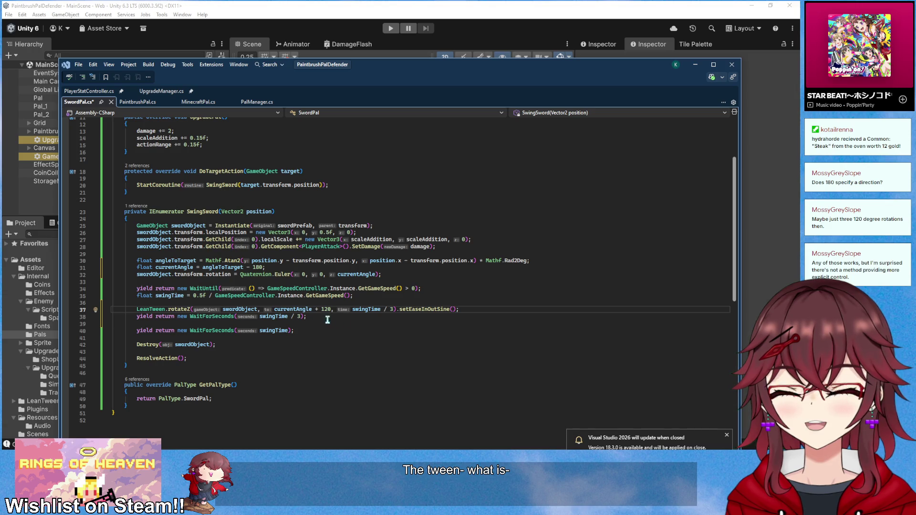
- Duplicate the tween-and-wait pair into three swing steps and delete the final full-length WaitForSeconds(swingTime)
{"action": "left_click_drag", "start_coordinate": [328, 320], "coordinate": [120, 309]}
{"action": "key", "text": "Right"}
{"action": "key", "text": "Return"}
{"action": "key", "text": "Return"}
{"action": "type", "text": "LeanTween.rotateZ(swordObject, currentAngle + 120, swingTime / 3).setEaseInOutSine();         yield return new WaitForSeconds(swingTime / 3);"}
{"action": "key", "text": "Return"}
{"action": "key", "text": "Return"}
{"action": "key", "text": "ctrl+v"}
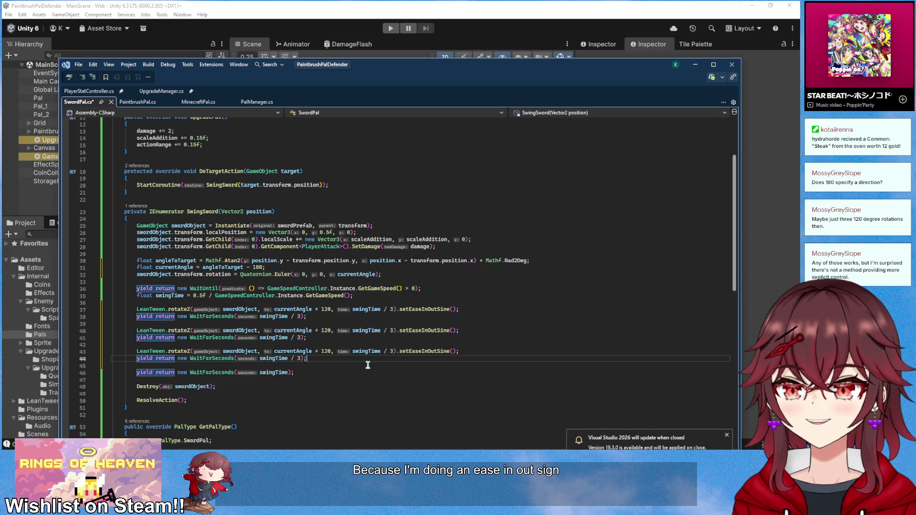
{"action": "left_click_drag", "start_coordinate": [306, 374], "coordinate": [309, 359]}
{"action": "key", "text": "BackSpace"}
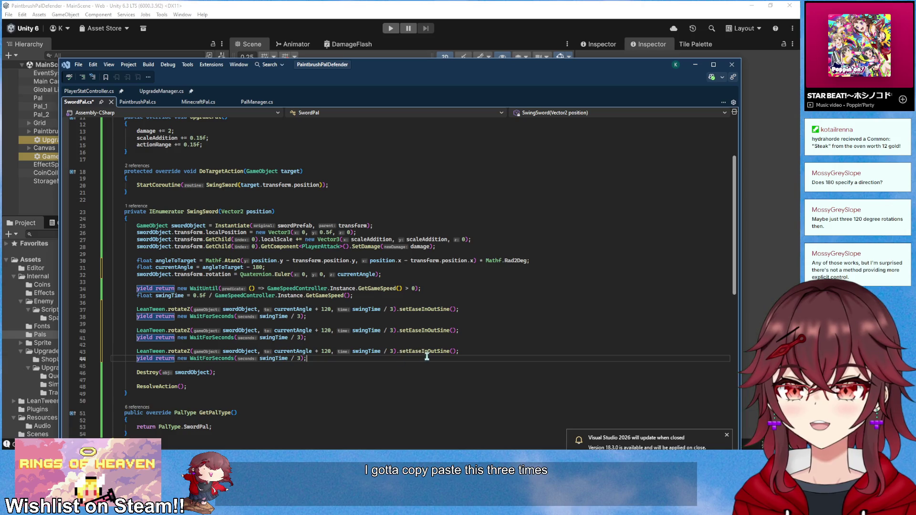
- Set the easings to setEaseInSine first, none in the middle, setEaseOutSine last, and save
{"action": "left_click", "coordinate": [427, 351]}
{"action": "key", "text": "BackSpace"}
{"action": "key", "text": "BackSpace"}
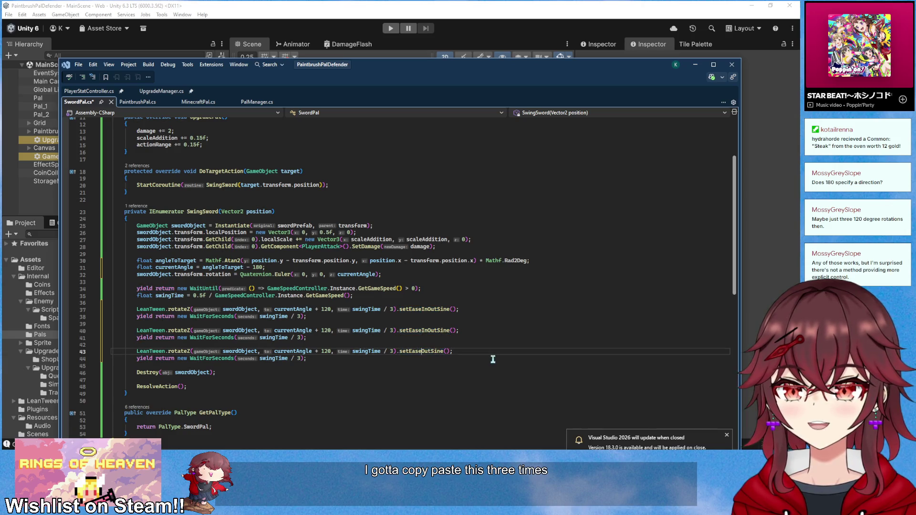
{"action": "left_click", "coordinate": [437, 310]}
{"action": "key", "text": "BackSpace"}
{"action": "key", "text": "BackSpace"}
{"action": "key", "text": "BackSpace"}
{"action": "double_click", "coordinate": [437, 330]}
{"action": "key", "text": "BackSpace"}
{"action": "key", "text": "BackSpace"}
{"action": "key", "text": "Delete"}
{"action": "key", "text": "Delete"}
{"action": "key", "text": "ctrl+s"}
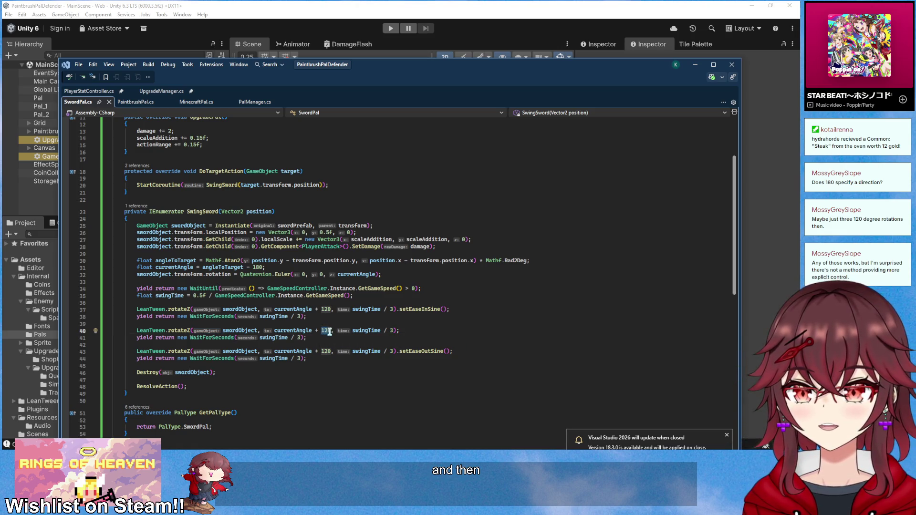
- Insert currentAngle += 120; after the first rotation line and save SwordPal.cs
{"action": "left_click", "coordinate": [355, 326]}
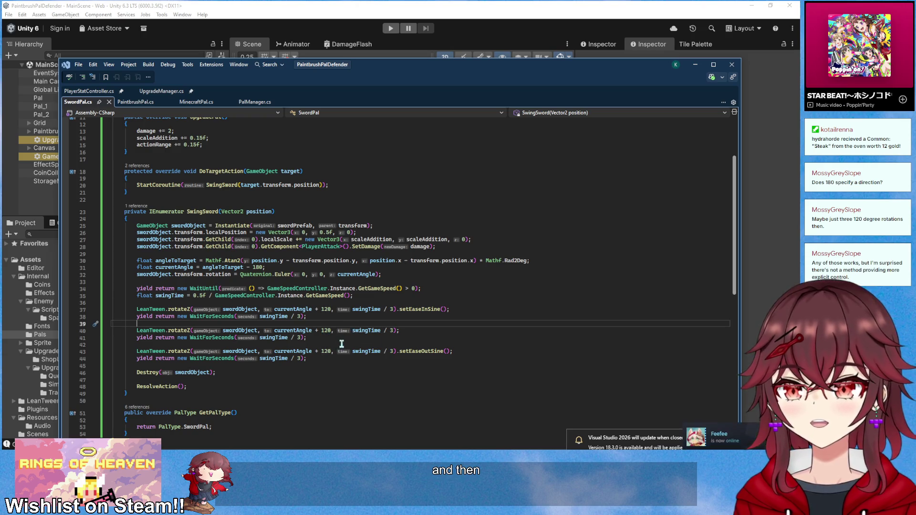
{"action": "left_click", "coordinate": [473, 309]}
{"action": "key", "text": "Return"}
{"action": "type", "text": "currentAngle += 120;"}
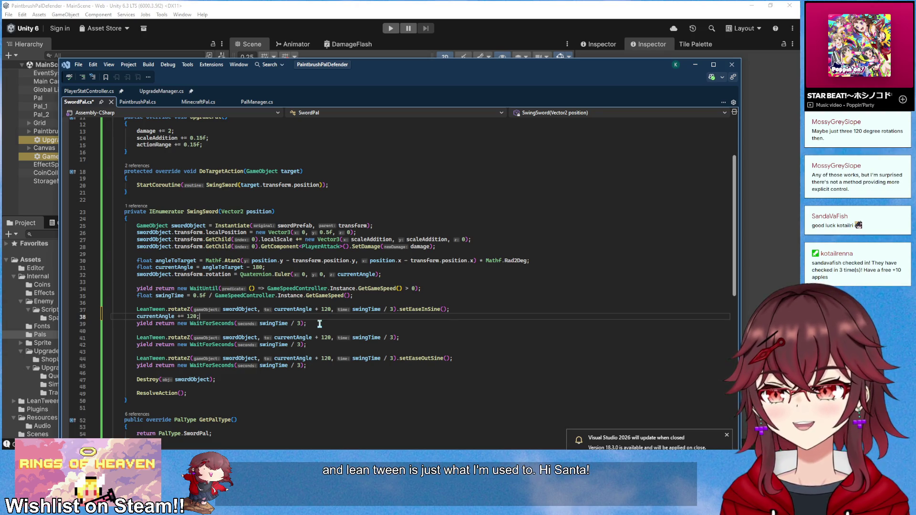
{"action": "left_click", "coordinate": [335, 365]}
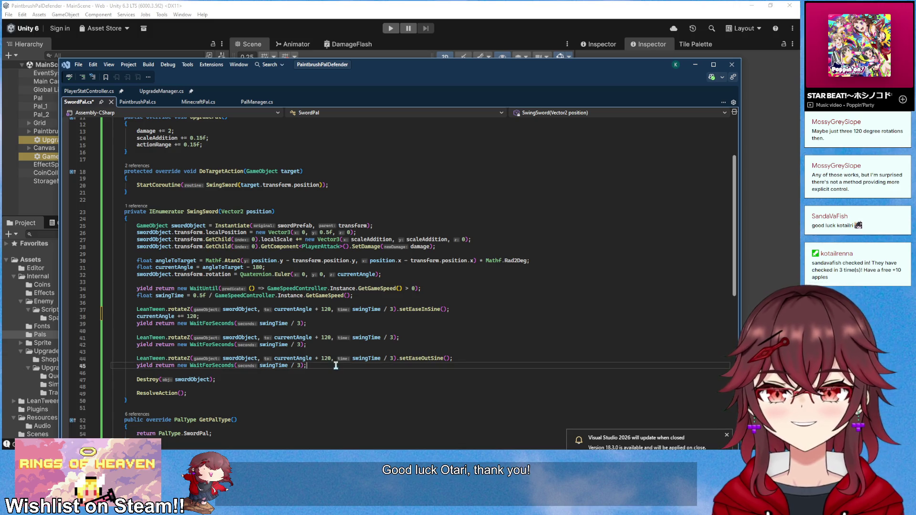
{"action": "key", "text": "ctrl+s"}
{"action": "scroll", "coordinate": [337, 310], "scroll_direction": "down", "scroll_amount": 1}
{"action": "scroll", "coordinate": [337, 309], "scroll_direction": "up", "scroll_amount": 1}
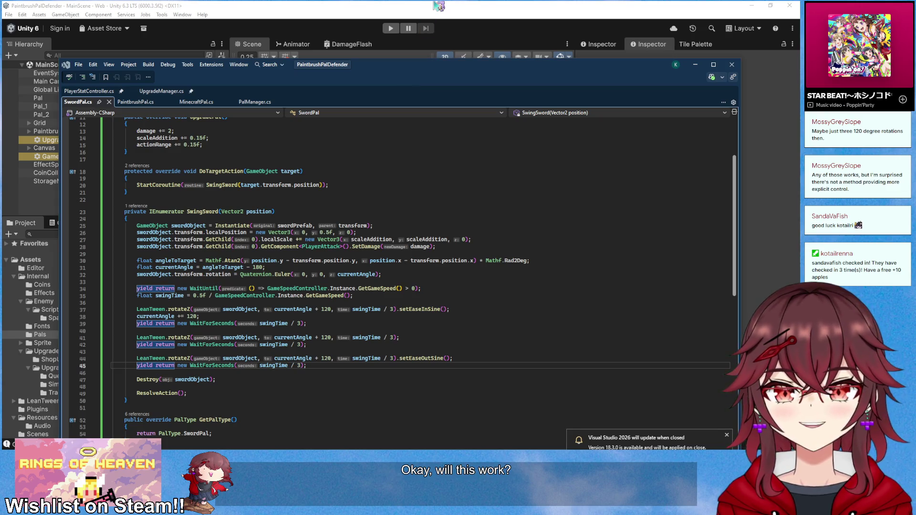
{"action": "left_click", "coordinate": [438, 6]}
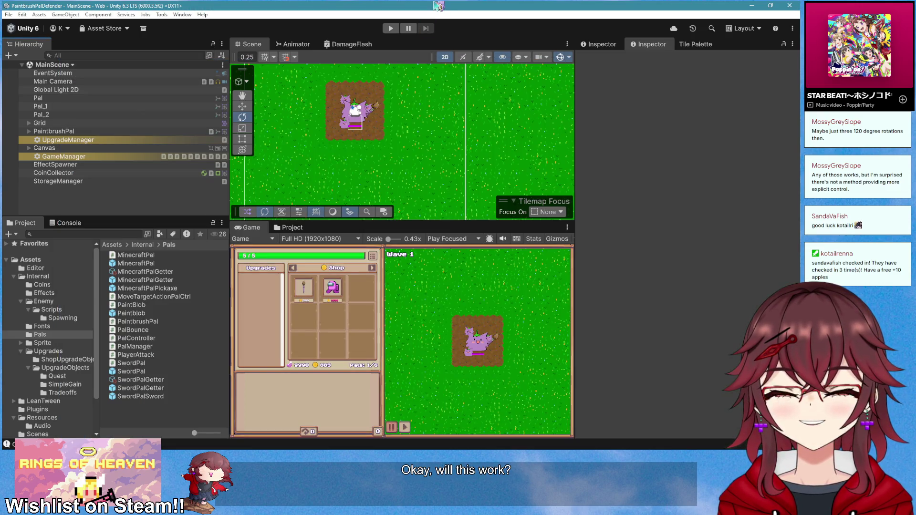
- Play the game, drop a Sword Pal from the inventory onto the field, then return to the script
{"action": "left_click", "coordinate": [389, 29]}
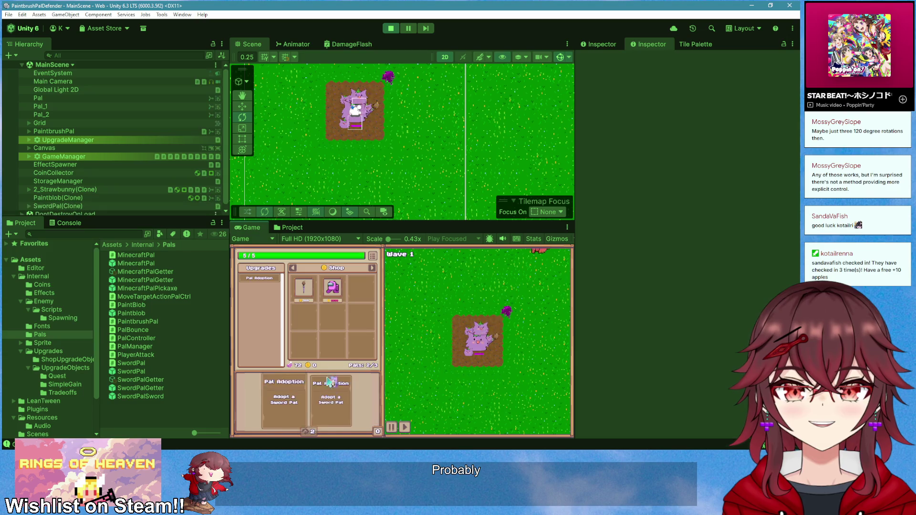
{"action": "mouse_move", "coordinate": [337, 339]}
{"action": "left_mouse_down"}
{"action": "mouse_move", "coordinate": [477, 282]}
{"action": "mouse_move", "coordinate": [522, 314]}
{"action": "mouse_move", "coordinate": [490, 373]}
{"action": "mouse_move", "coordinate": [485, 284]}
{"action": "mouse_move", "coordinate": [467, 291]}
{"action": "left_mouse_up"}
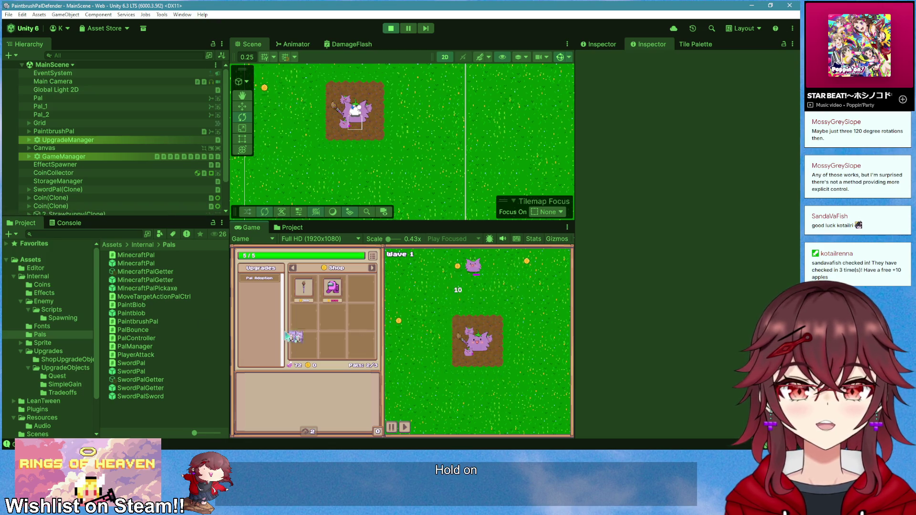
{"action": "key", "text": "alt+Tab"}
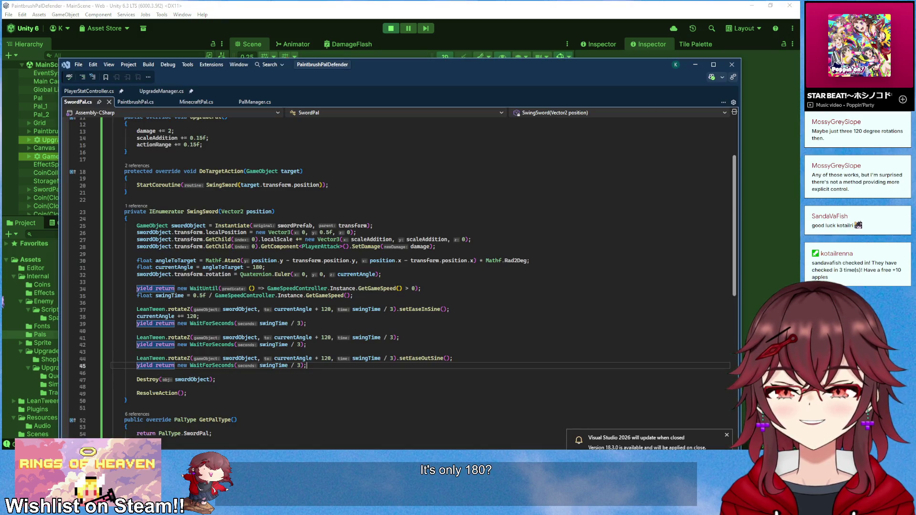
- Paste a copy of currentAngle += 120; after the second LeanTween.rotateZ line, then stop Play mode in Unity
{"action": "key", "text": "alt+Tab"}
{"action": "key", "text": "alt+Tab"}
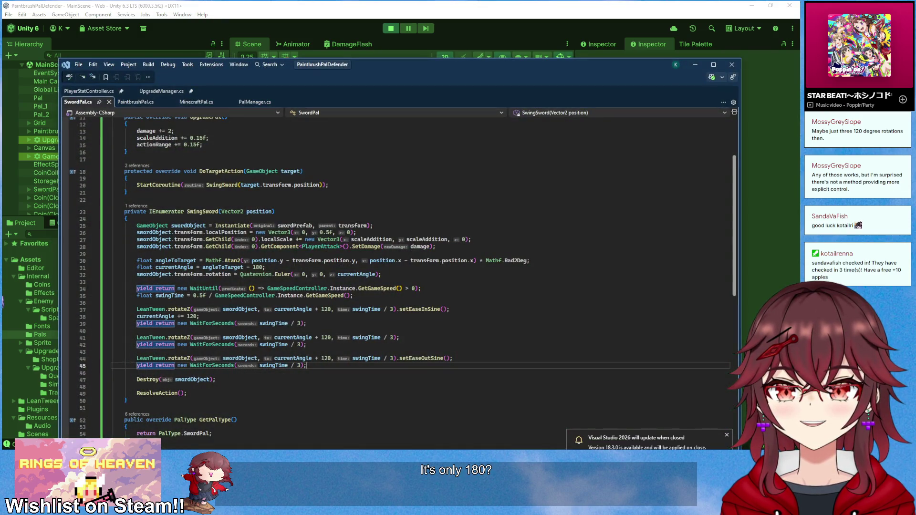
{"action": "left_click", "coordinate": [167, 322]}
{"action": "double_click", "coordinate": [144, 316]}
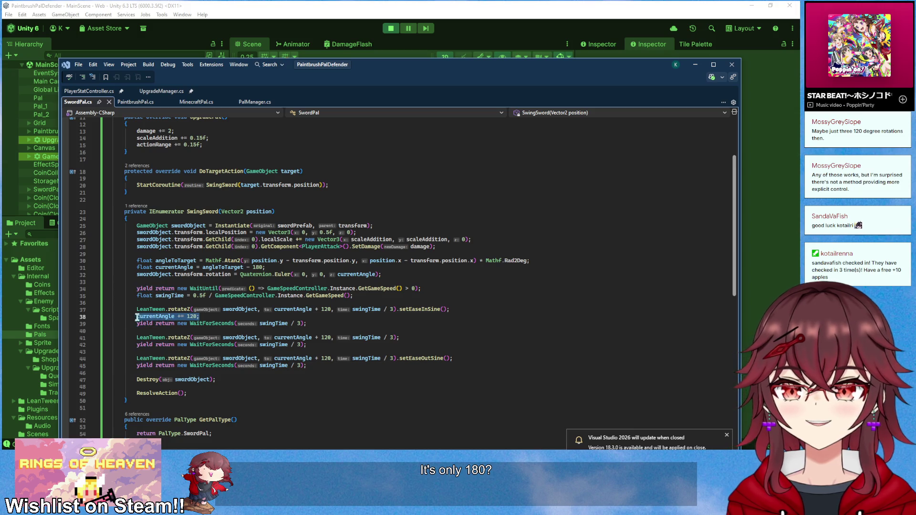
{"action": "key", "text": "ctrl+c"}
{"action": "left_click", "coordinate": [406, 337]}
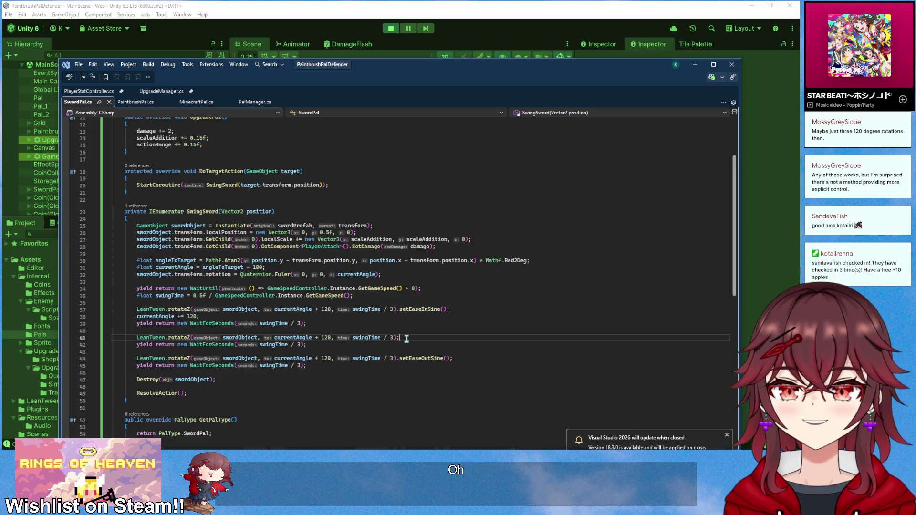
{"action": "key", "text": "Return"}
{"action": "key", "text": "ctrl+v"}
{"action": "left_click", "coordinate": [367, 379]}
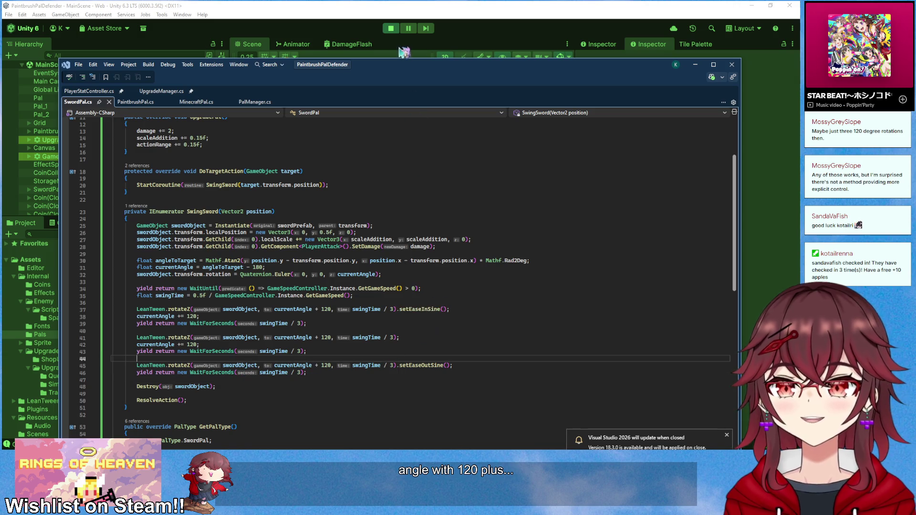
{"action": "left_click", "coordinate": [391, 29]}
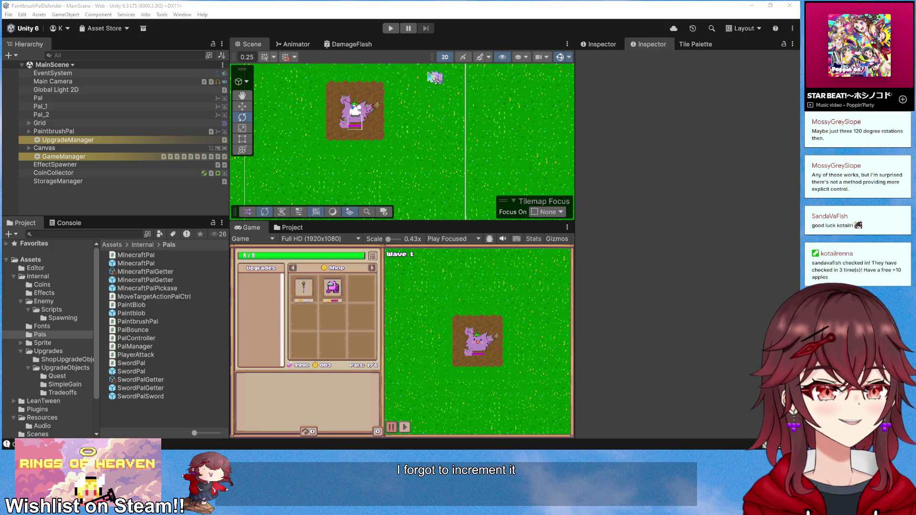
- Play the game, place a pal, adopt a Sword Pal to watch the swing, then stop playing
{"action": "left_click", "coordinate": [390, 29]}
{"action": "left_click_drag", "start_coordinate": [348, 398], "coordinate": [414, 398]}
{"action": "mouse_move", "coordinate": [310, 396]}
{"action": "left_mouse_down"}
{"action": "mouse_move", "coordinate": [363, 396]}
{"action": "mouse_move", "coordinate": [410, 374]}
{"action": "mouse_move", "coordinate": [469, 381]}
{"action": "mouse_move", "coordinate": [453, 402]}
{"action": "mouse_move", "coordinate": [446, 389]}
{"action": "mouse_move", "coordinate": [487, 399]}
{"action": "mouse_move", "coordinate": [512, 350]}
{"action": "mouse_move", "coordinate": [503, 289]}
{"action": "mouse_move", "coordinate": [504, 359]}
{"action": "left_mouse_up"}
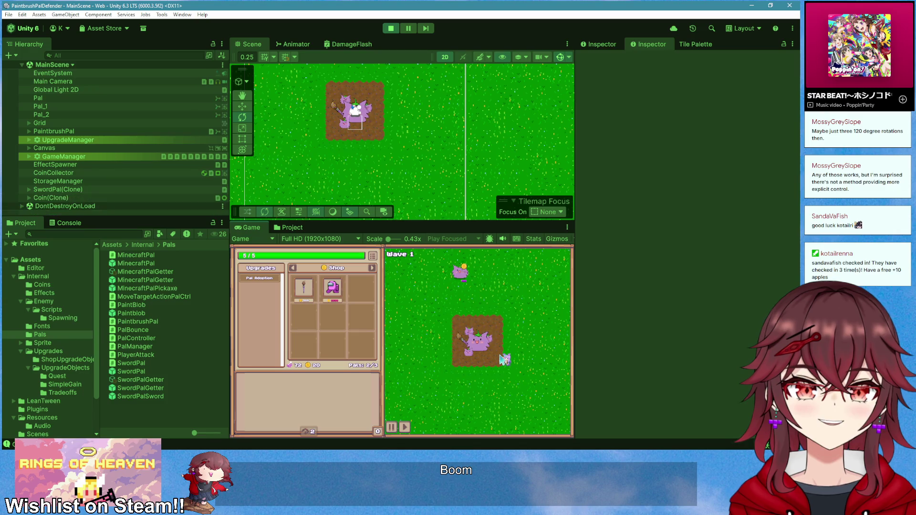
{"action": "key", "text": "ctrl+p"}
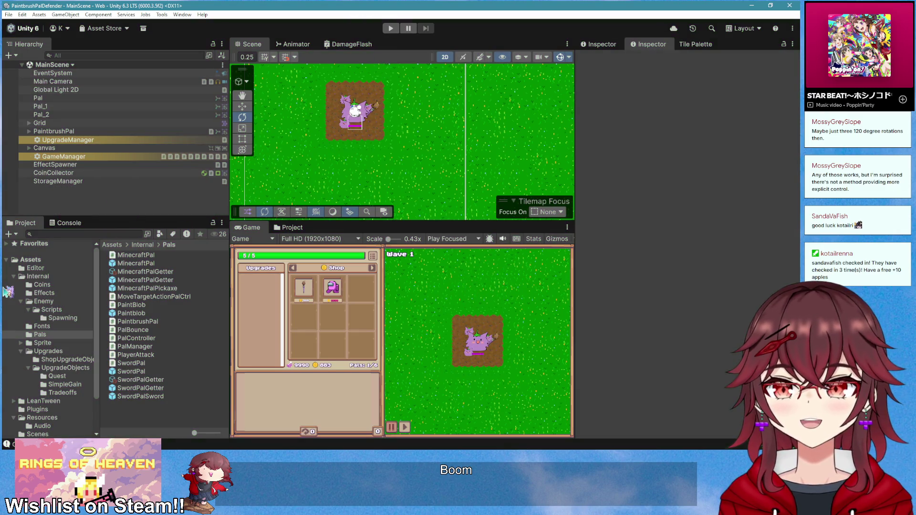
{"action": "key", "text": "alt+Tab"}
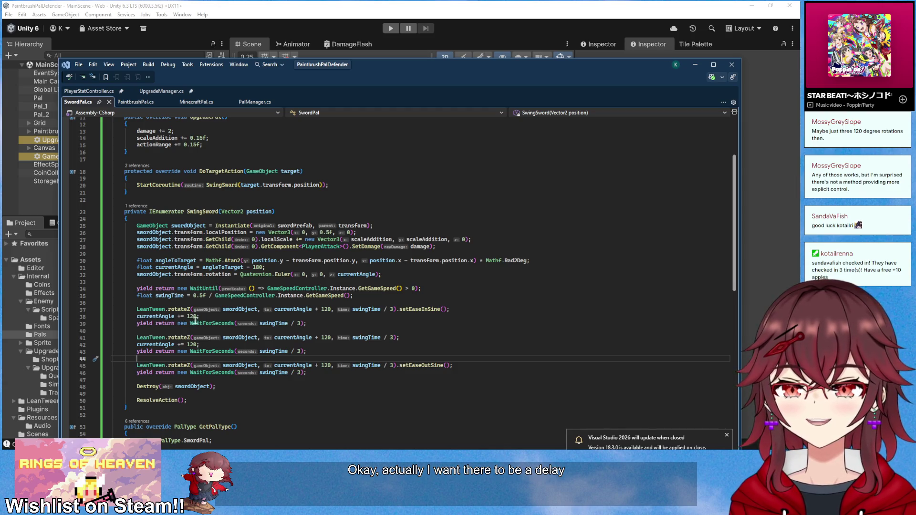
- Insert a suggested yield return new WaitForSeconds(0.5f …) delay after the WaitUntil line
{"action": "left_click", "coordinate": [439, 287]}
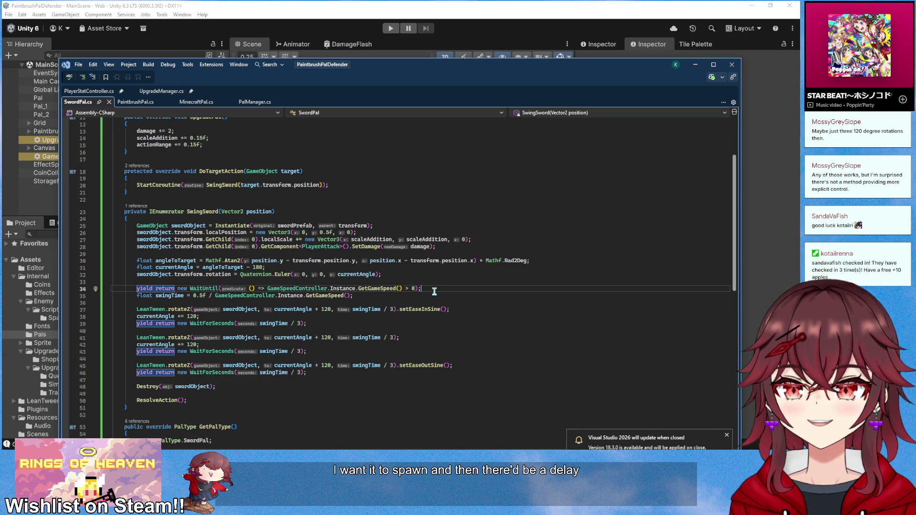
{"action": "key", "text": "Return"}
{"action": "key", "text": "Return"}
{"action": "key", "text": "Up"}
{"action": "type", "text": "yield return new"}
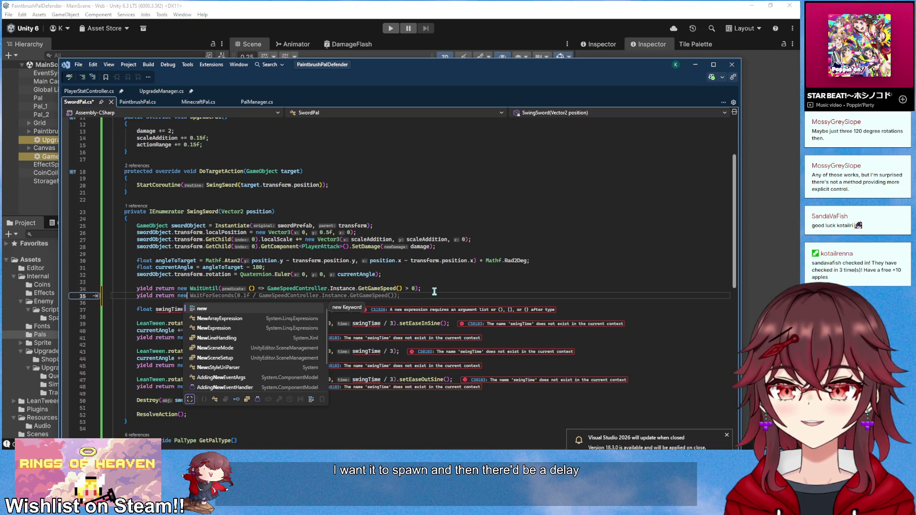
{"action": "key", "text": "Tab"}
{"action": "key", "text": "Home"}
{"action": "key", "text": "ctrl+Right"}
{"action": "key", "text": "ctrl+Right"}
{"action": "key", "text": "ctrl+Right"}
{"action": "key", "text": "Delete"}
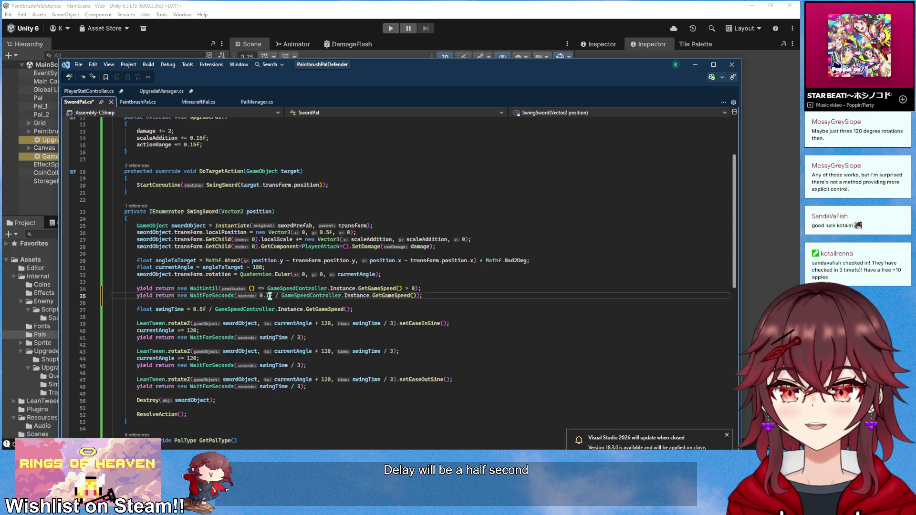
{"action": "type", "text": "5"}
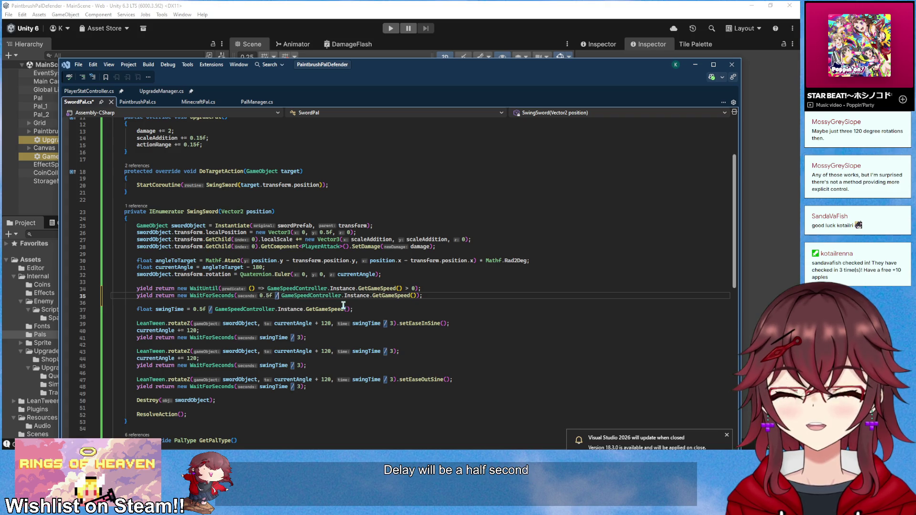
- Make the delay 0.5f divided by GetGameSpeed(), save, and start Play mode in Unity
{"action": "key", "text": "BackSpace"}
{"action": "type", "text": "*"}
{"action": "key", "text": "ctrl+s"}
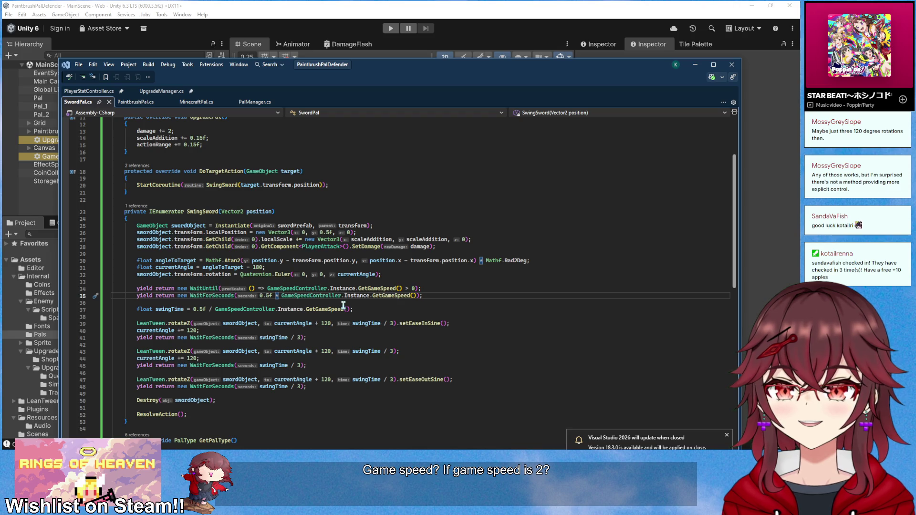
{"action": "type", "text": "/"}
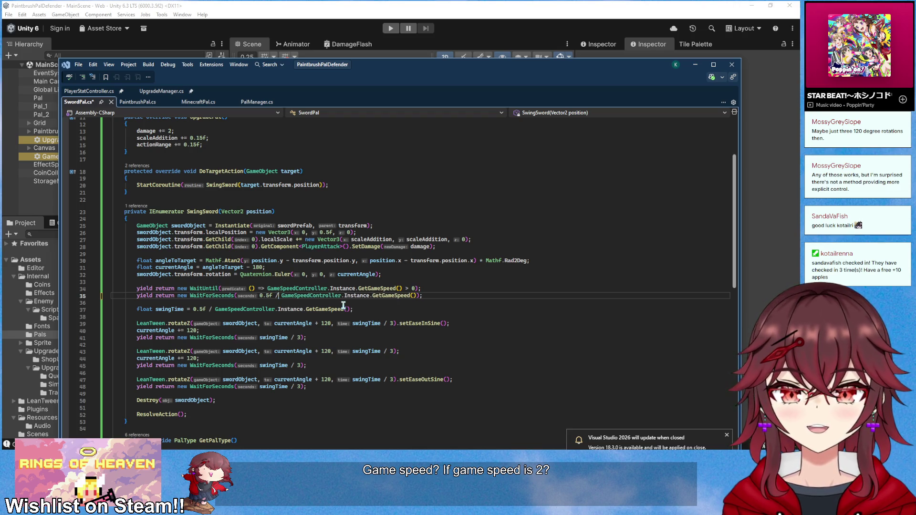
{"action": "key", "text": "ctrl+s"}
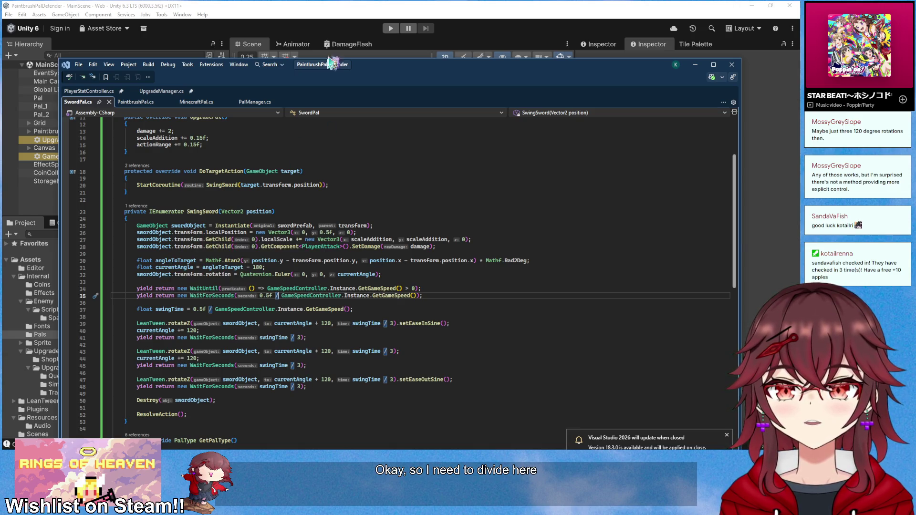
{"action": "left_click", "coordinate": [355, 6]}
{"action": "left_click", "coordinate": [389, 29]}
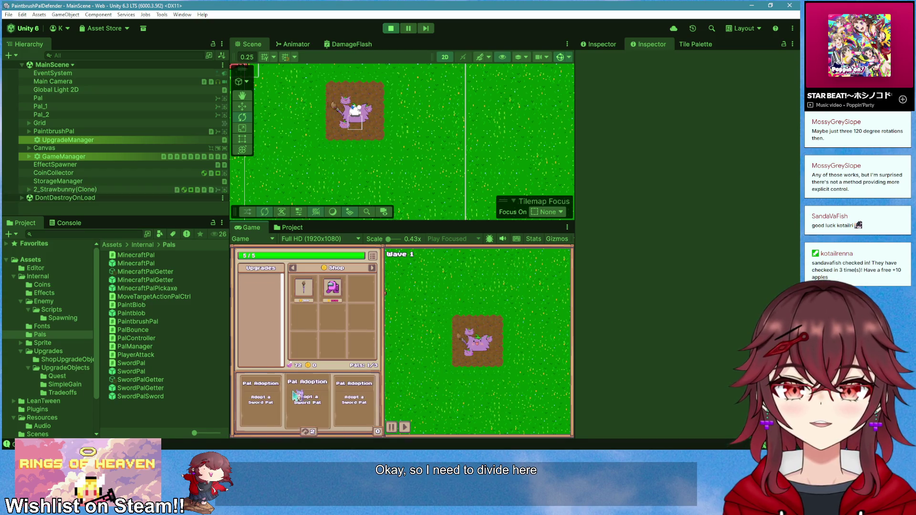
- Drag a pal card onto the field to watch the delayed sword, then stop playing and return
{"action": "left_click_drag", "start_coordinate": [348, 397], "coordinate": [450, 347]}
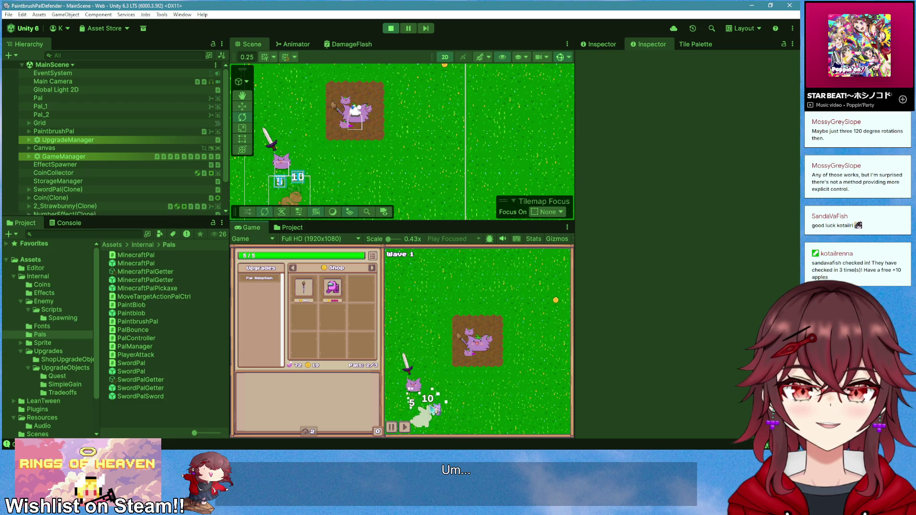
{"action": "key", "text": "ctrl+p"}
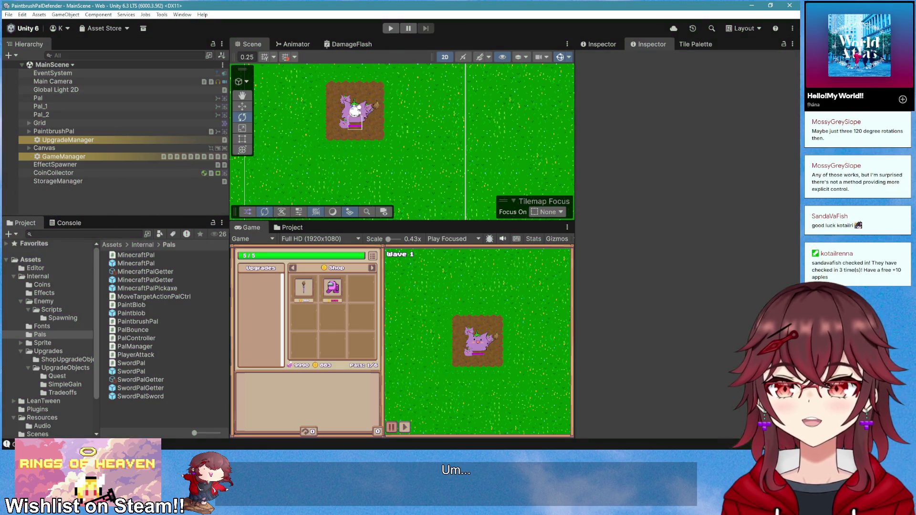
{"action": "key", "text": "alt+Tab"}
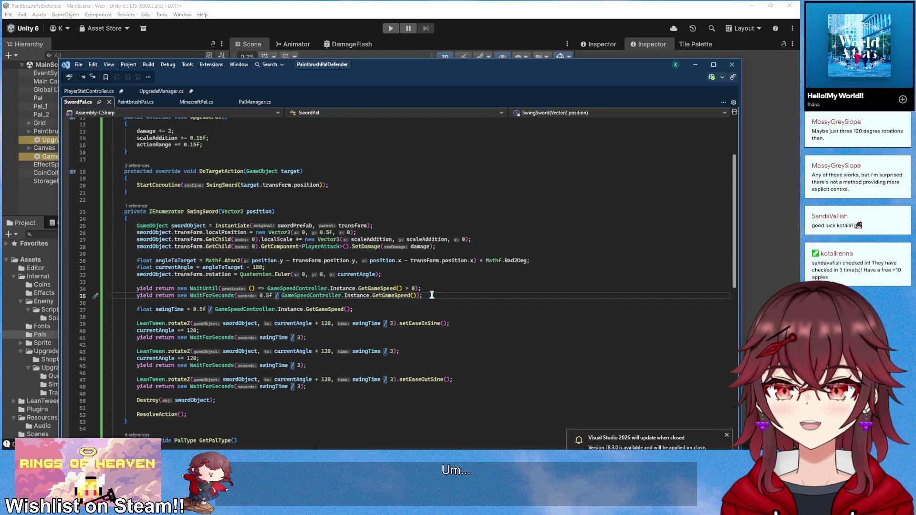
- Add a line after the wait setting the sword's SpriteRenderer color to fully transparent
{"action": "left_click", "coordinate": [436, 289]}
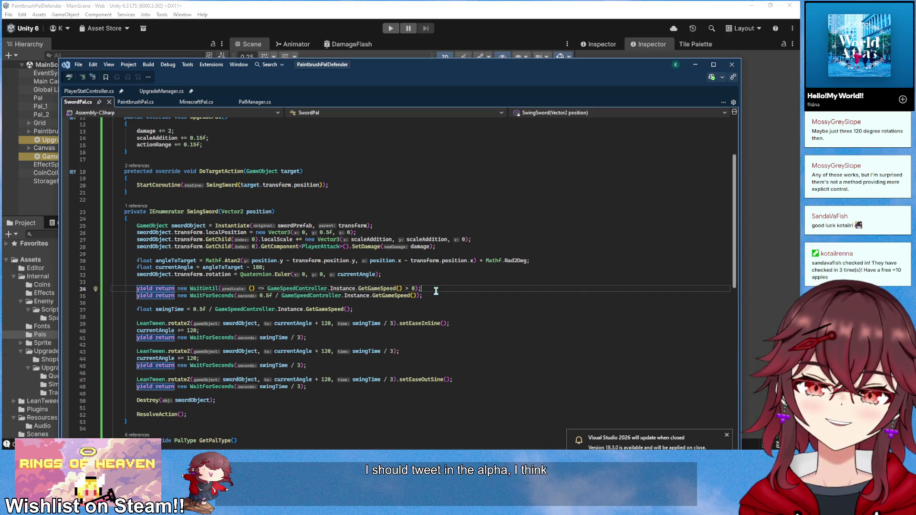
{"action": "key", "text": "Return"}
{"action": "key", "text": "Return"}
{"action": "left_click_drag", "start_coordinate": [446, 247], "coordinate": [136, 248]}
{"action": "left_click", "coordinate": [193, 302]}
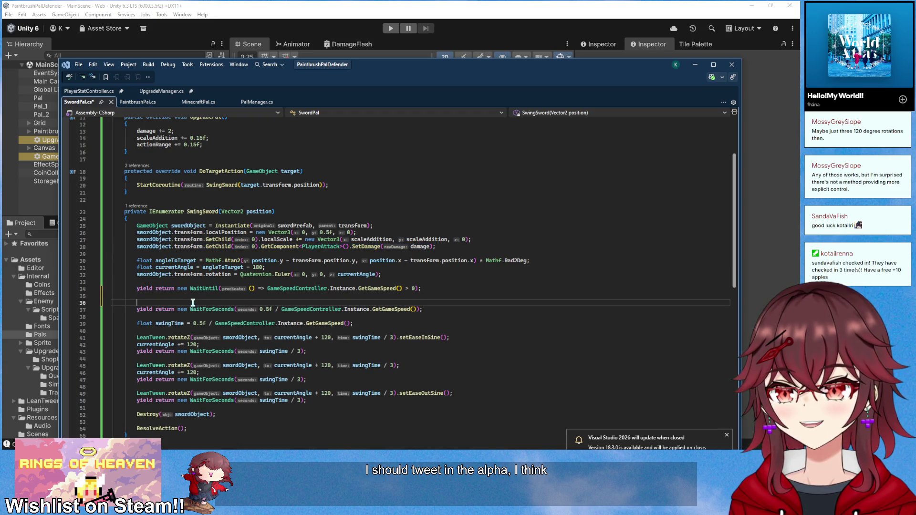
{"action": "key", "text": "ctrl+v"}
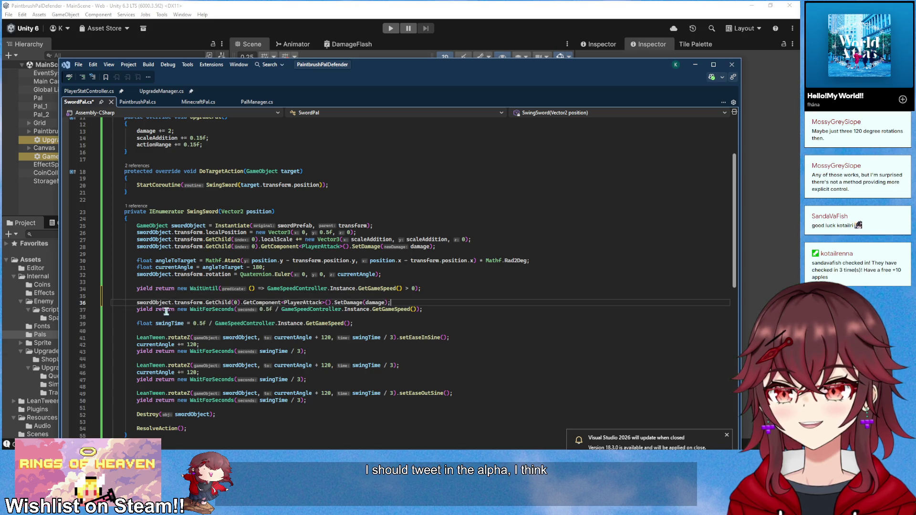
{"action": "double_click", "coordinate": [316, 303]}
{"action": "type", "text": "SpringJoin"}
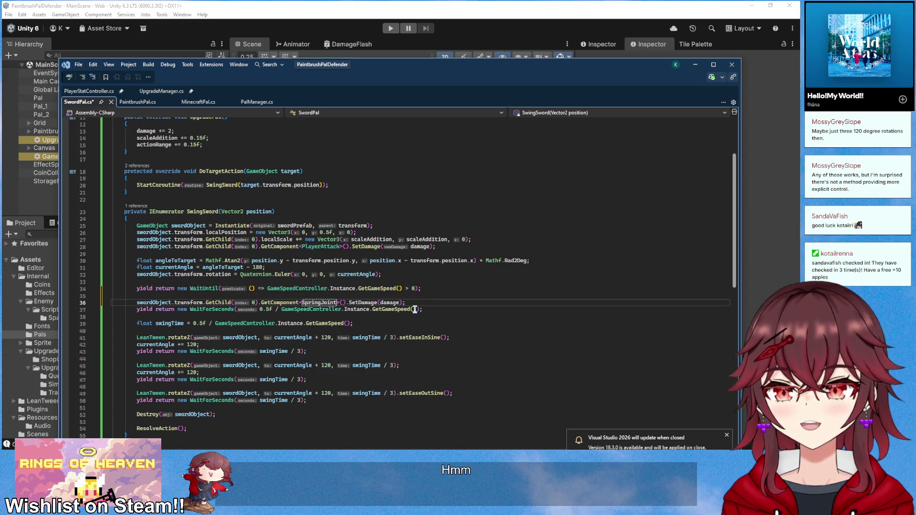
{"action": "key", "text": "BackSpace"}
{"action": "key", "text": "BackSpace"}
{"action": "key", "text": "BackSpace"}
{"action": "type", "text": "teRender"}
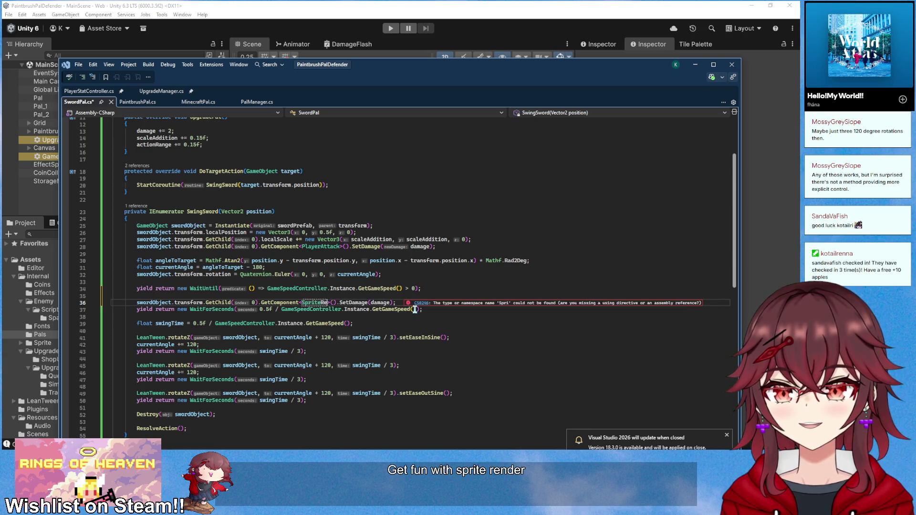
{"action": "type", "text": "er"}
{"action": "left_click_drag", "start_coordinate": [358, 302], "coordinate": [445, 306]}
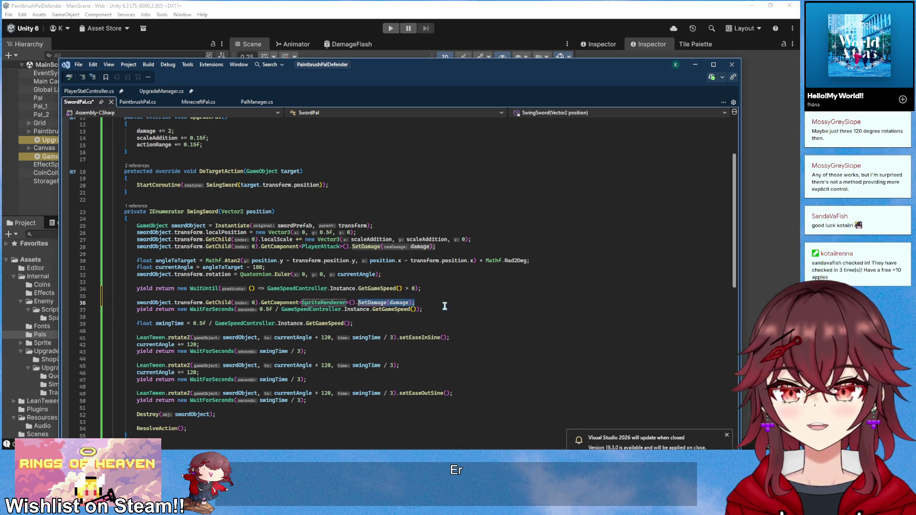
{"action": "type", "text": "color = new Color"}
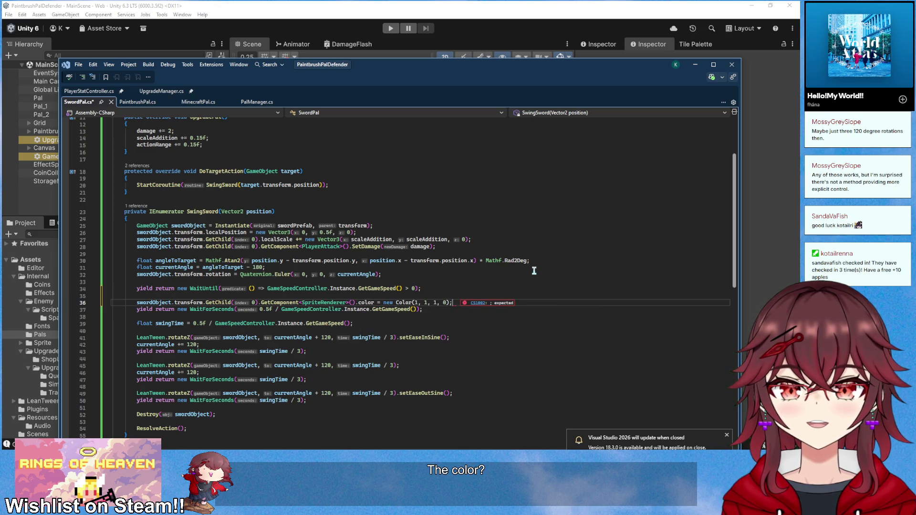
{"action": "key", "text": "Tab"}
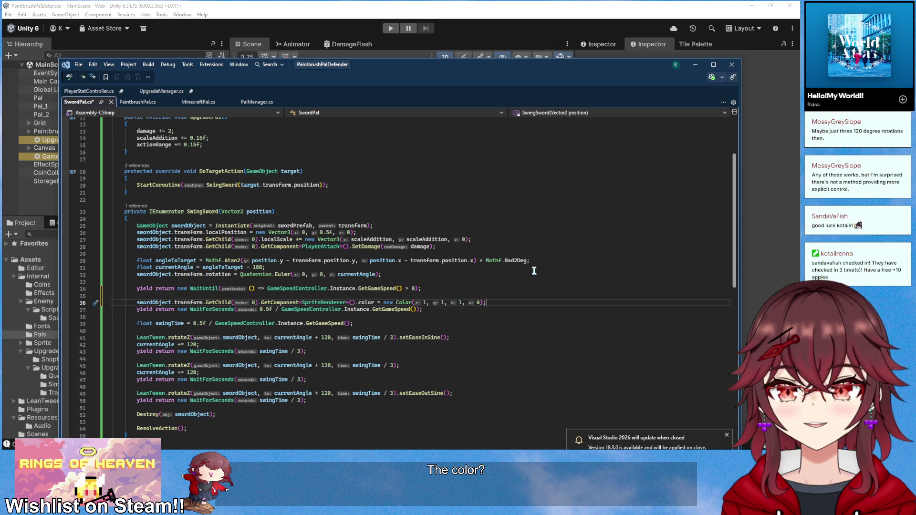
- Add a LeanTween.value fade from alpha 0 to 1 over 0.5f/game speed with setOnUpdate, and save
{"action": "key", "text": "Down"}
{"action": "key", "text": "Down"}
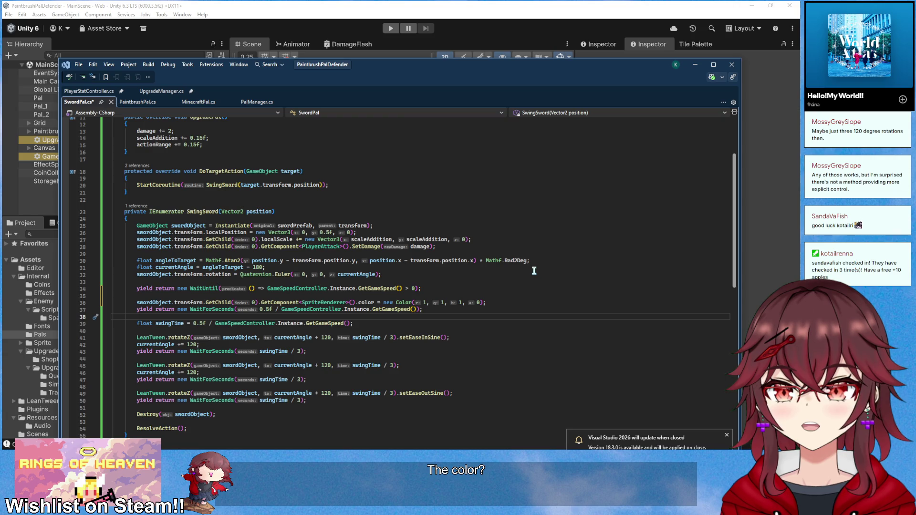
{"action": "key", "text": "Up"}
{"action": "key", "text": "Up"}
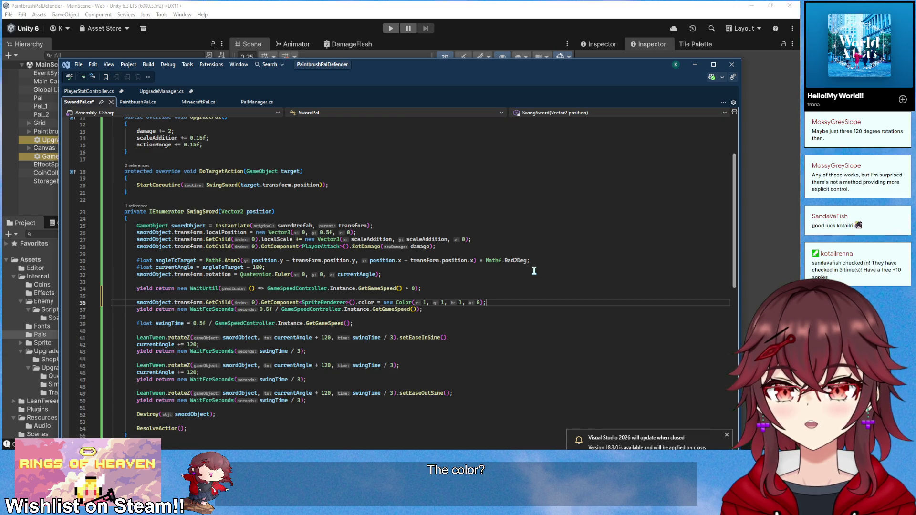
{"action": "key", "text": "End"}
{"action": "key", "text": "Return"}
{"action": "key", "text": "Return"}
{"action": "key", "text": "Up"}
{"action": "type", "text": "LeanTween.val"}
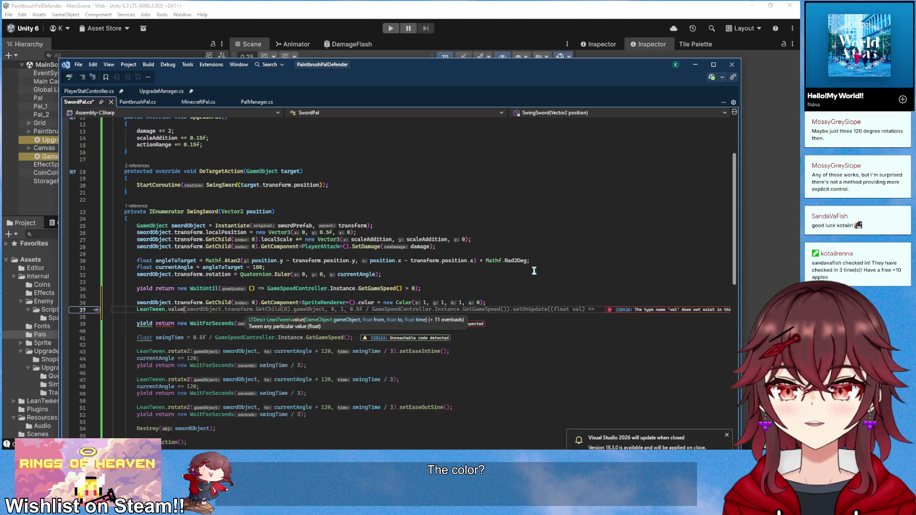
{"action": "key", "text": "Tab"}
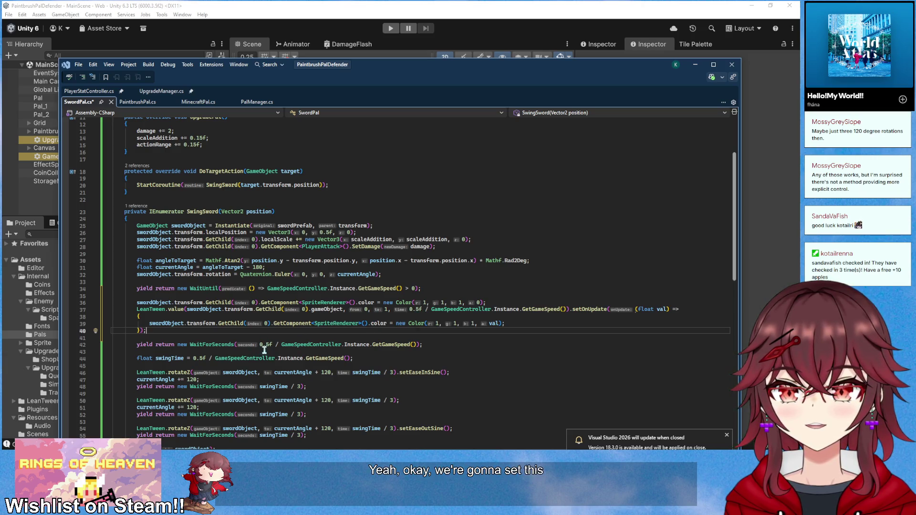
{"action": "left_click_drag", "start_coordinate": [276, 344], "coordinate": [418, 344]}
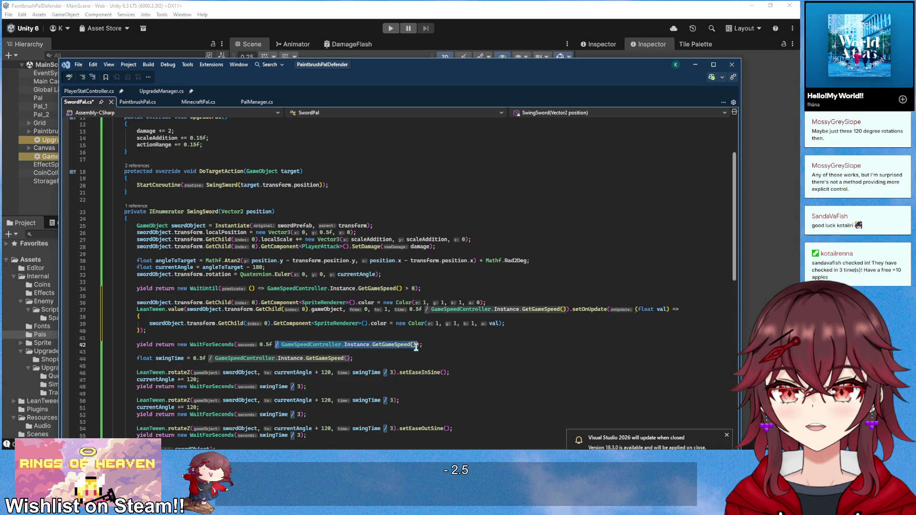
{"action": "left_click", "coordinate": [546, 282]}
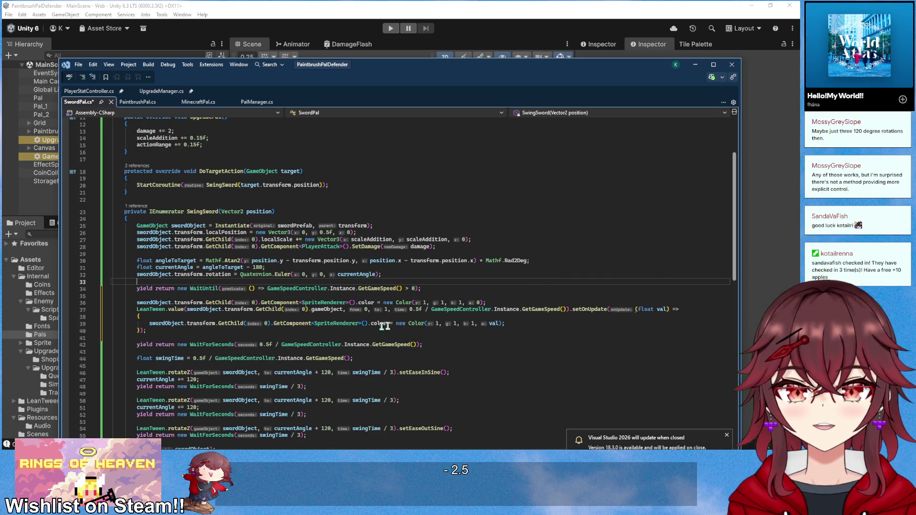
{"action": "left_click", "coordinate": [521, 324]}
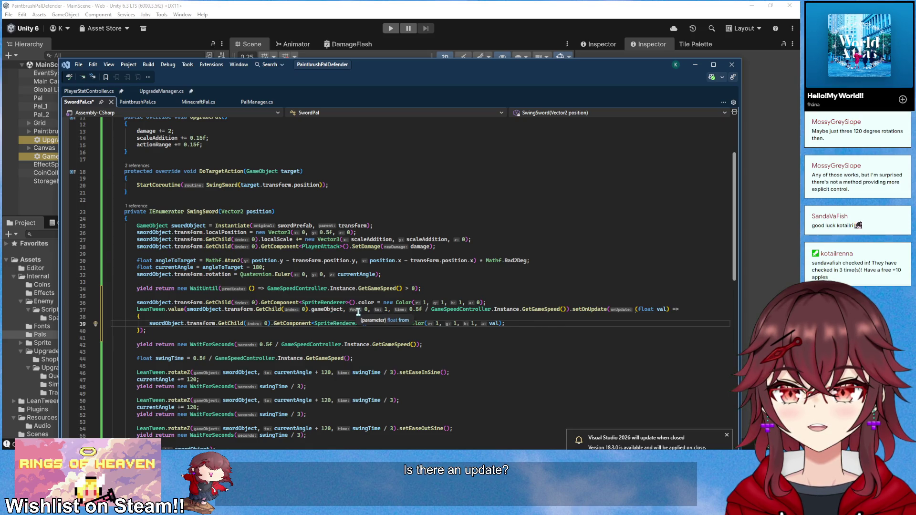
{"action": "left_click", "coordinate": [450, 297]}
{"action": "key", "text": "ctrl+s"}
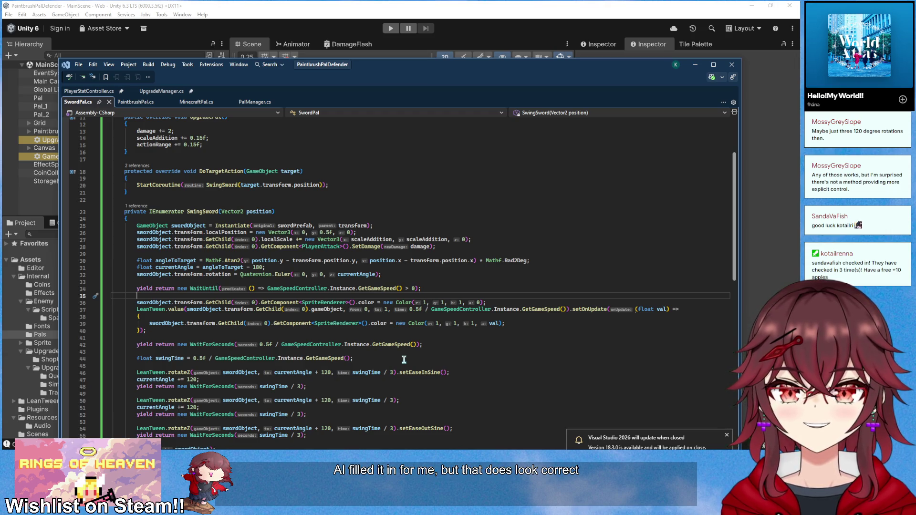
{"action": "left_click", "coordinate": [471, 5]}
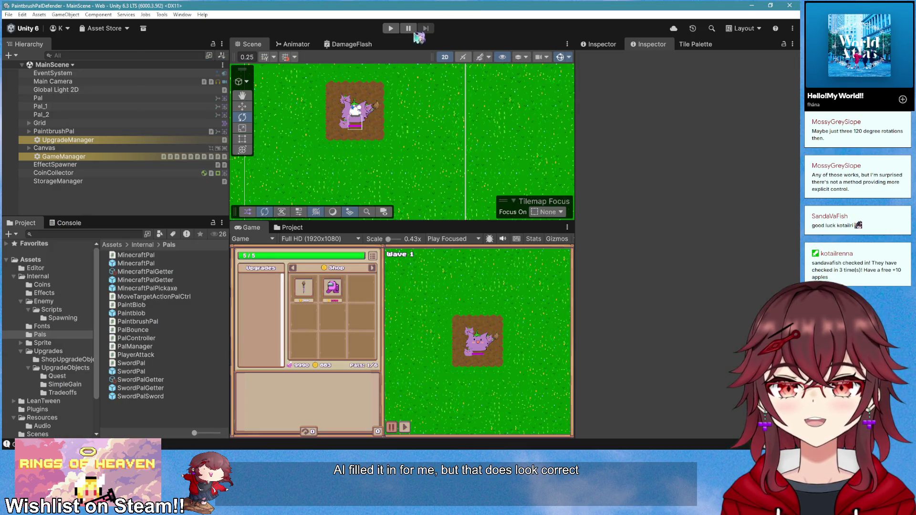
- Run the game to watch the sword fade in, then stop it and return to SwordPal.cs
{"action": "left_click", "coordinate": [395, 30]}
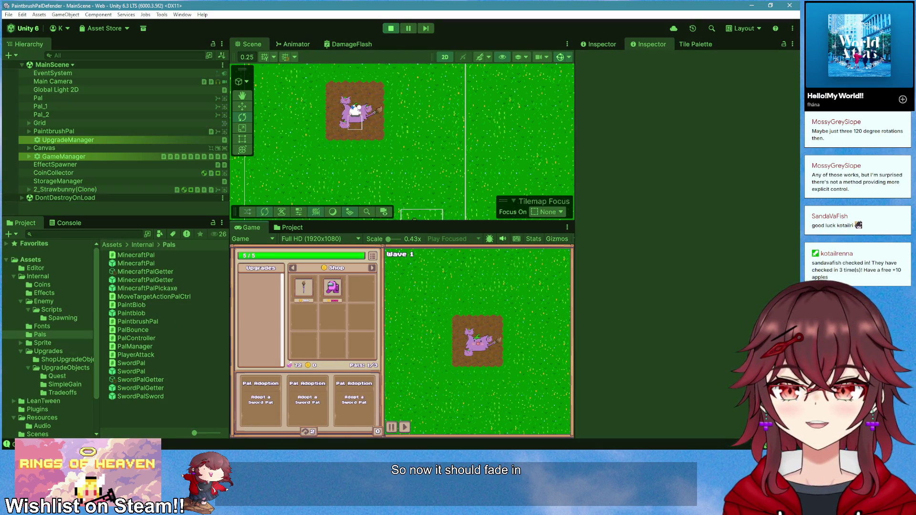
{"action": "key", "text": "alt+Tab"}
{"action": "key", "text": "alt+Tab"}
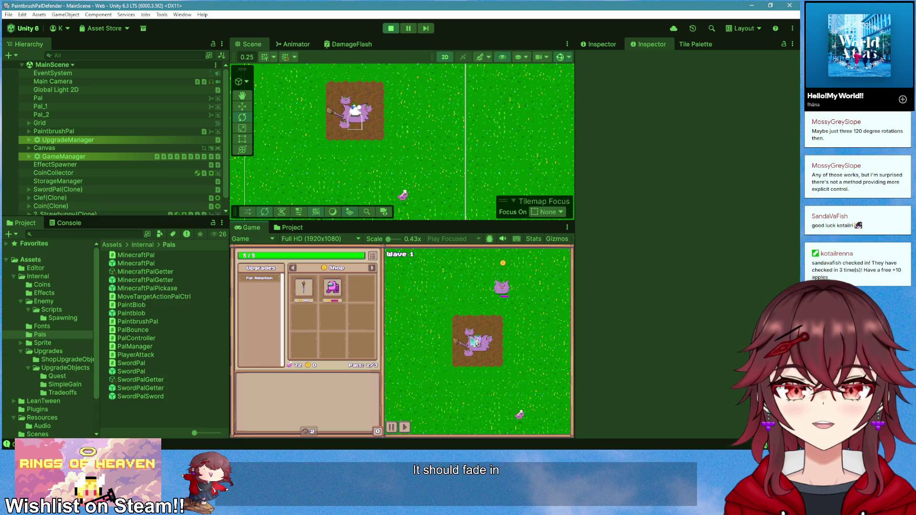
{"action": "left_click", "coordinate": [391, 28]}
{"action": "key", "text": "alt+Tab"}
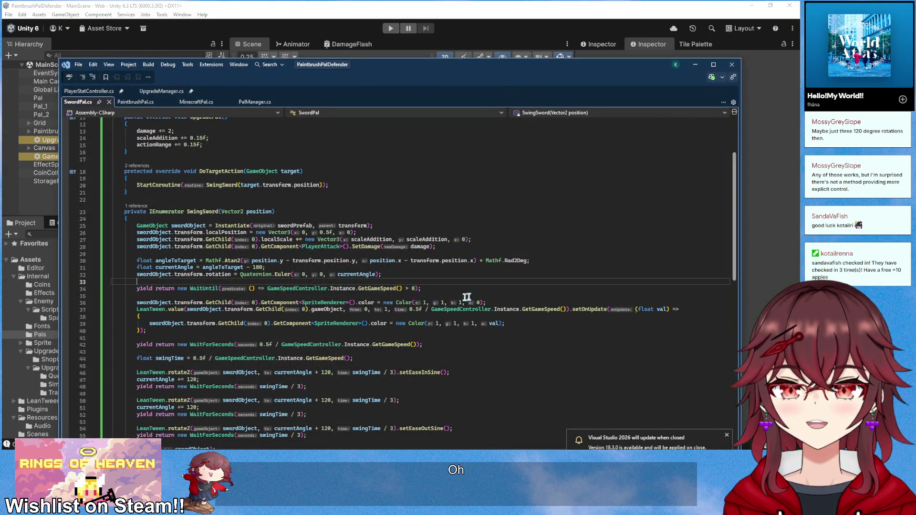
- Move the SpriteRenderer transparency line to right after SetDamage, save, and play in Unity
{"action": "left_click_drag", "start_coordinate": [500, 304], "coordinate": [138, 305]}
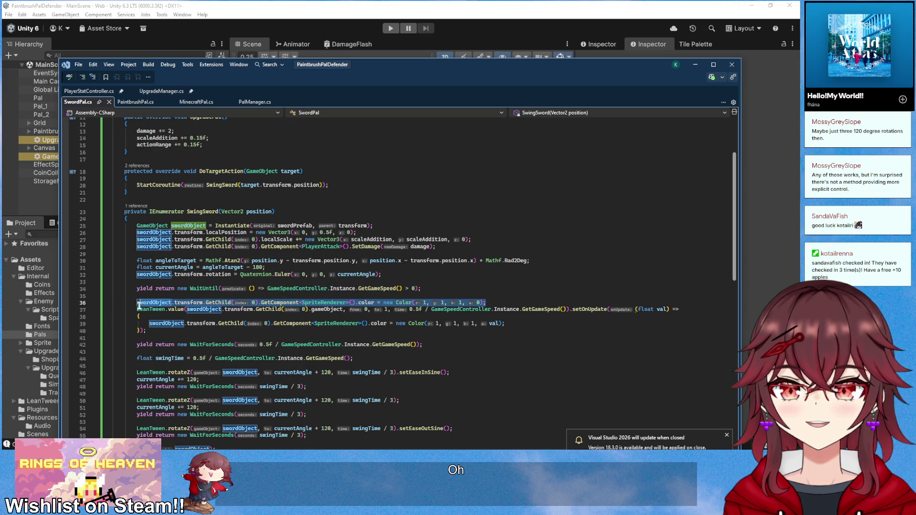
{"action": "key", "text": "ctrl+x"}
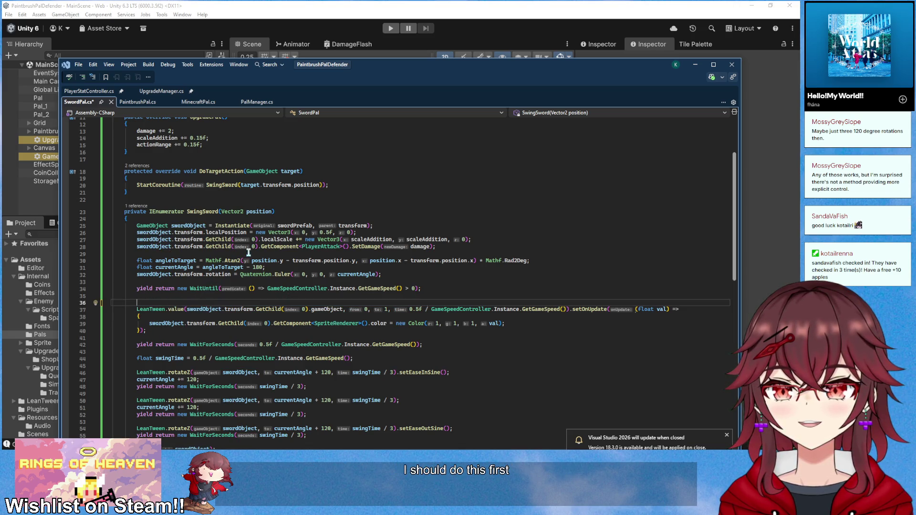
{"action": "left_click", "coordinate": [248, 253]}
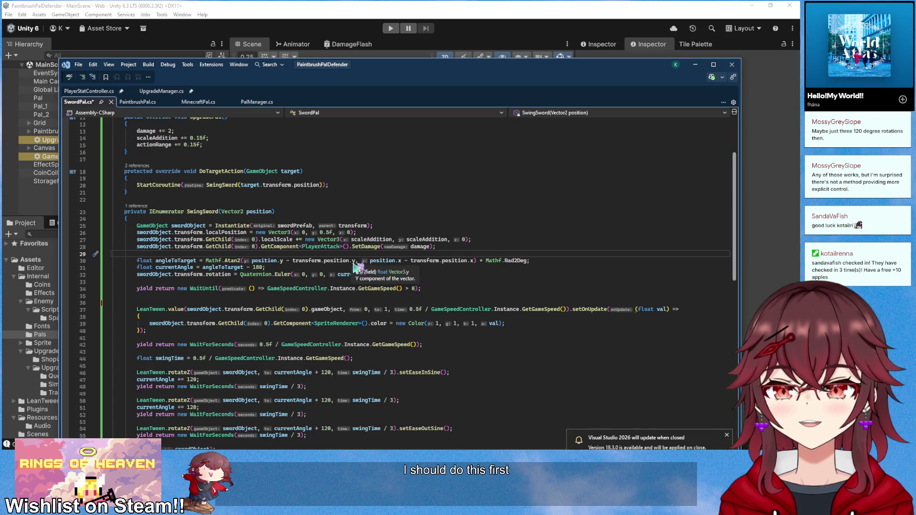
{"action": "key", "text": "Return"}
{"action": "key", "text": "Tab"}
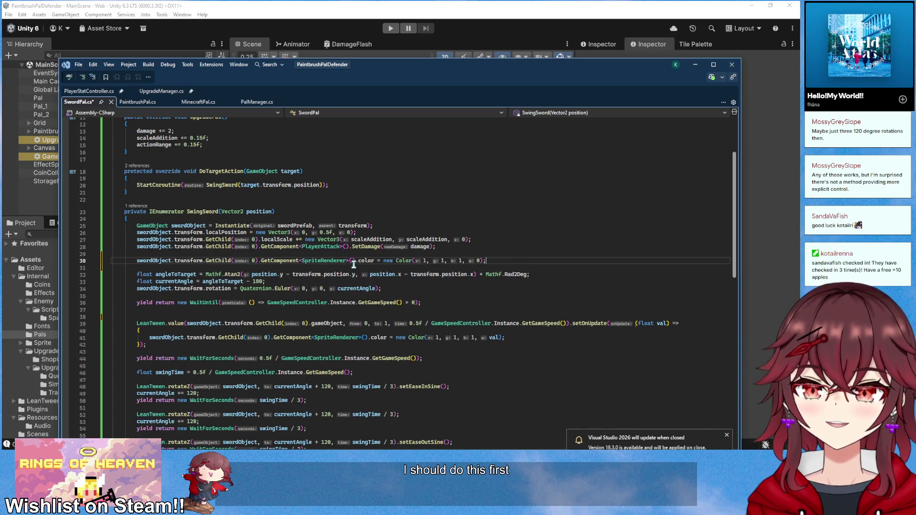
{"action": "key", "text": "ctrl+s"}
{"action": "key", "text": "alt+Tab"}
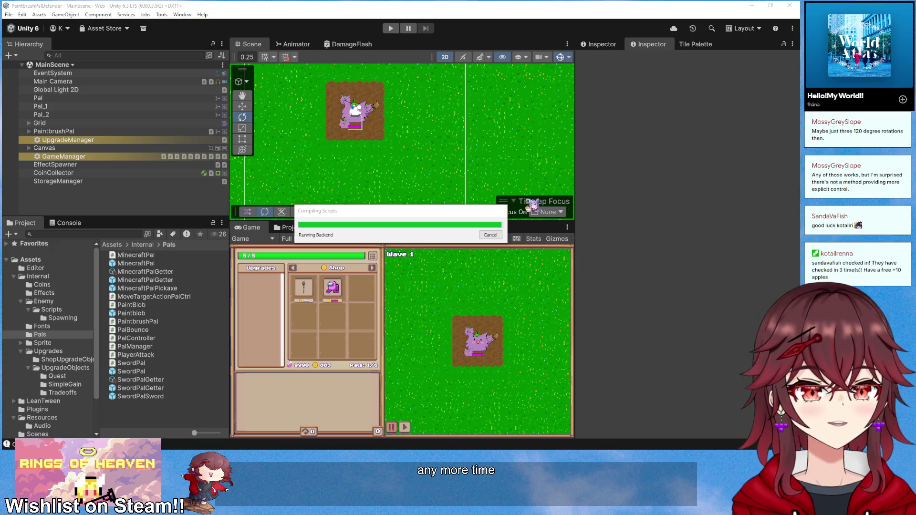
{"action": "left_click", "coordinate": [391, 28]}
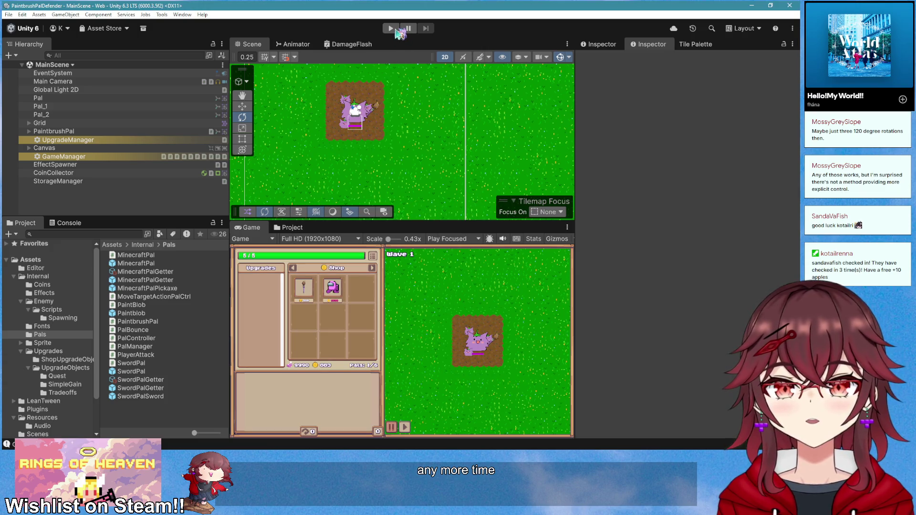
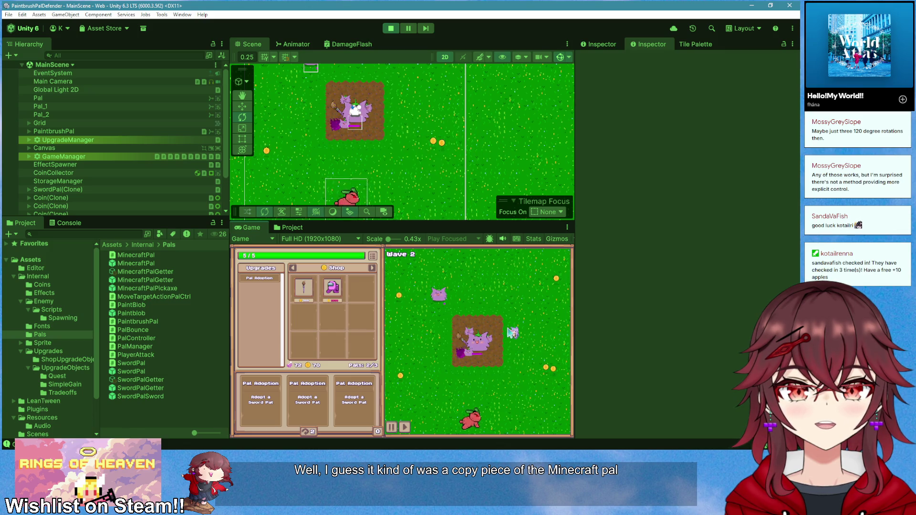
- Stop the play test and strike through the minecraft pal and sword pal lines in the pal-ideas doc
{"action": "left_click", "coordinate": [391, 28]}
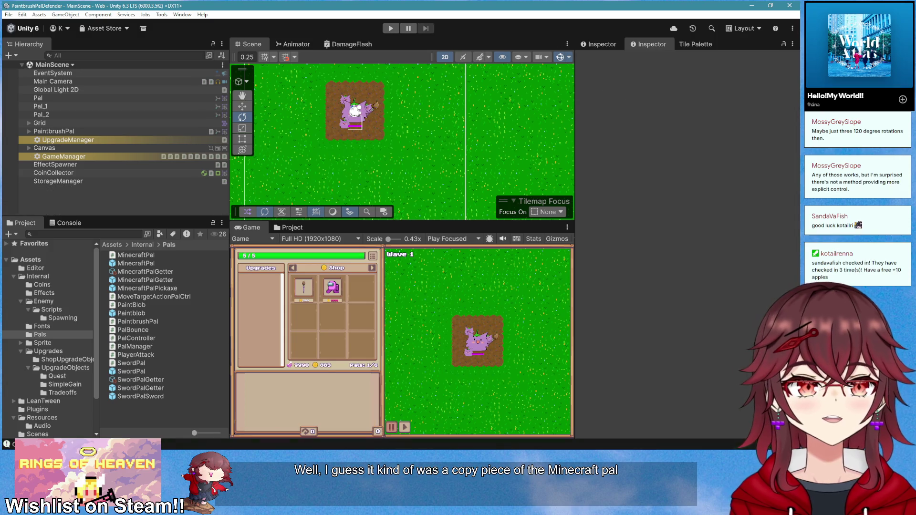
{"action": "key", "text": "alt+Tab"}
{"action": "left_click_drag", "start_coordinate": [409, 263], "coordinate": [608, 277]}
{"action": "right_click", "coordinate": [609, 277]}
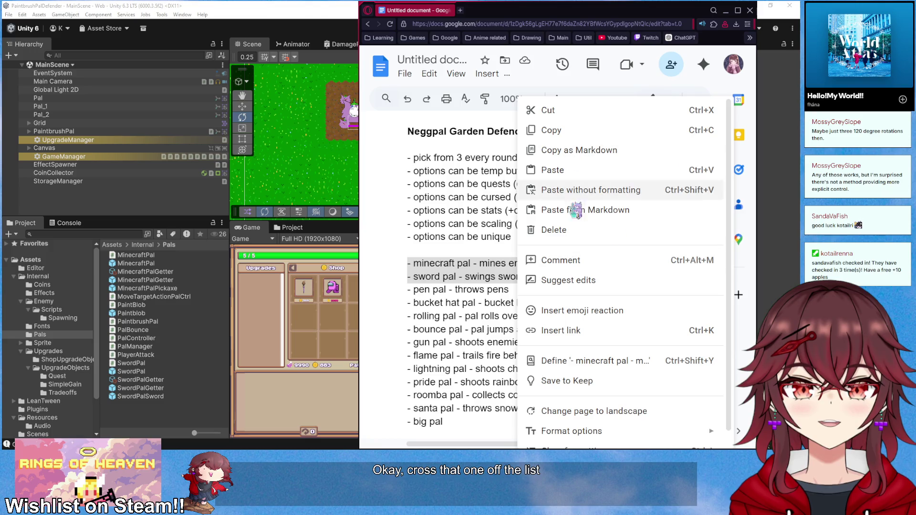
{"action": "mouse_move", "coordinate": [554, 431]}
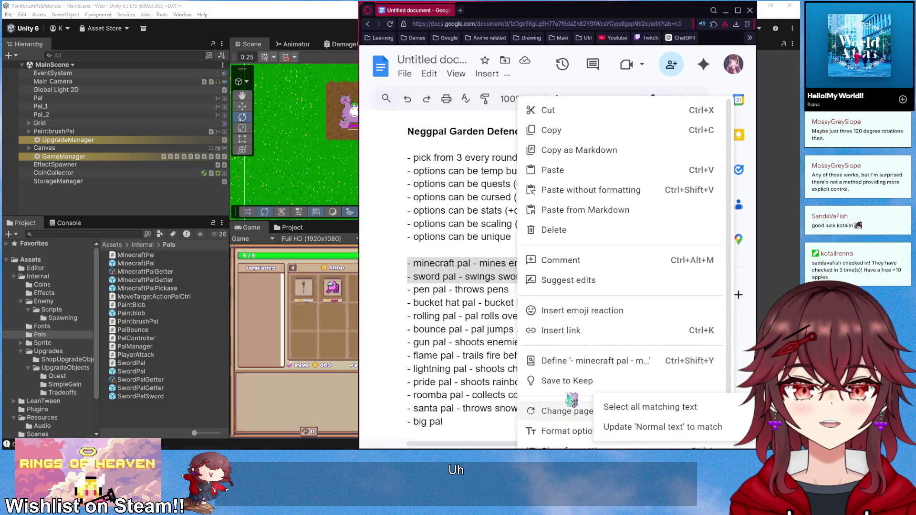
{"action": "left_click", "coordinate": [442, 224]}
{"action": "left_click_drag", "start_coordinate": [360, 141], "coordinate": [120, 142]}
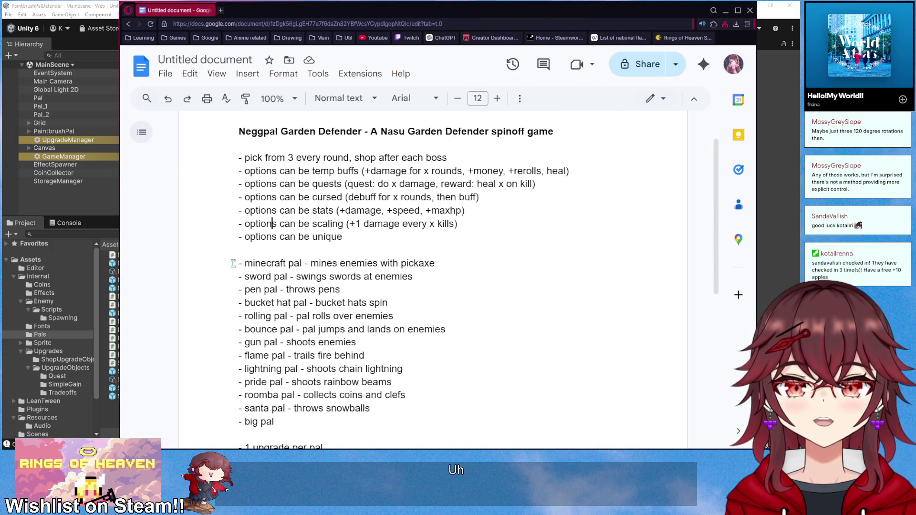
{"action": "left_click_drag", "start_coordinate": [233, 264], "coordinate": [415, 279]}
{"action": "left_click", "coordinate": [284, 74]}
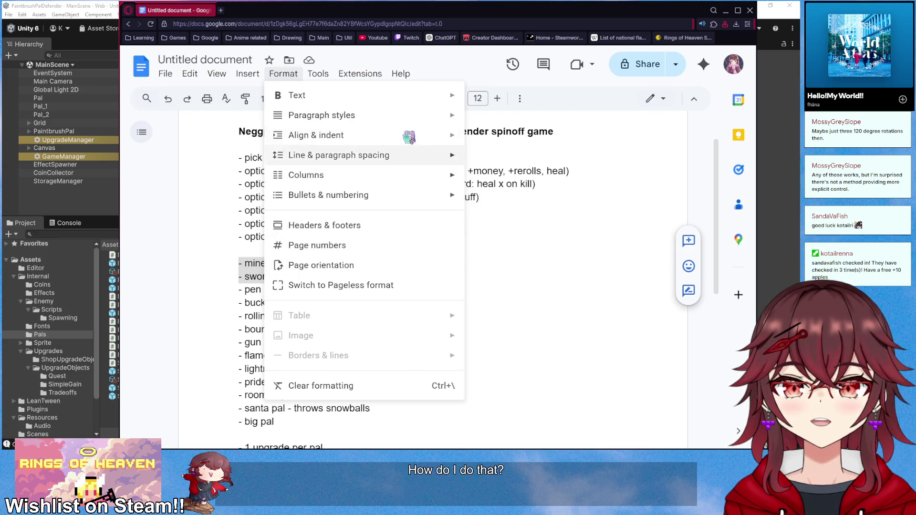
{"action": "mouse_move", "coordinate": [411, 96]}
{"action": "left_click", "coordinate": [525, 159]}
{"action": "left_click", "coordinate": [453, 330]}
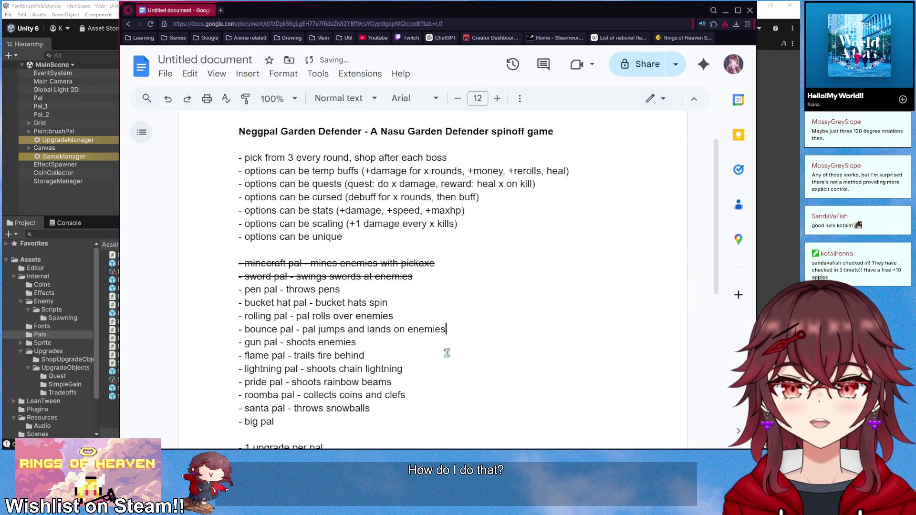
{"action": "scroll", "coordinate": [428, 363], "scroll_direction": "down", "scroll_amount": 1}
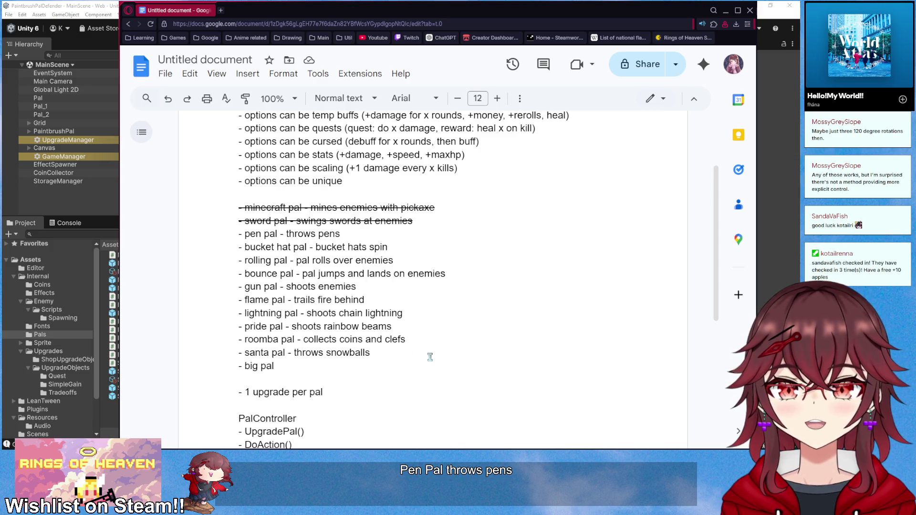
- Move gun pal under pen pal, then santa pal under gun pal
{"action": "triple_click", "coordinate": [379, 286]}
{"action": "key", "text": "ctrl+x"}
{"action": "left_click", "coordinate": [373, 234]}
{"action": "key", "text": "Return"}
{"action": "key", "text": "Return"}
{"action": "key", "text": "Up"}
{"action": "key", "text": "ctrl+v"}
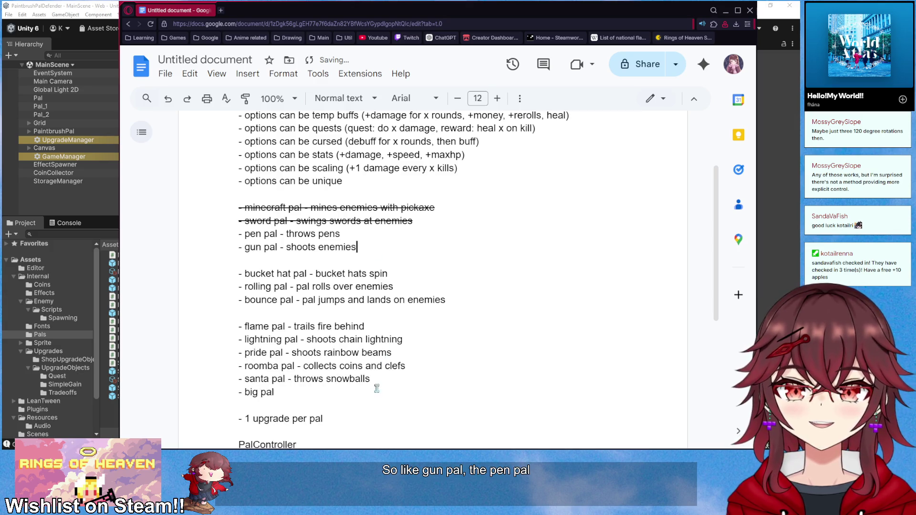
{"action": "left_click_drag", "start_coordinate": [373, 378], "coordinate": [246, 378]}
{"action": "key", "text": "ctrl+x"}
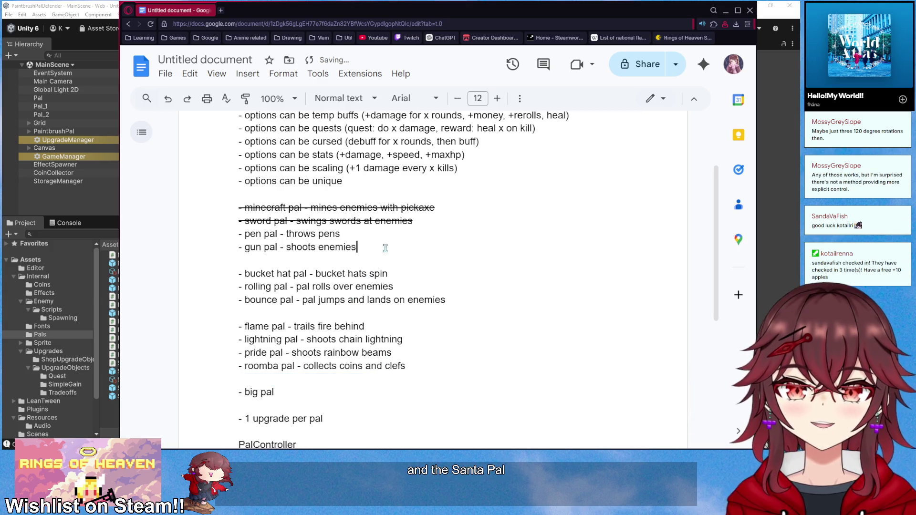
{"action": "left_click", "coordinate": [385, 248]}
{"action": "key", "text": "Return"}
{"action": "key", "text": "ctrl+v"}
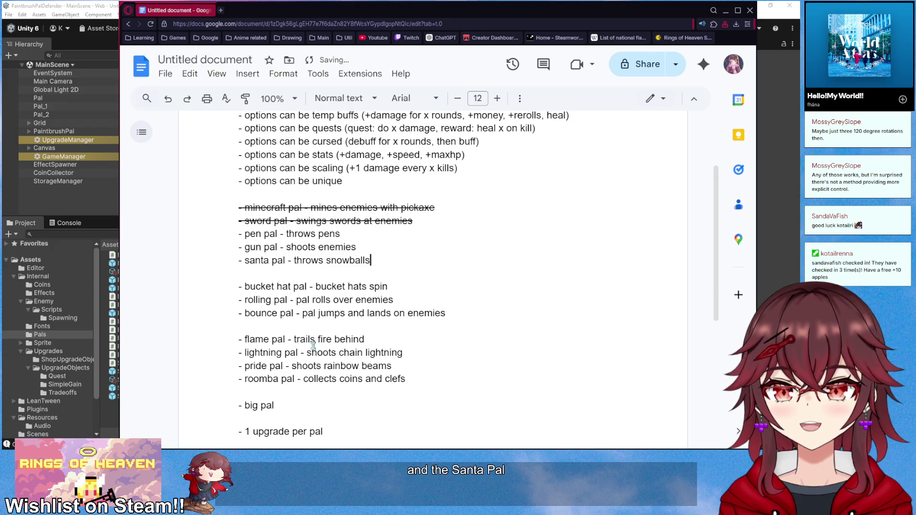
- Regroup bucket hat pal below big pal and big pal under bounce pal, removing blank lines
{"action": "key", "text": "ctrl+x"}
{"action": "key", "text": "ctrl+v"}
{"action": "left_click", "coordinate": [326, 349]}
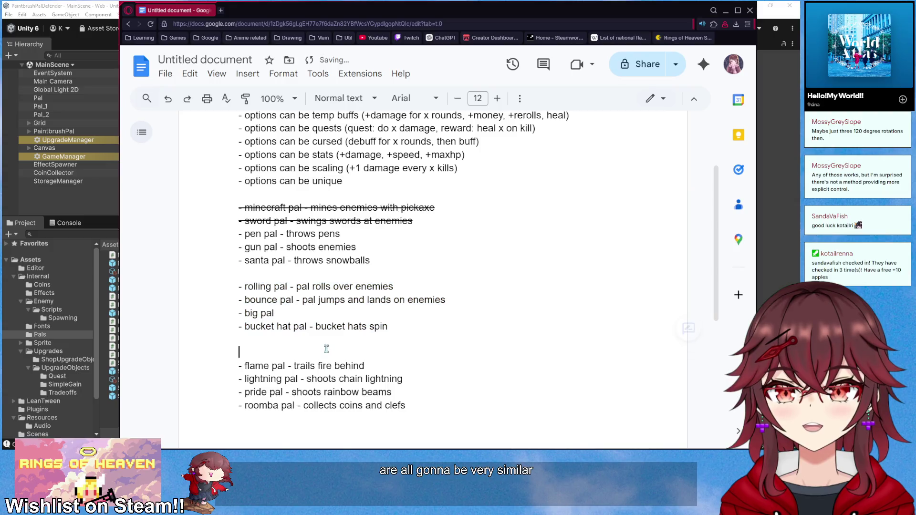
{"action": "key", "text": "BackSpace"}
{"action": "key", "text": "BackSpace"}
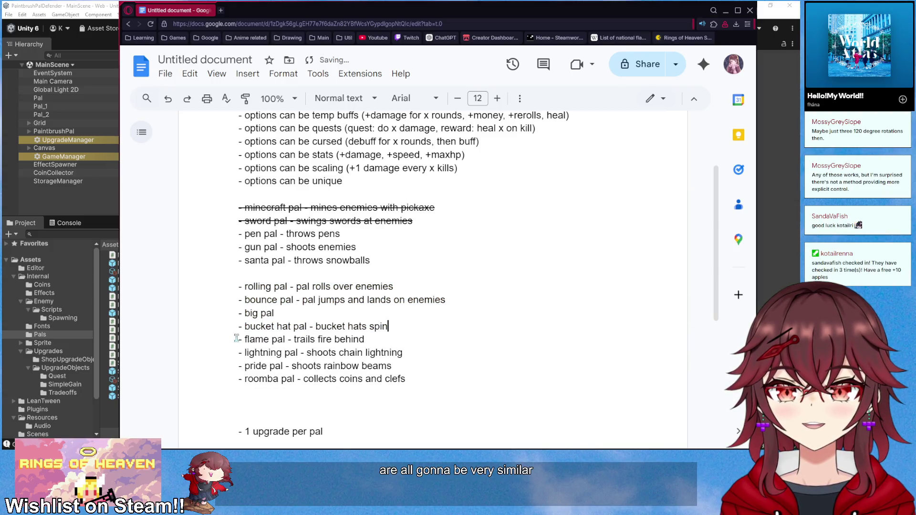
- Move lightning pal and pride pal below santa pal, and remove the empty line above roomba pal
{"action": "left_click_drag", "start_coordinate": [414, 355], "coordinate": [231, 352]}
{"action": "key", "text": "ctrl+x"}
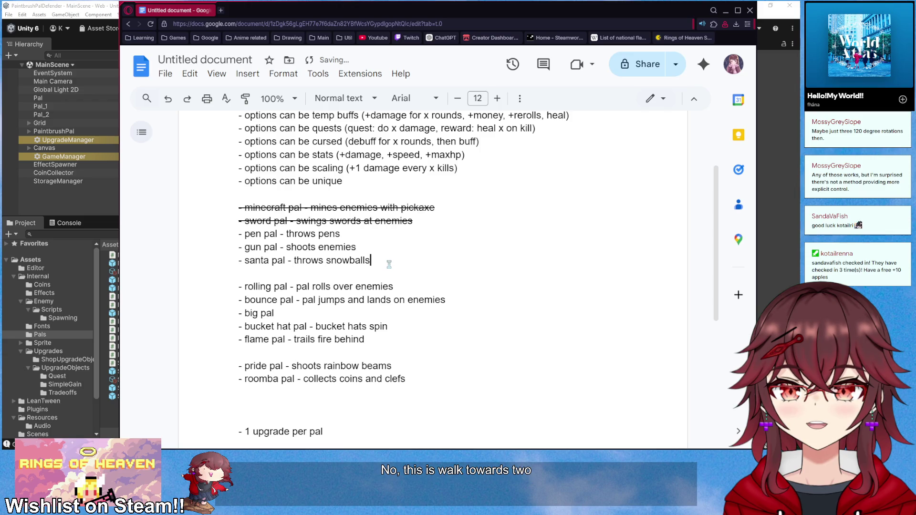
{"action": "key", "text": "Return"}
{"action": "key", "text": "Return"}
{"action": "key", "text": "ctrl+v"}
{"action": "left_click_drag", "start_coordinate": [410, 393], "coordinate": [233, 392]}
{"action": "key", "text": "ctrl+x"}
{"action": "key", "text": "Return"}
{"action": "key", "text": "ctrl+v"}
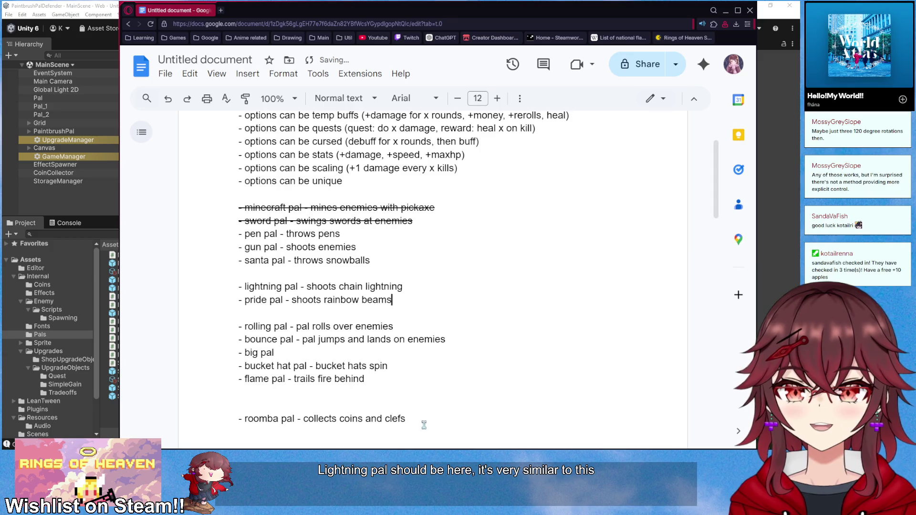
{"action": "left_click", "coordinate": [395, 407]}
{"action": "key", "text": "Delete"}
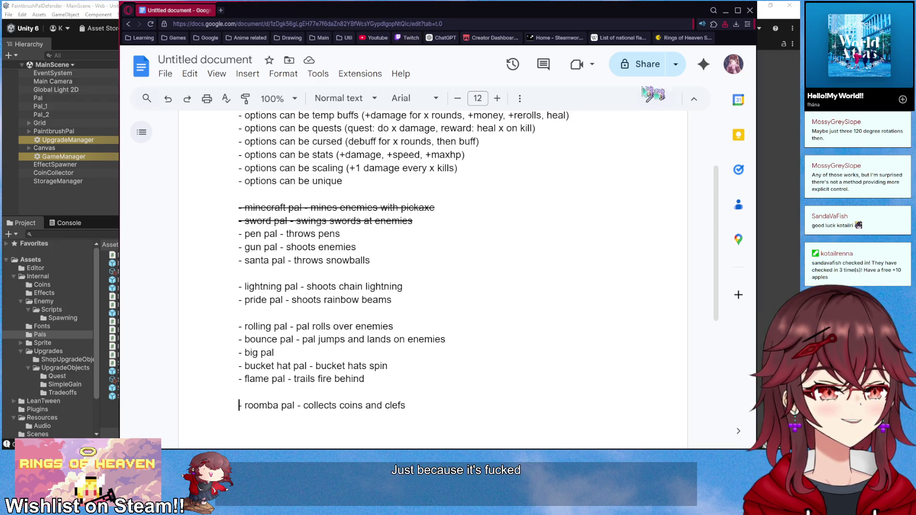
{"action": "key", "text": "super+Down"}
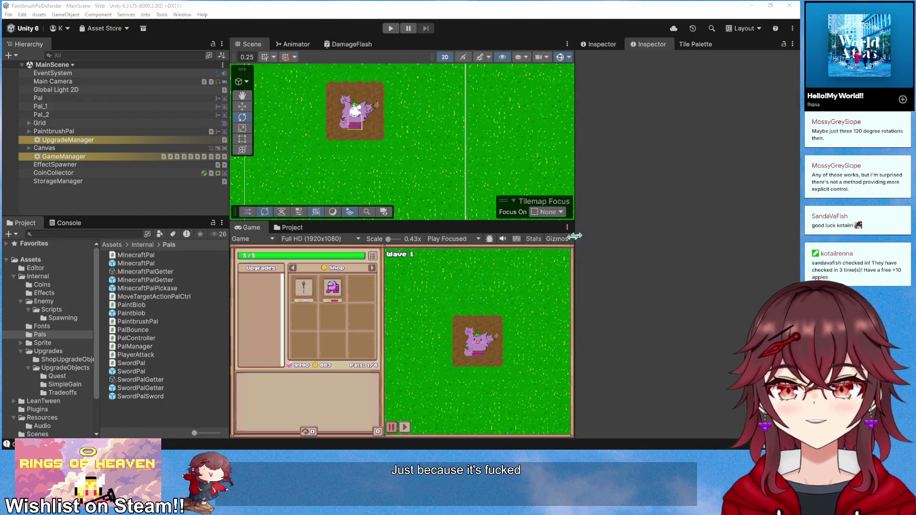
- Duplicate the SwordPal prefab as a new RoombaPal prefab
{"action": "left_click", "coordinate": [165, 371]}
{"action": "key", "text": "ctrl+d"}
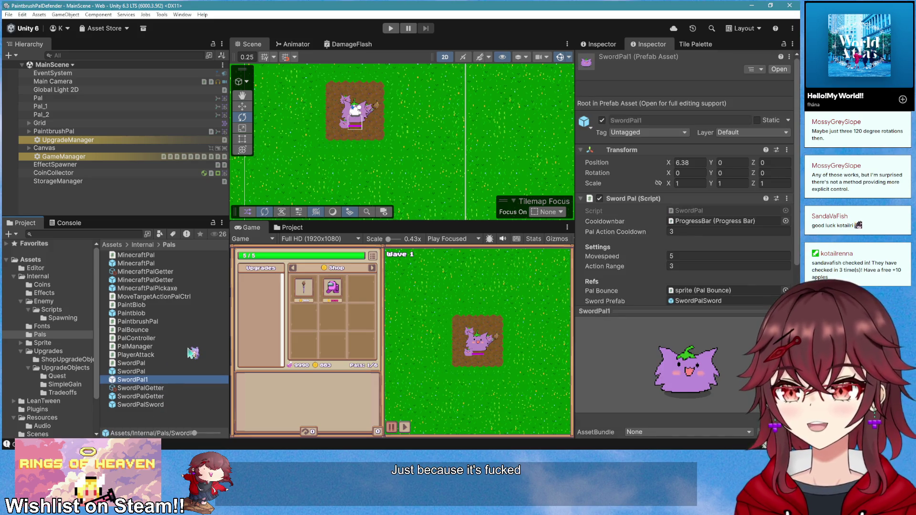
{"action": "type", "text": "RoombaPal"}
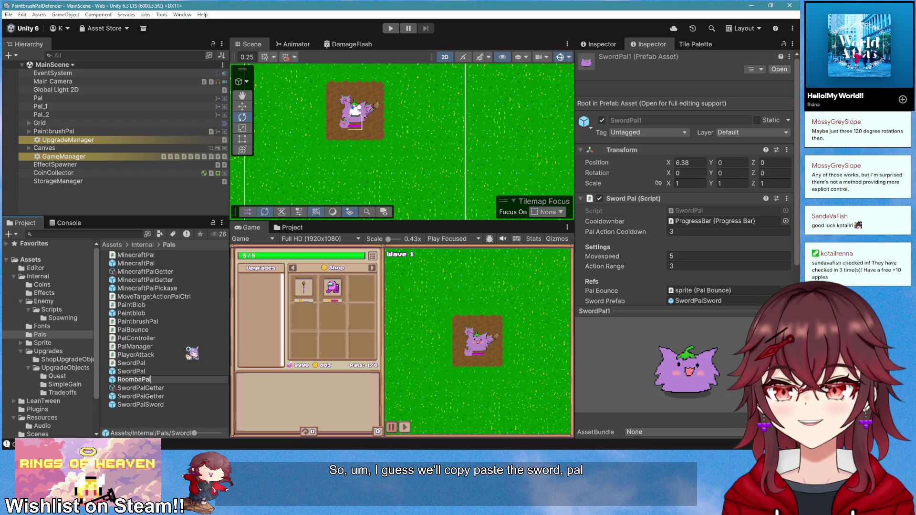
{"action": "key", "text": "Return"}
- Open the RoombaPal prefab and remove its Sword Pal component
{"action": "double_click", "coordinate": [186, 364]}
{"action": "right_click", "coordinate": [642, 135]}
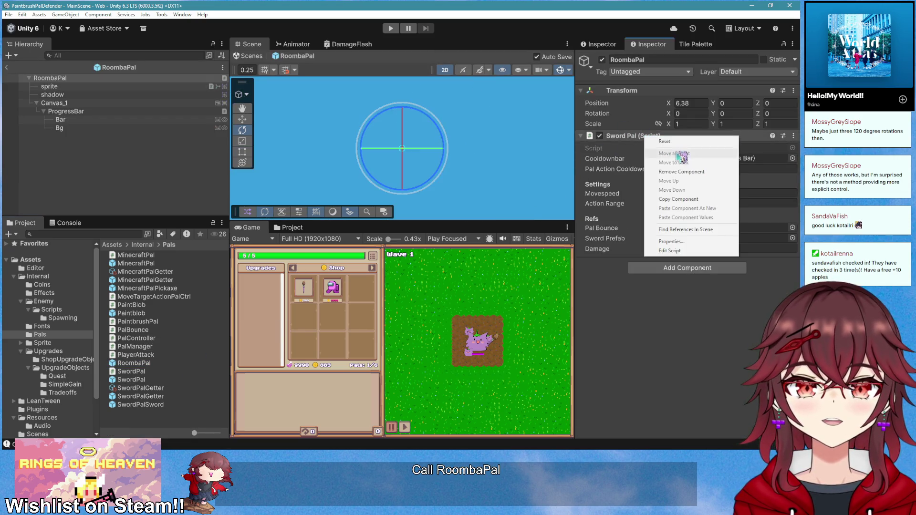
{"action": "left_click", "coordinate": [681, 172]}
{"action": "left_click", "coordinate": [78, 80]}
{"action": "double_click", "coordinate": [81, 86]}
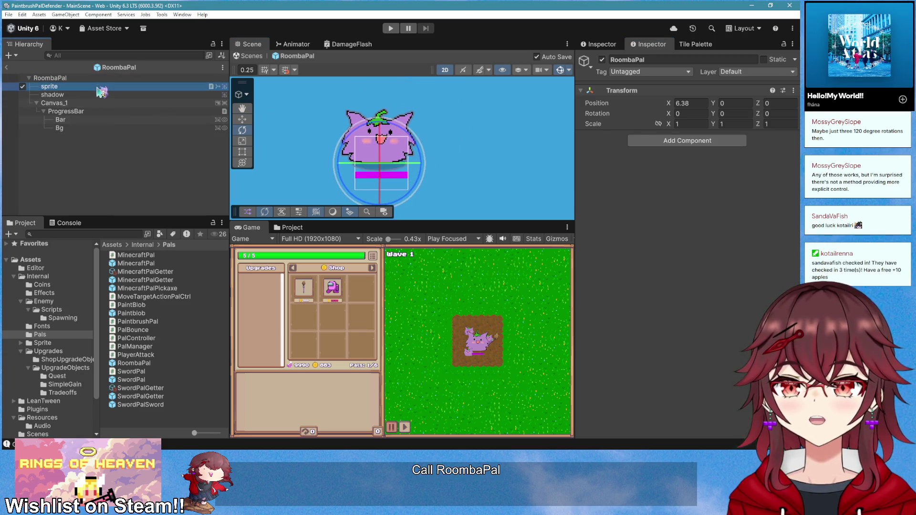
{"action": "right_click", "coordinate": [73, 78]}
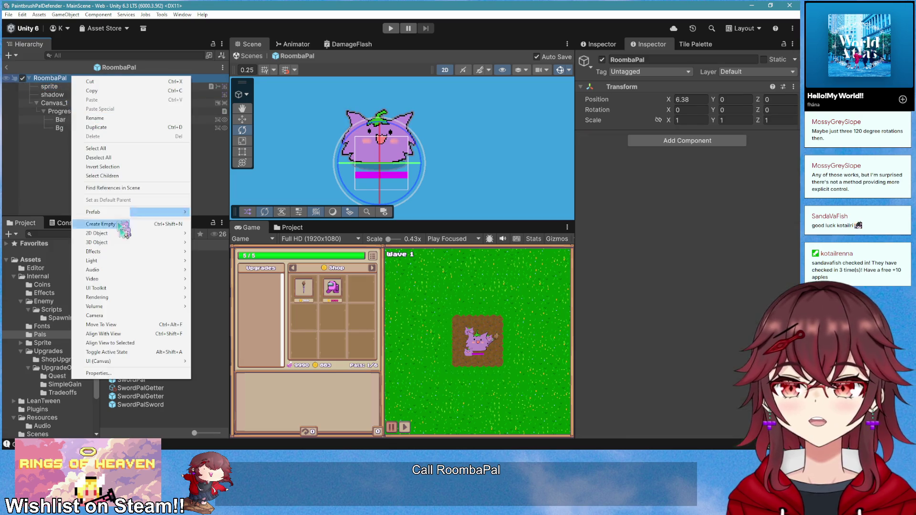
- Duplicate the sprite as 'roomba' with the Frame_2 image and the roomba animation controller
{"action": "left_click", "coordinate": [60, 87]}
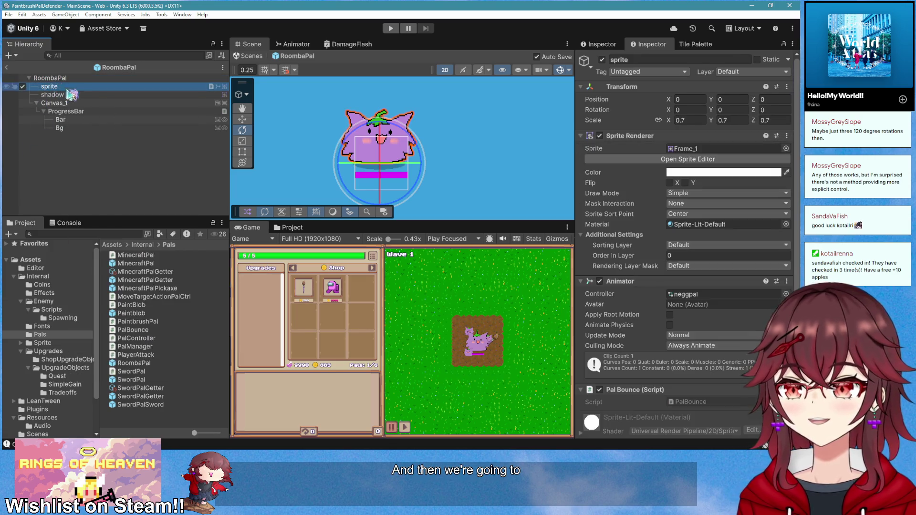
{"action": "key", "text": "ctrl+d"}
{"action": "type", "text": "roomba"}
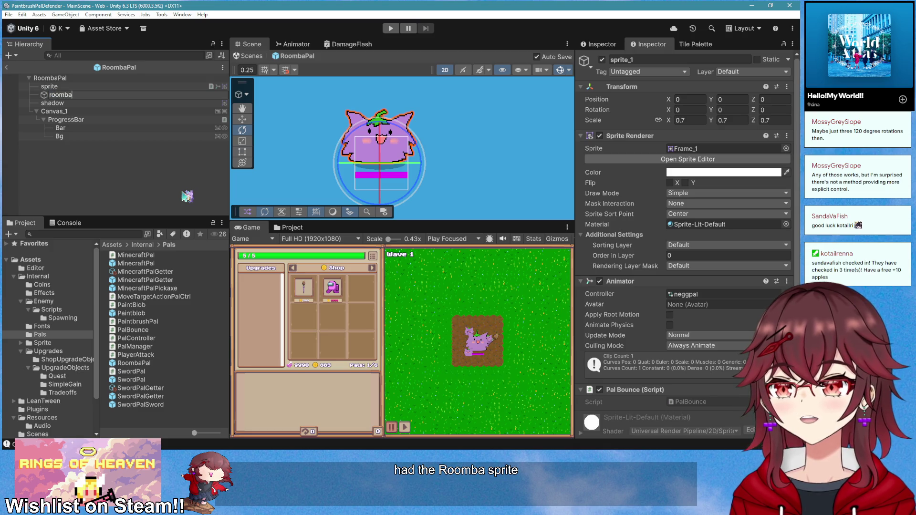
{"action": "key", "text": "Return"}
{"action": "left_click", "coordinate": [786, 148]}
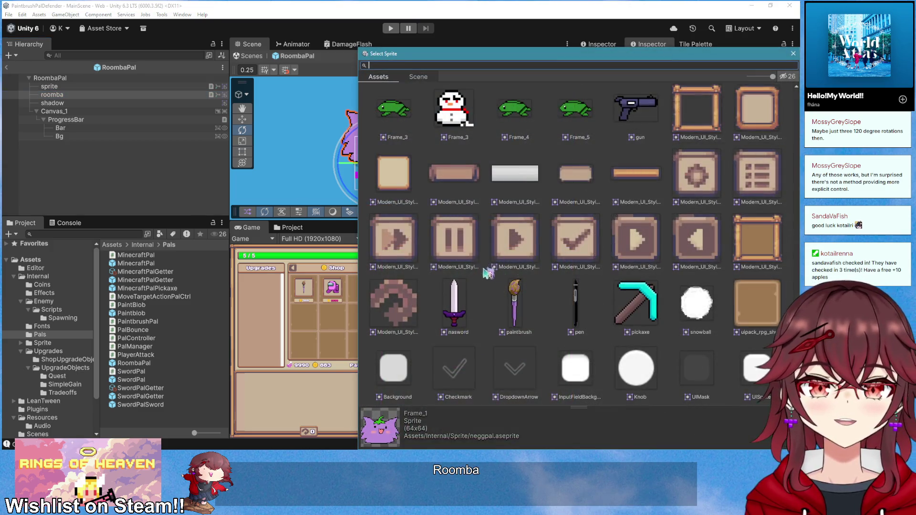
{"action": "scroll", "coordinate": [484, 272], "scroll_direction": "up", "scroll_amount": 5}
{"action": "double_click", "coordinate": [577, 296]}
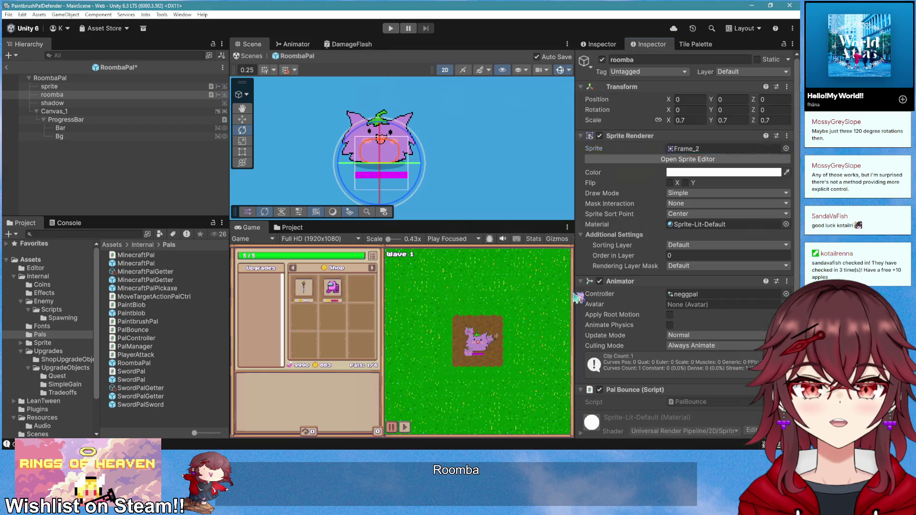
{"action": "left_click", "coordinate": [786, 294]}
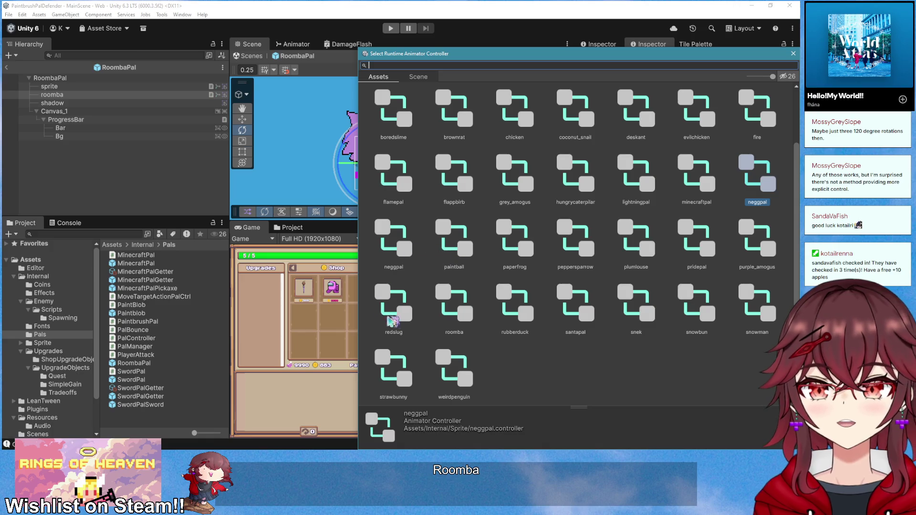
{"action": "double_click", "coordinate": [459, 321]}
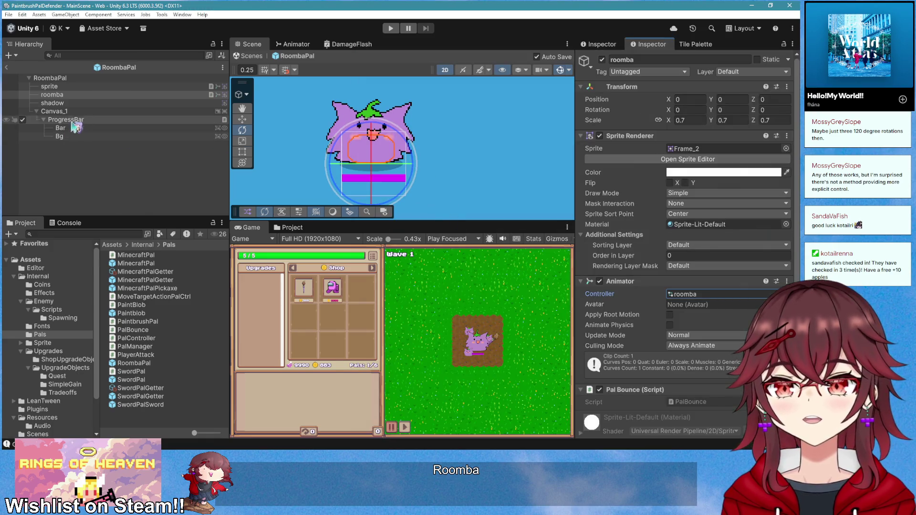
- Scale the roomba to about 1.76 and lower it to Y -0.623 beneath the pal
{"action": "left_click", "coordinate": [242, 119]}
{"action": "mouse_move", "coordinate": [376, 123]}
{"action": "left_mouse_down"}
{"action": "mouse_move", "coordinate": [376, 147]}
{"action": "mouse_move", "coordinate": [379, 139]}
{"action": "left_mouse_up"}
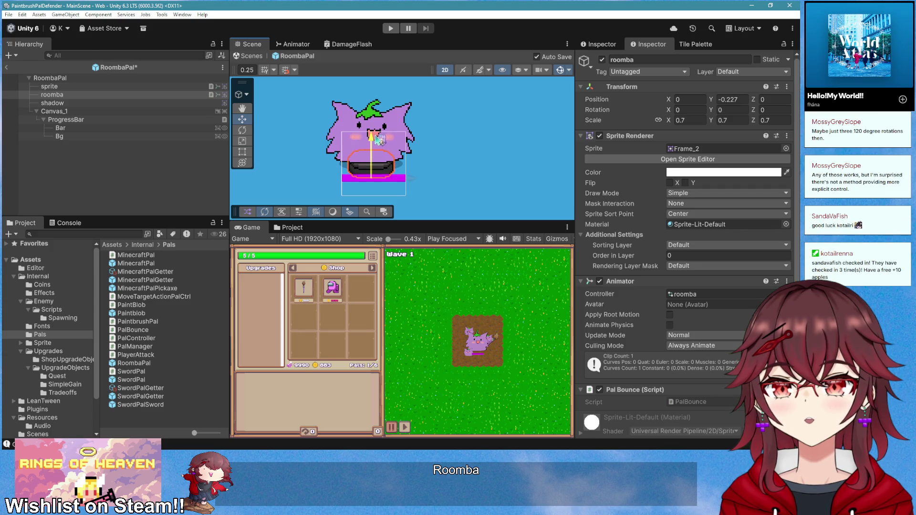
{"action": "left_click", "coordinate": [242, 141]}
{"action": "left_click_drag", "start_coordinate": [370, 181], "coordinate": [393, 183]}
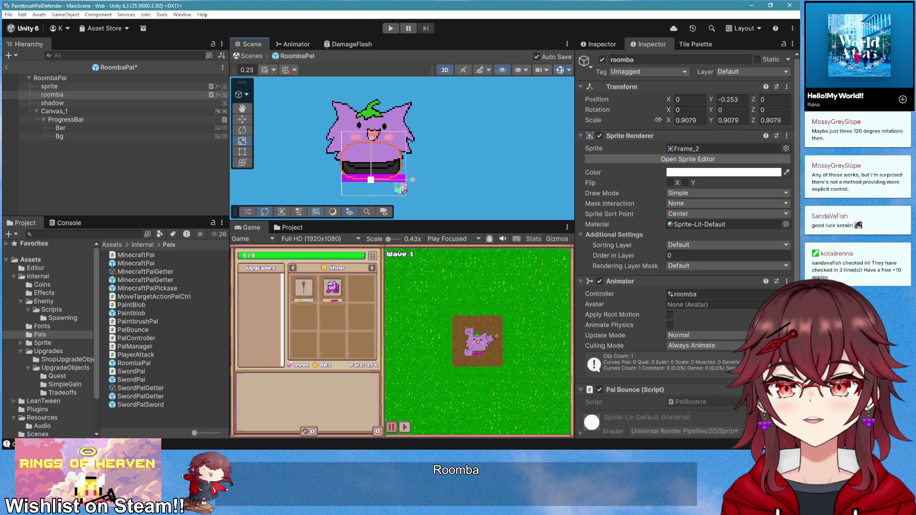
{"action": "left_click", "coordinate": [243, 119]}
{"action": "left_click_drag", "start_coordinate": [380, 141], "coordinate": [379, 153]}
{"action": "left_click", "coordinate": [242, 141]}
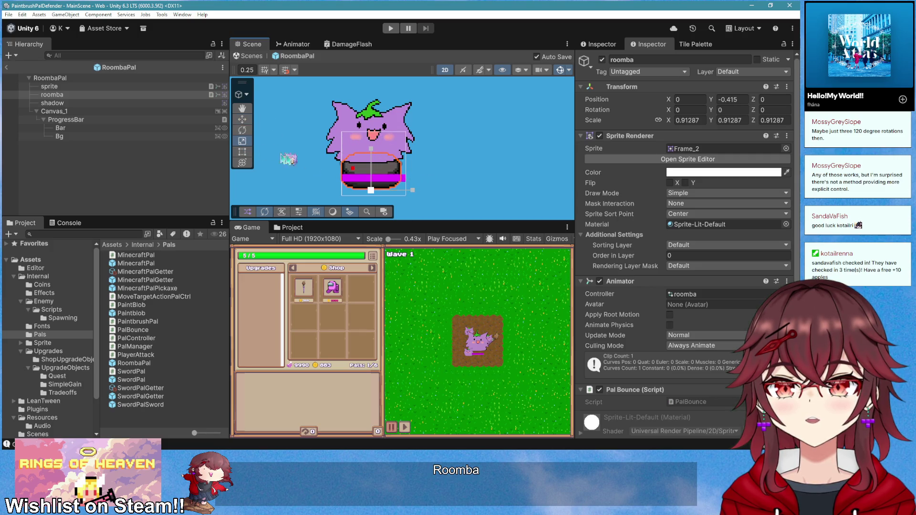
{"action": "left_click_drag", "start_coordinate": [370, 190], "coordinate": [419, 188]}
{"action": "left_click", "coordinate": [243, 120]}
{"action": "left_click_drag", "start_coordinate": [377, 149], "coordinate": [377, 166]}
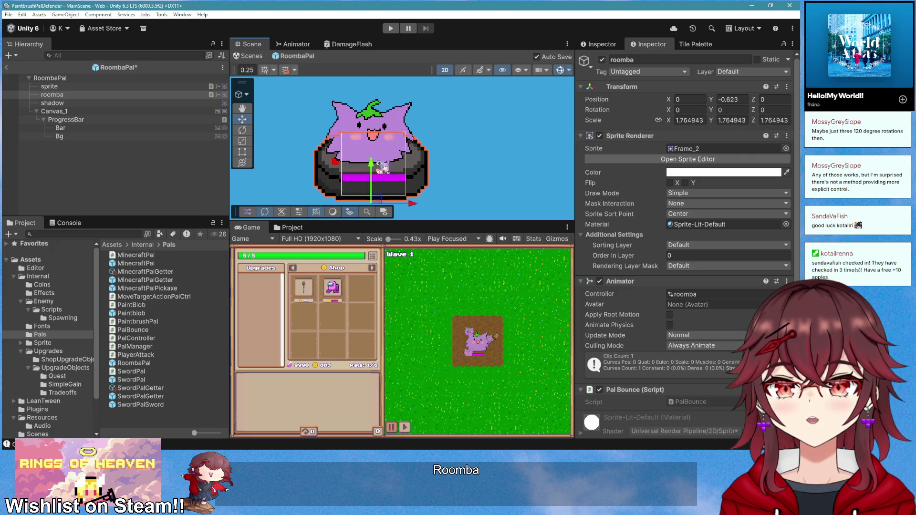
{"action": "scroll", "coordinate": [479, 170], "scroll_direction": "down", "scroll_amount": 4}
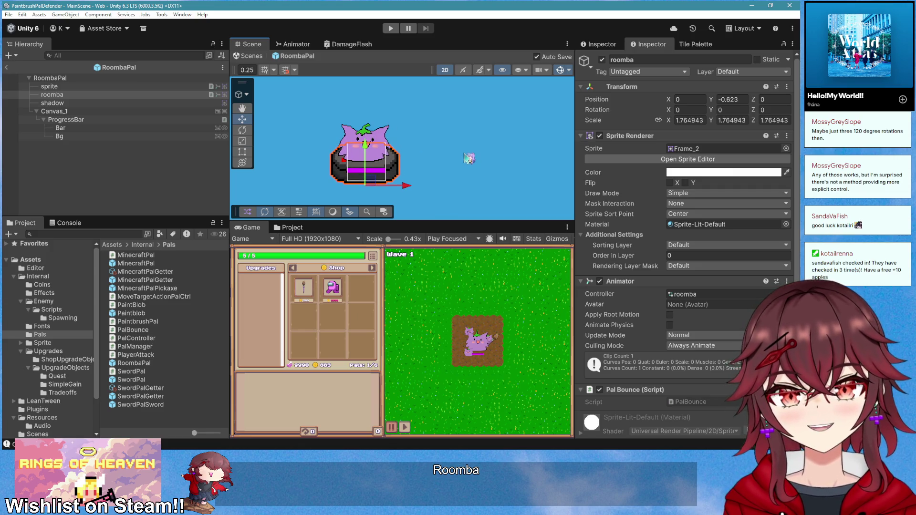
{"action": "left_click", "coordinate": [98, 79]}
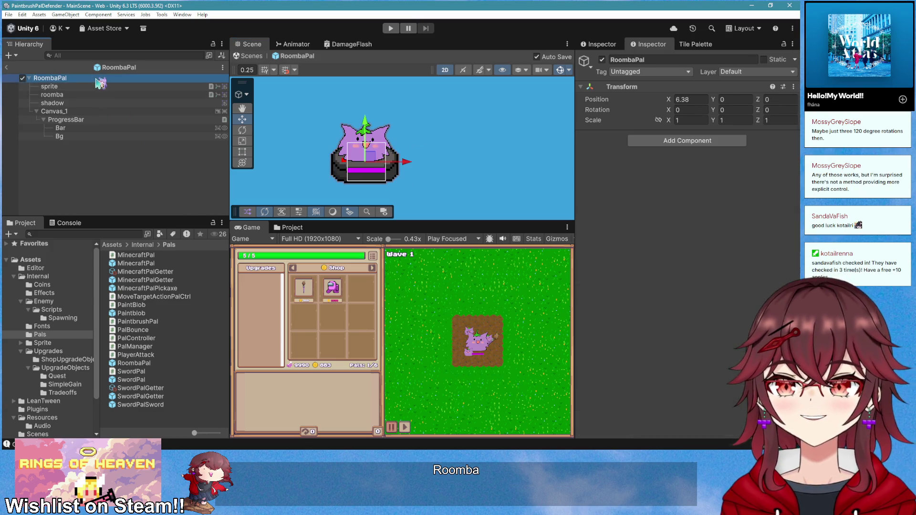
- Inspect the MinecraftPal and MoveTargetActionPalCtrl scripts in the code editor
{"action": "mouse_move", "coordinate": [100, 84]}
{"action": "left_mouse_down"}
{"action": "mouse_move", "coordinate": [89, 229]}
{"action": "mouse_move", "coordinate": [133, 292]}
{"action": "left_mouse_up"}
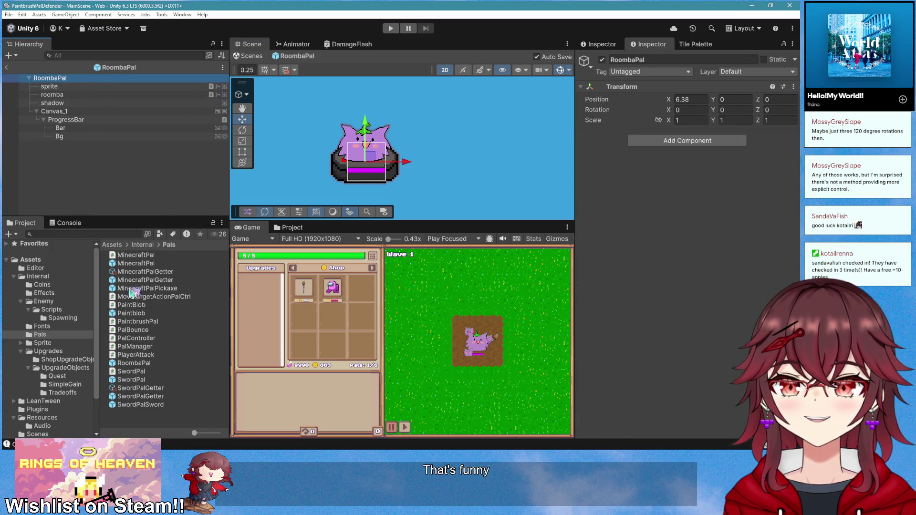
{"action": "left_click_drag", "start_coordinate": [146, 259], "coordinate": [143, 256]}
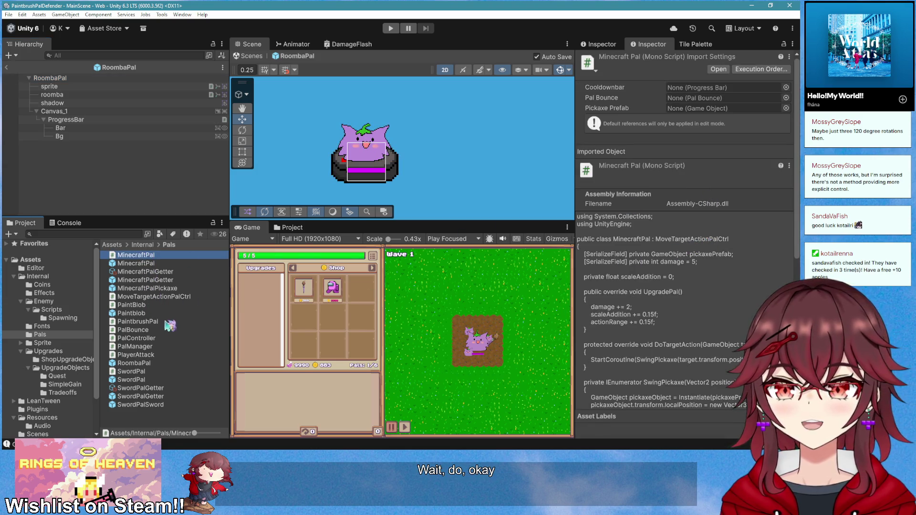
{"action": "double_click", "coordinate": [169, 297]}
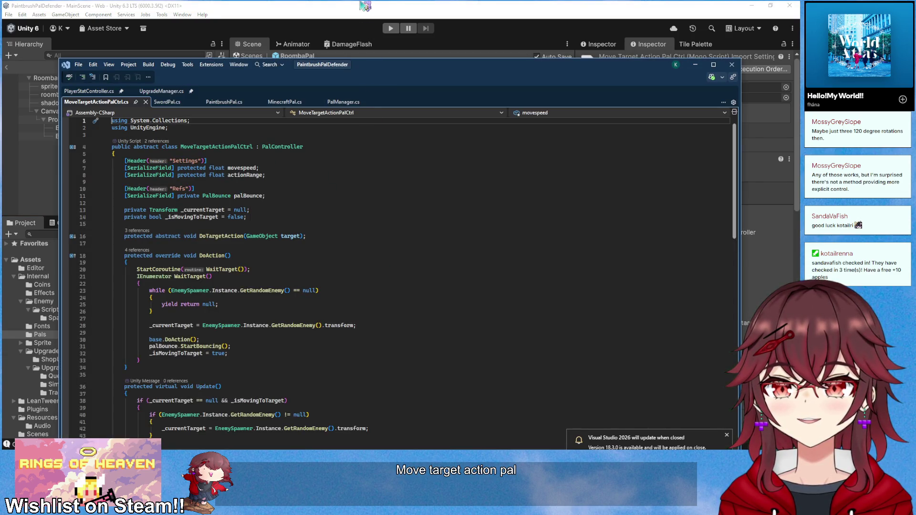
{"action": "left_click", "coordinate": [365, 7]}
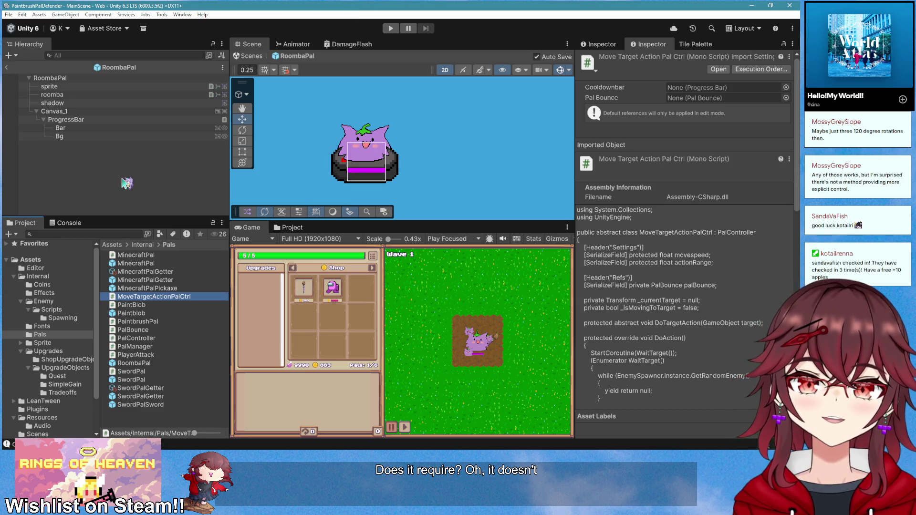
- Delete the Canvas_1 progress bar and the shadow, and shrink the roomba slightly
{"action": "left_click", "coordinate": [93, 112]}
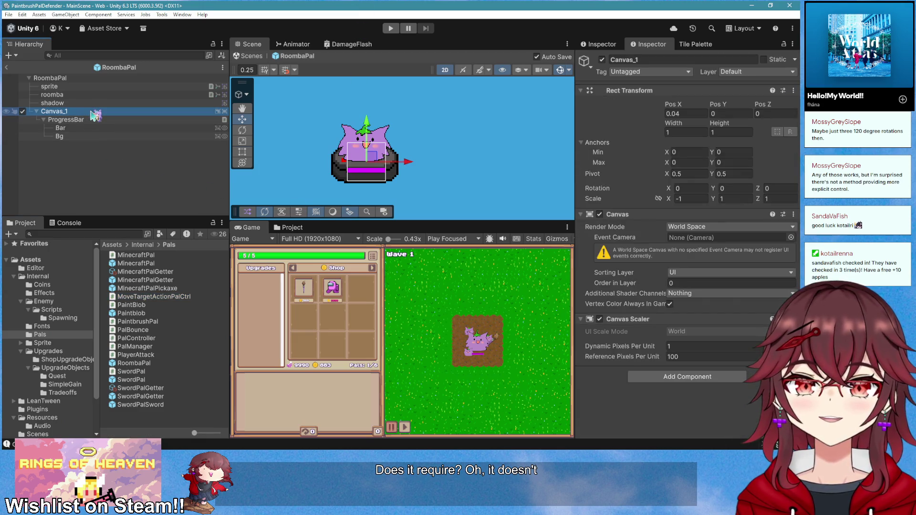
{"action": "key", "text": "Delete"}
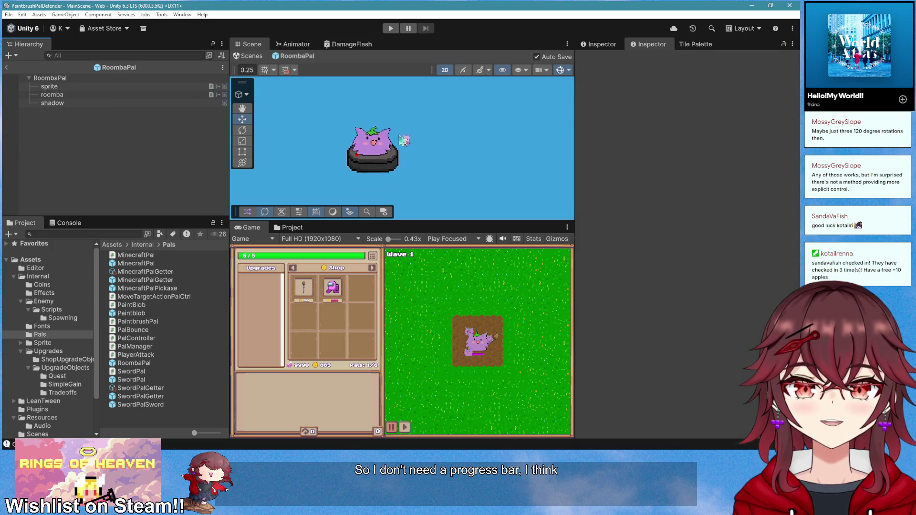
{"action": "scroll", "coordinate": [433, 153], "scroll_direction": "up", "scroll_amount": 3}
{"action": "left_click", "coordinate": [52, 95]}
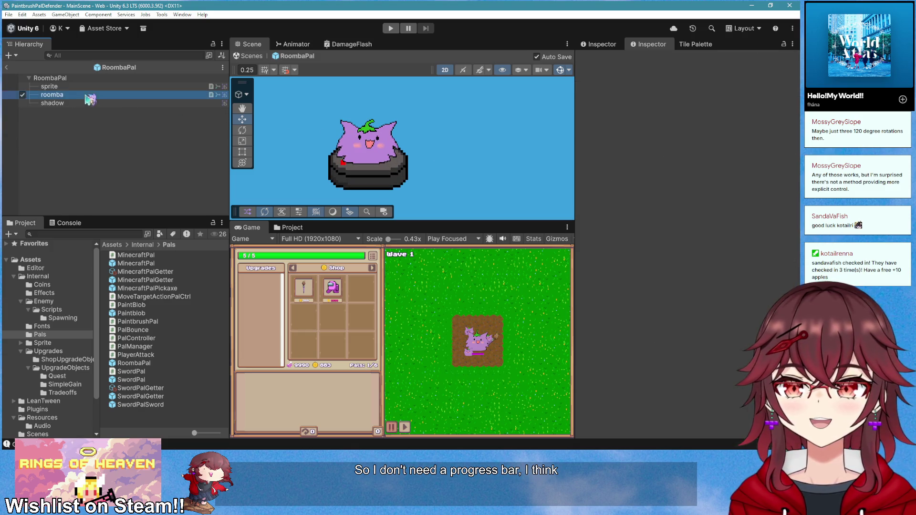
{"action": "key", "text": "r"}
{"action": "left_click_drag", "start_coordinate": [367, 193], "coordinate": [367, 202]}
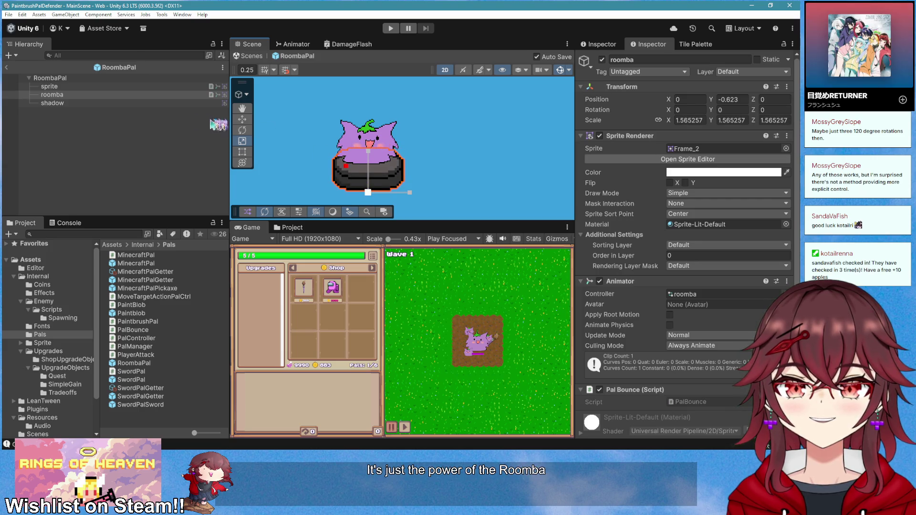
{"action": "left_click", "coordinate": [92, 105]}
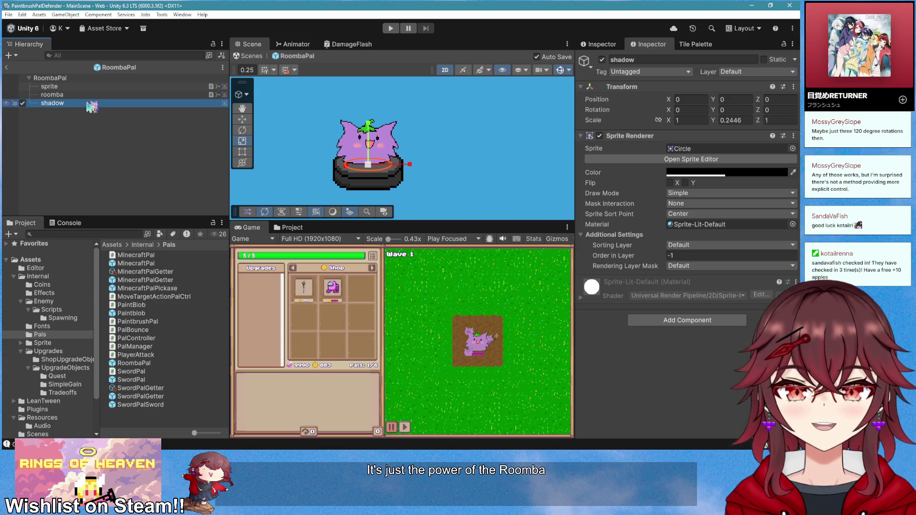
{"action": "key", "text": "Delete"}
- Recheck the MoveTargetActionPalCtrl script, then parent the roomba under the sprite object
{"action": "scroll", "coordinate": [406, 172], "scroll_direction": "down", "scroll_amount": 5}
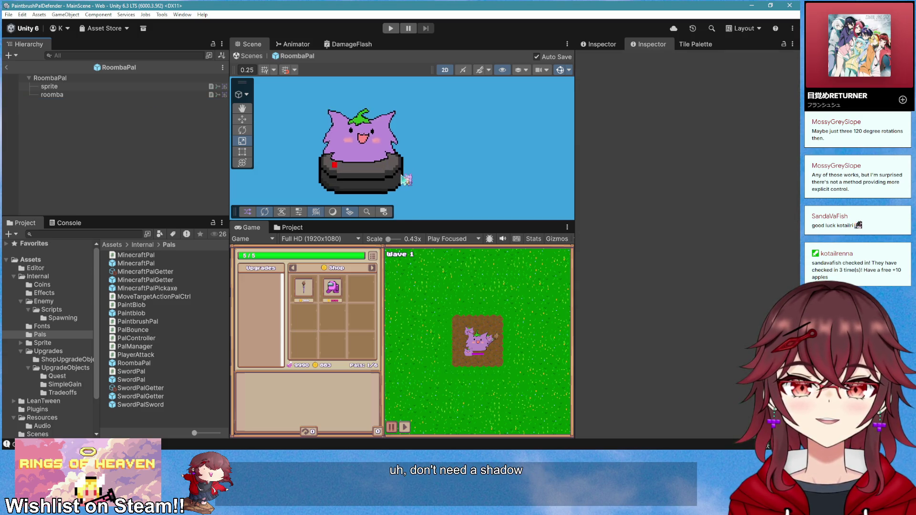
{"action": "scroll", "coordinate": [414, 185], "scroll_direction": "up", "scroll_amount": 3}
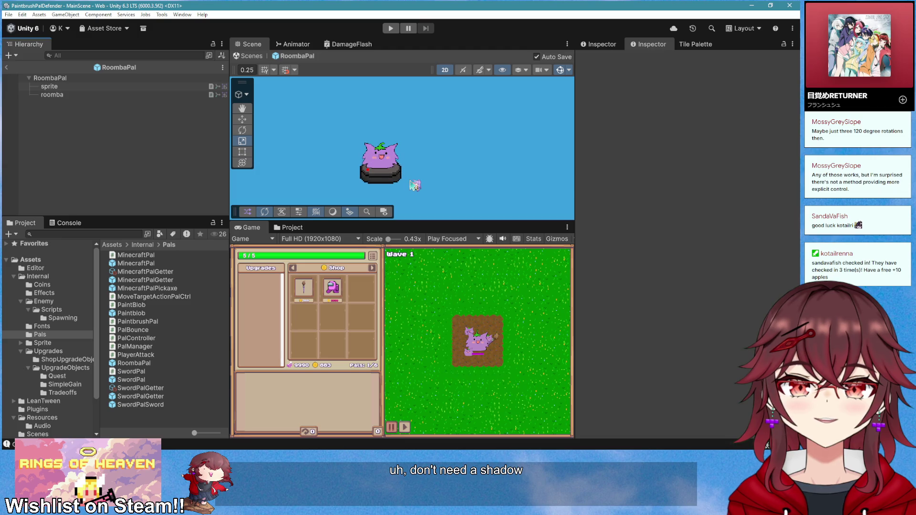
{"action": "left_click", "coordinate": [82, 79]}
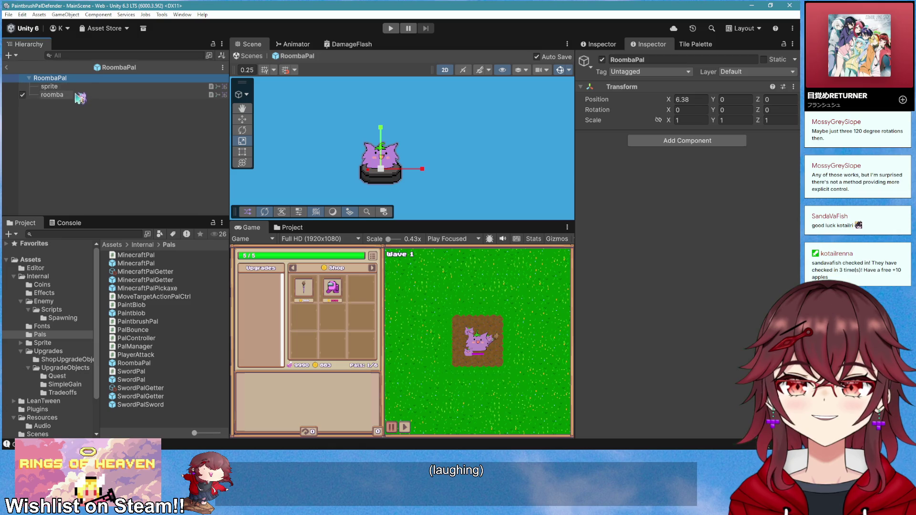
{"action": "left_click", "coordinate": [76, 88]}
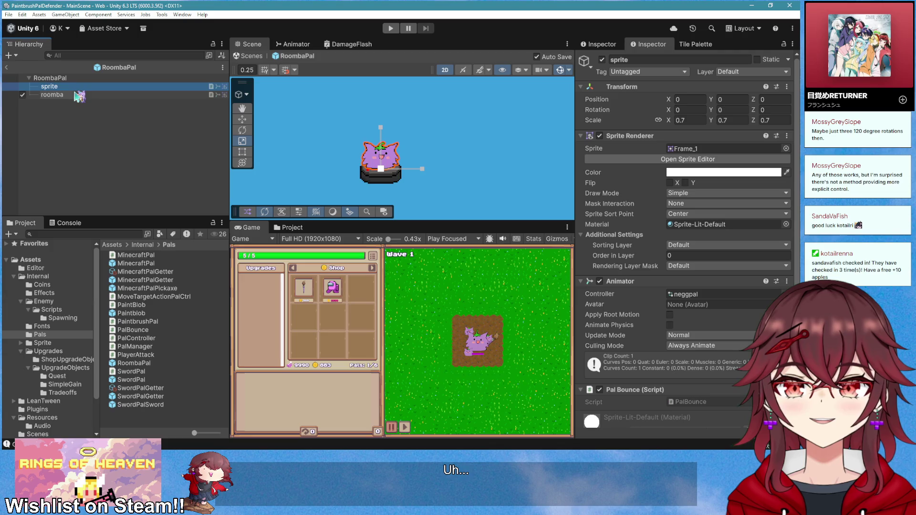
{"action": "double_click", "coordinate": [159, 298]}
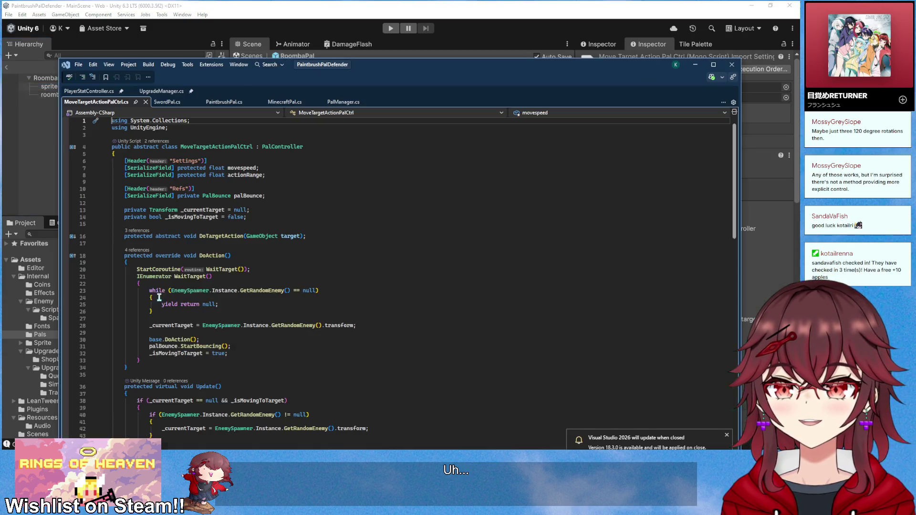
{"action": "scroll", "coordinate": [244, 264], "scroll_direction": "down", "scroll_amount": 7}
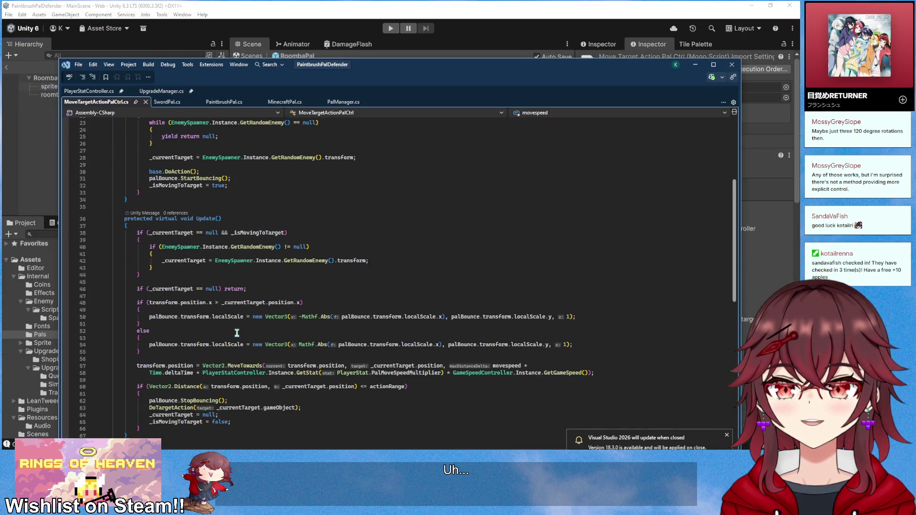
{"action": "left_click", "coordinate": [695, 65]}
{"action": "left_click_drag", "start_coordinate": [55, 94], "coordinate": [48, 87]}
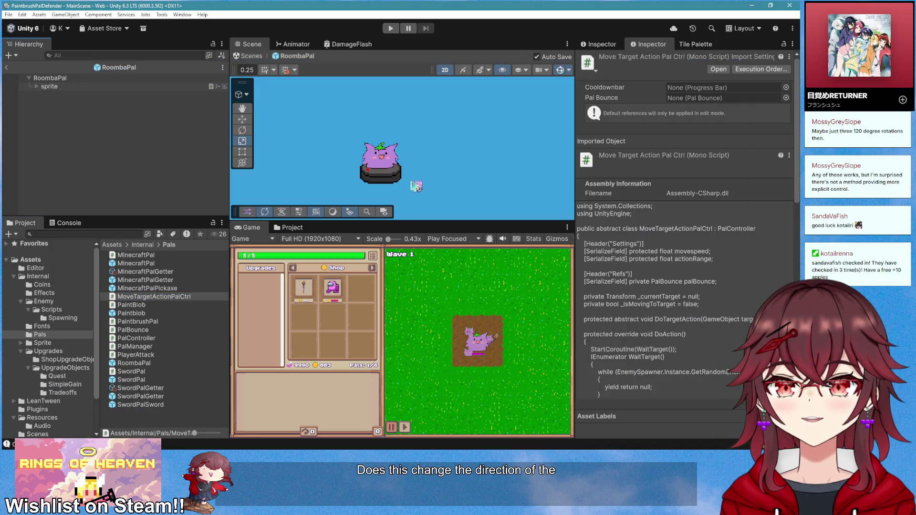
{"action": "left_click", "coordinate": [36, 86]}
{"action": "left_click", "coordinate": [50, 77]}
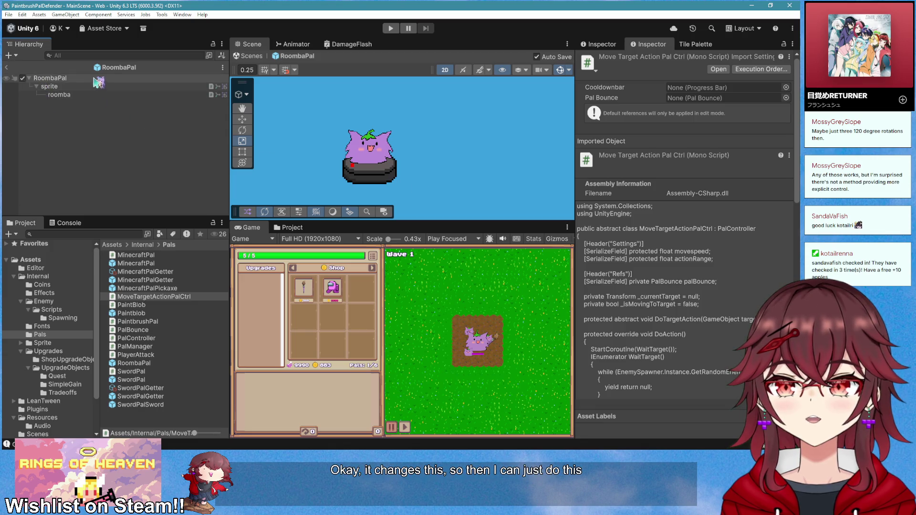
- Reset the RoombaPal root's position to zero and frame it in the view
{"action": "right_click", "coordinate": [661, 91]}
{"action": "left_click", "coordinate": [672, 95]}
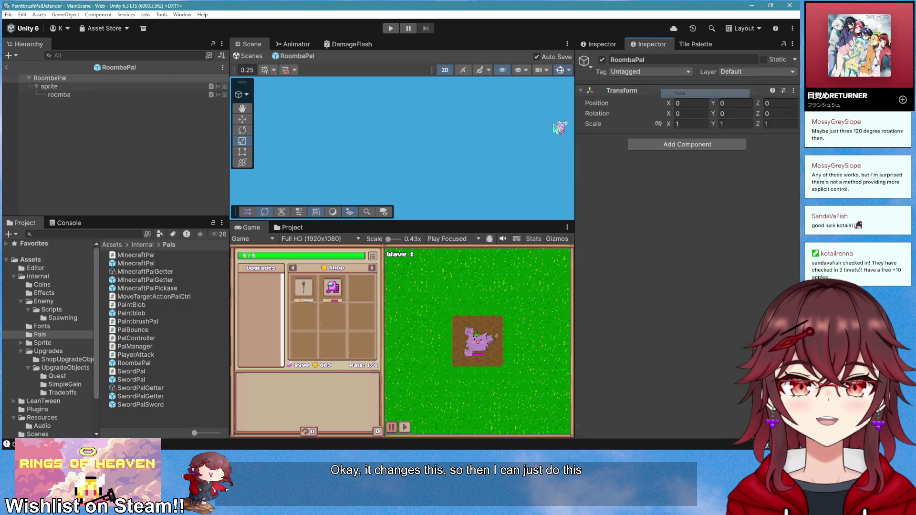
{"action": "double_click", "coordinate": [73, 79]}
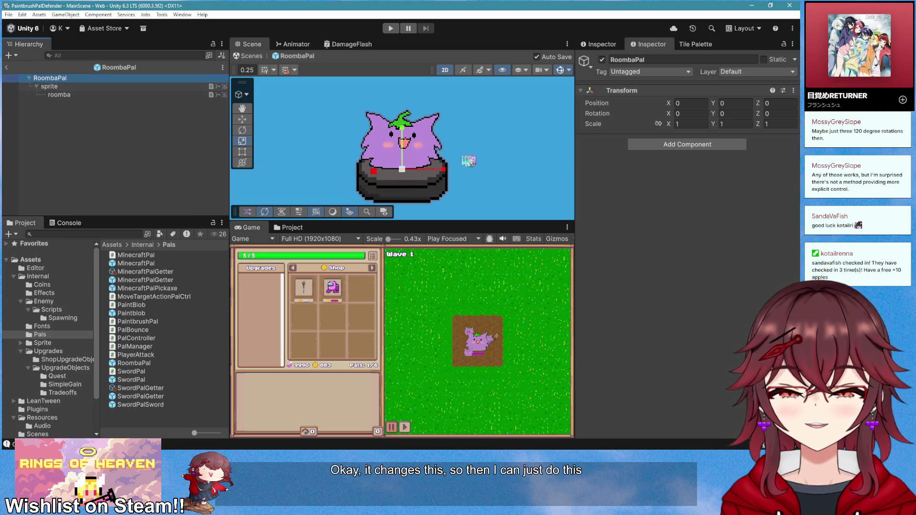
{"action": "left_click", "coordinate": [690, 103]}
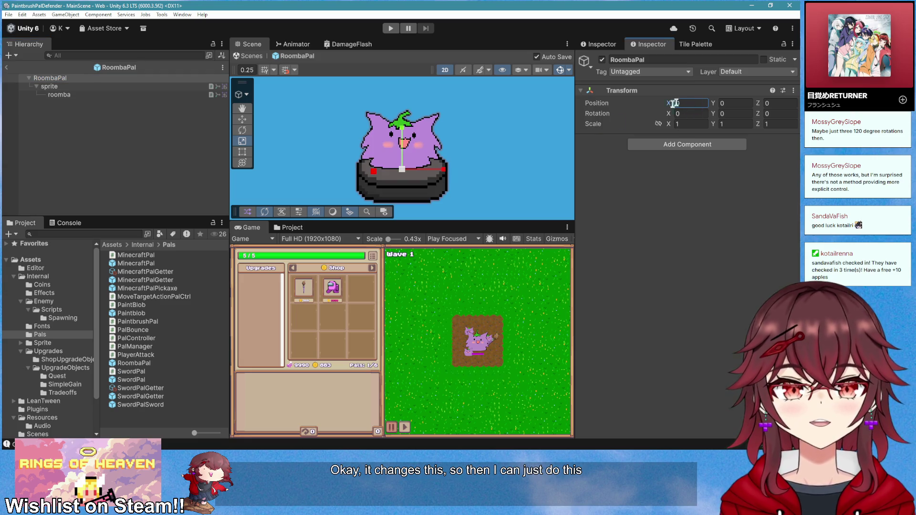
{"action": "double_click", "coordinate": [50, 77]}
{"action": "scroll", "coordinate": [430, 157], "scroll_direction": "down", "scroll_amount": 2}
{"action": "key", "text": "r"}
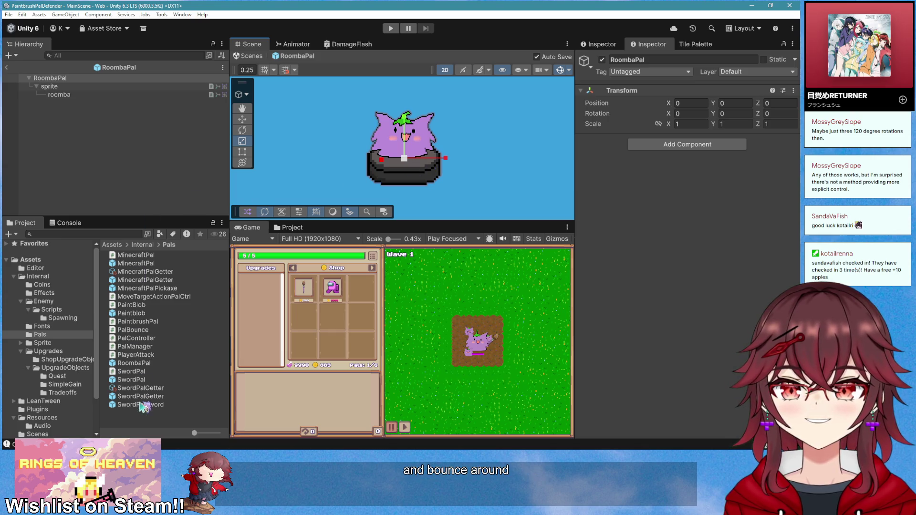
- Create a new MonoBehaviour script named RoombaPal in the Pals folder
{"action": "right_click", "coordinate": [143, 422]}
{"action": "mouse_move", "coordinate": [234, 189]}
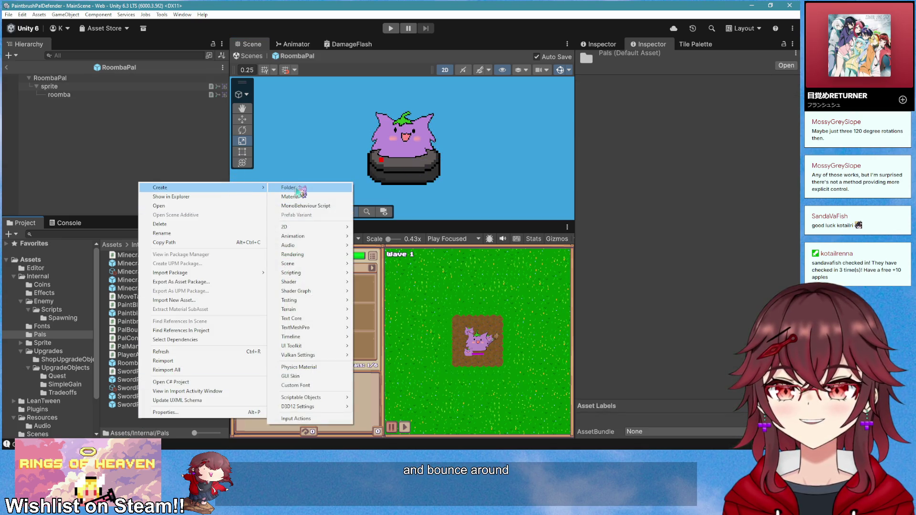
{"action": "left_click", "coordinate": [303, 205]}
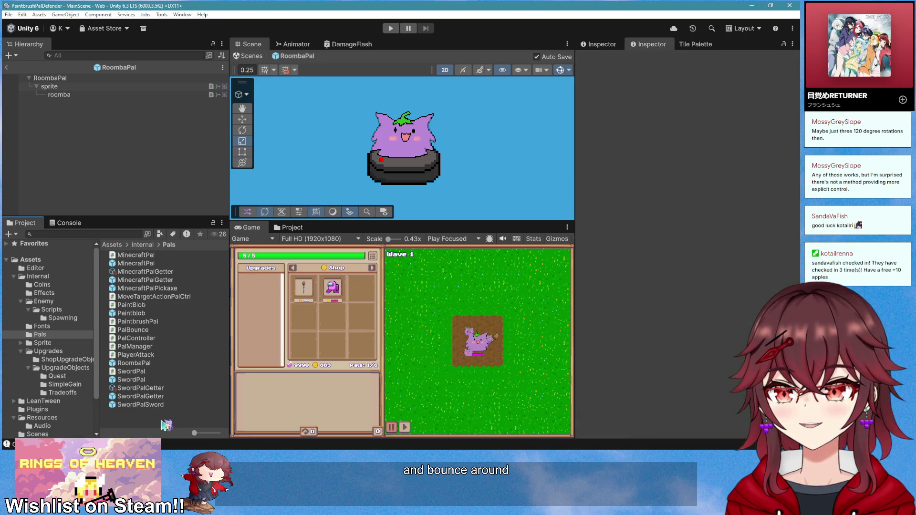
{"action": "right_click", "coordinate": [164, 424]}
{"action": "mouse_move", "coordinate": [249, 188]}
{"action": "left_click", "coordinate": [324, 210]}
{"action": "type", "text": "RoombaPal"}
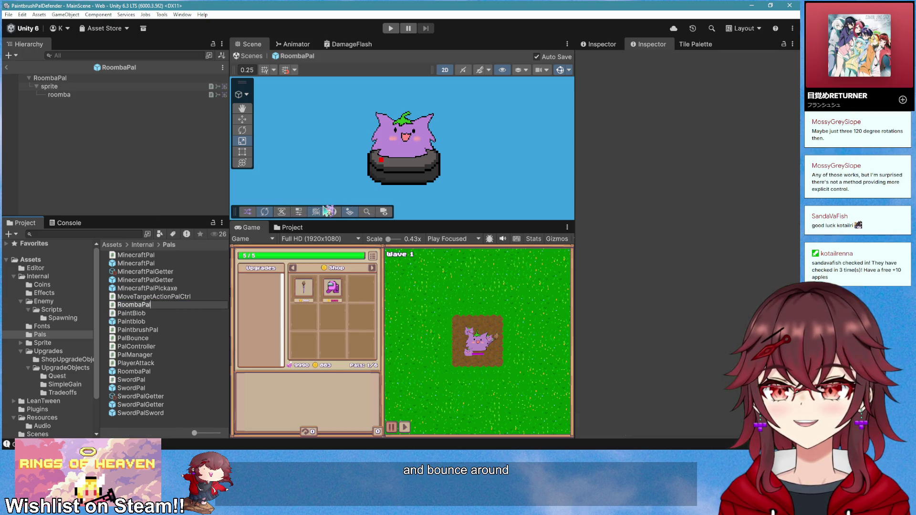
{"action": "key", "text": "Return"}
- Attach the RoombaPal script to the prefab root and return to MainScene
{"action": "left_click", "coordinate": [108, 80]}
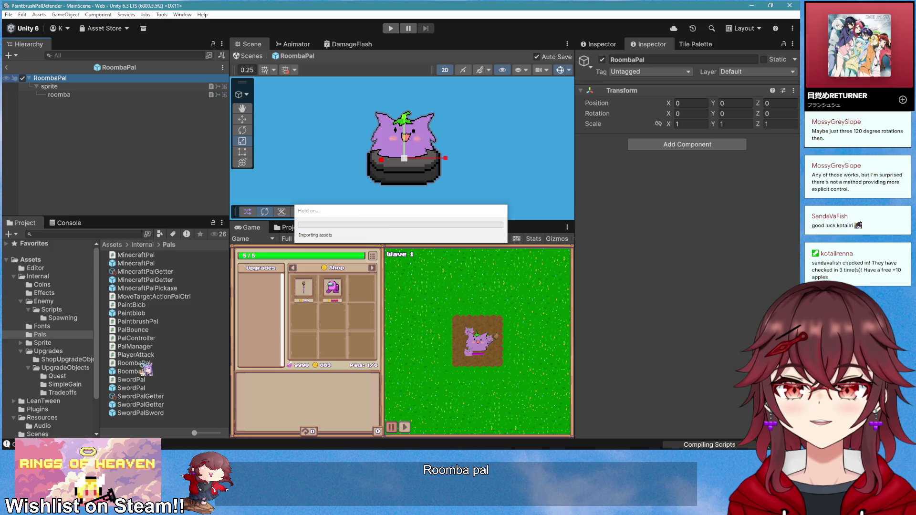
{"action": "mouse_move", "coordinate": [143, 369]}
{"action": "left_mouse_down"}
{"action": "mouse_move", "coordinate": [620, 286]}
{"action": "mouse_move", "coordinate": [702, 288]}
{"action": "left_mouse_up"}
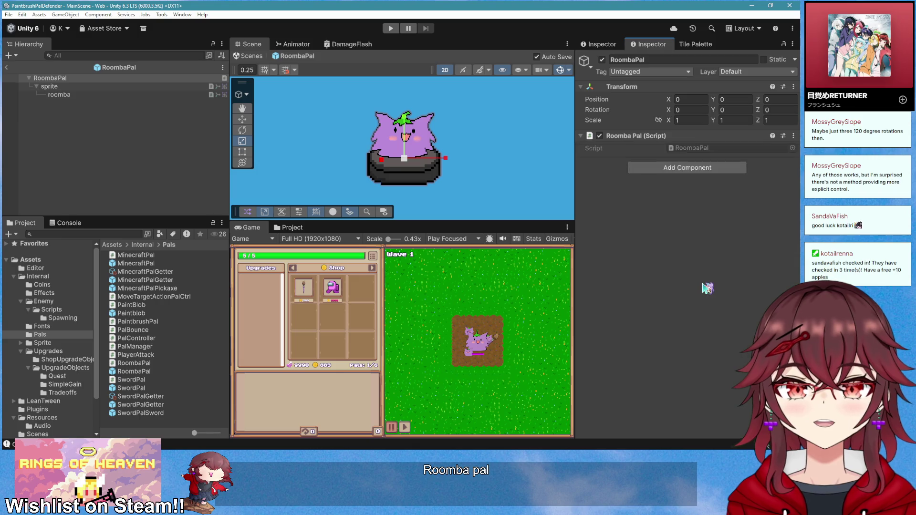
{"action": "left_click", "coordinate": [7, 67]}
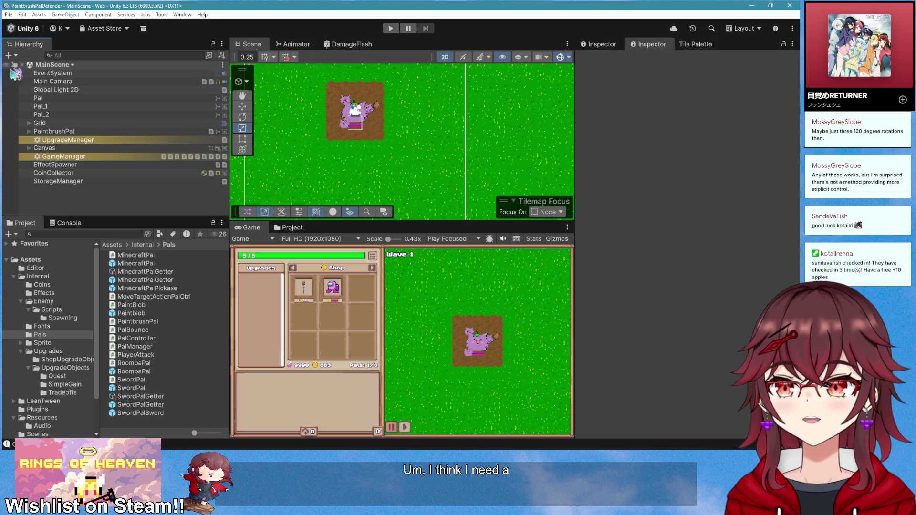
- Review the CoinCollector's Coin Collector script in the code editor, then reopen the RoombaPal prefab
{"action": "left_click", "coordinate": [71, 173]}
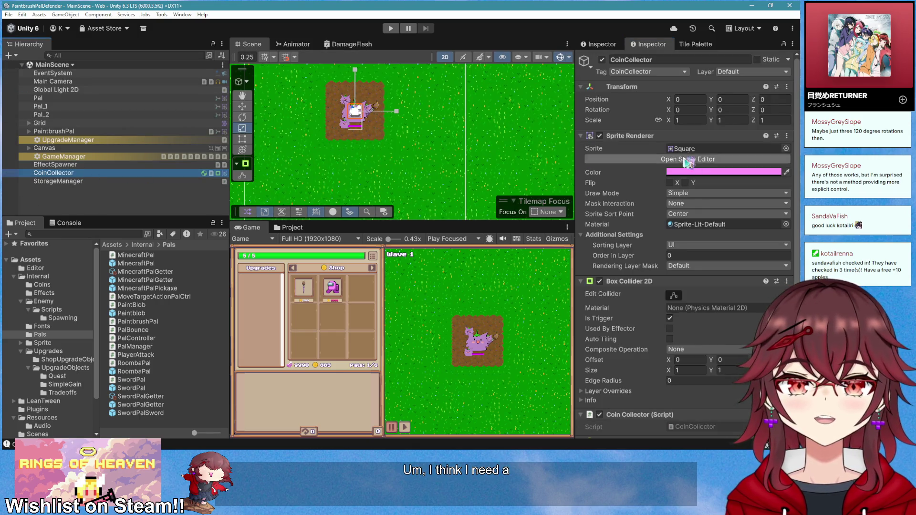
{"action": "left_click", "coordinate": [642, 137]}
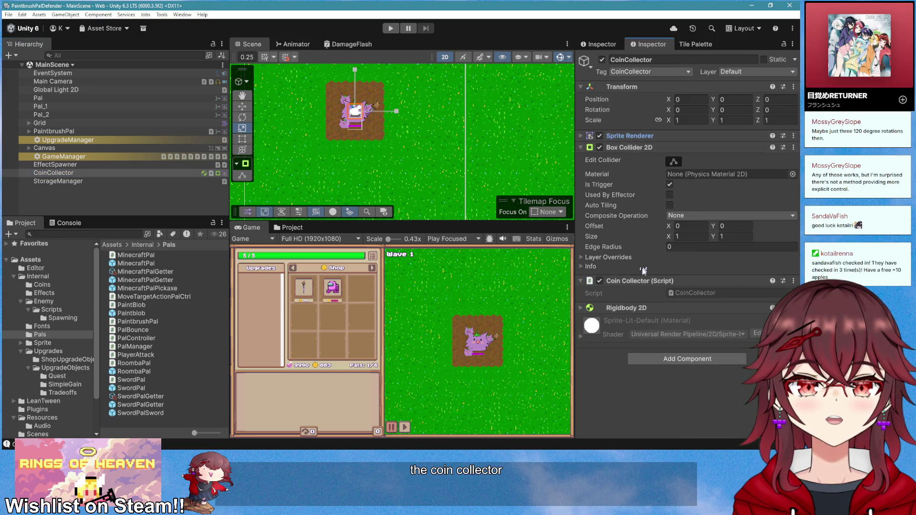
{"action": "right_click", "coordinate": [642, 284]}
{"action": "left_click", "coordinate": [661, 389]}
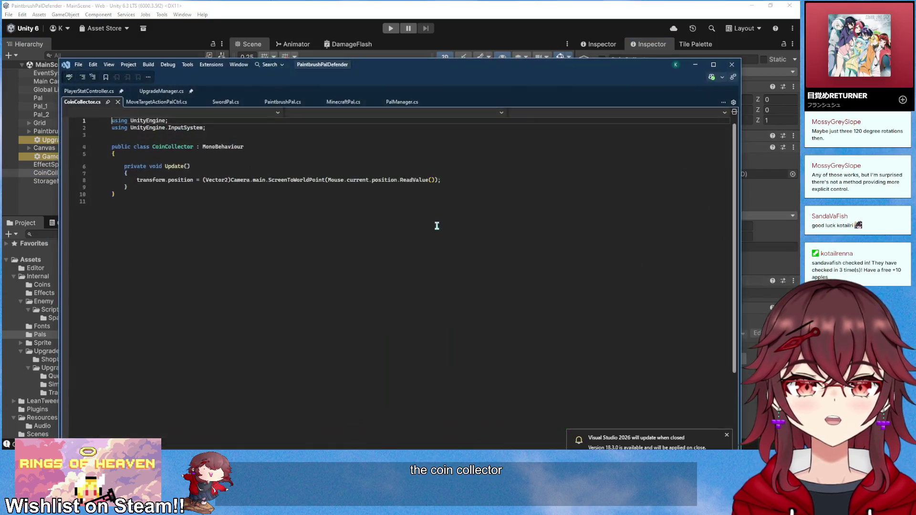
{"action": "left_click", "coordinate": [695, 64]}
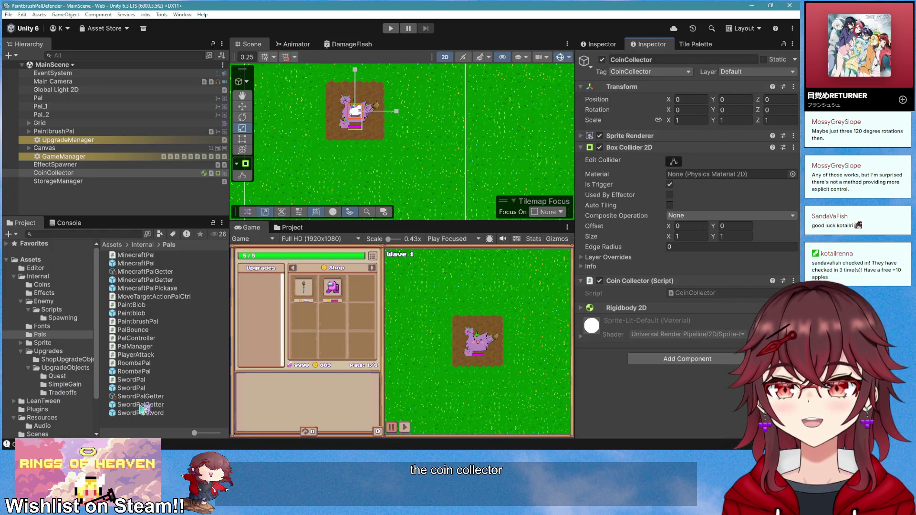
{"action": "double_click", "coordinate": [143, 372]}
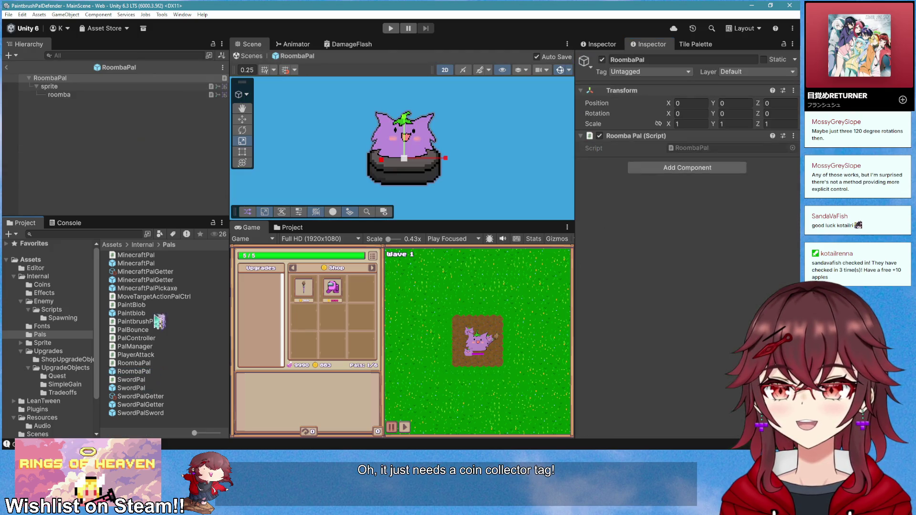
- Add a trigger Box Collider 2D to the RoombaPal root and drag its bounds over the pal
{"action": "left_click", "coordinate": [76, 94]}
{"action": "left_click", "coordinate": [50, 78]}
{"action": "left_click", "coordinate": [701, 168]}
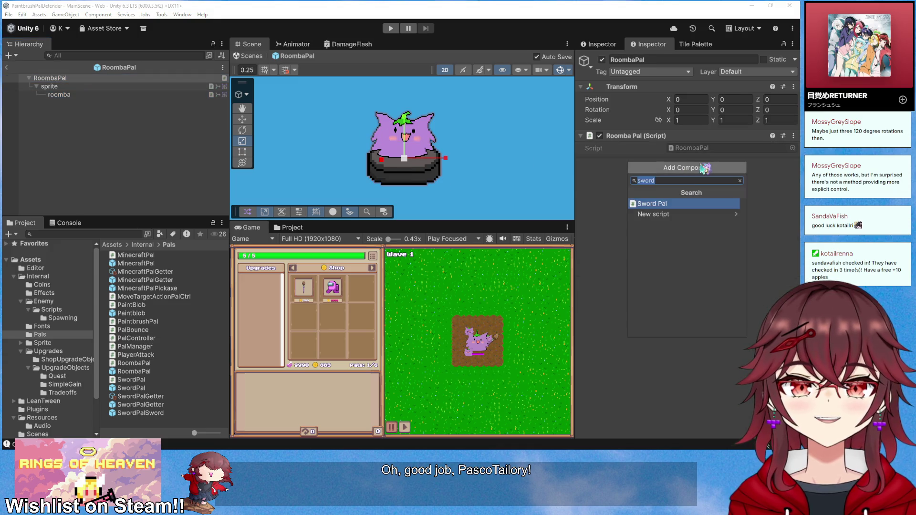
{"action": "type", "text": "box"}
{"action": "key", "text": "Return"}
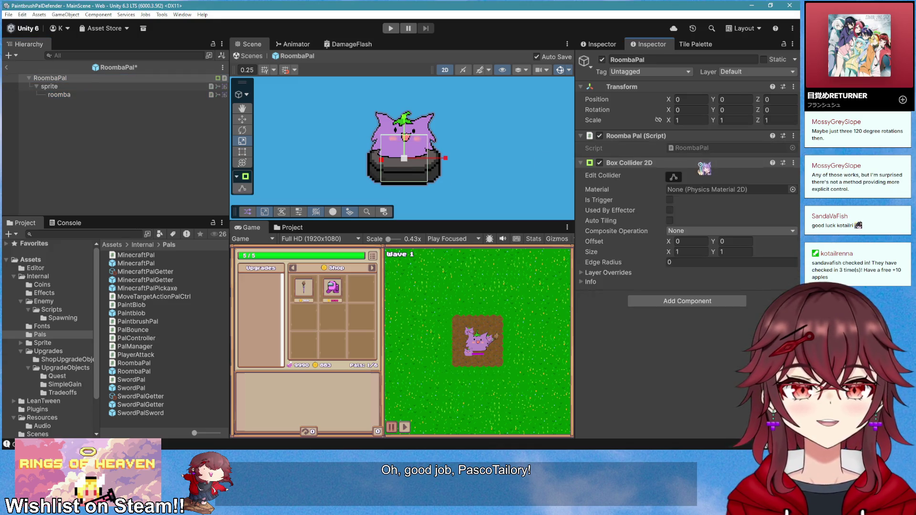
{"action": "left_click", "coordinate": [669, 200]}
{"action": "scroll", "coordinate": [444, 165], "scroll_direction": "up", "scroll_amount": 2}
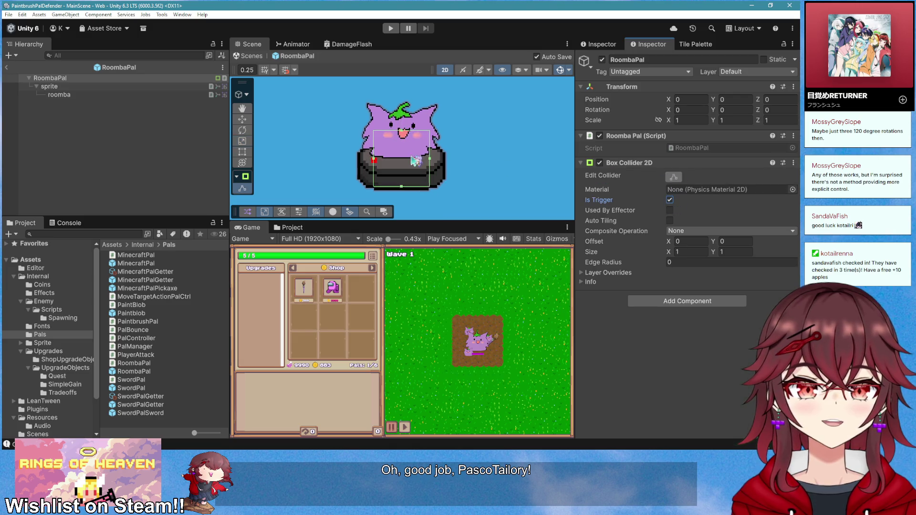
{"action": "left_click_drag", "start_coordinate": [431, 159], "coordinate": [446, 159]}
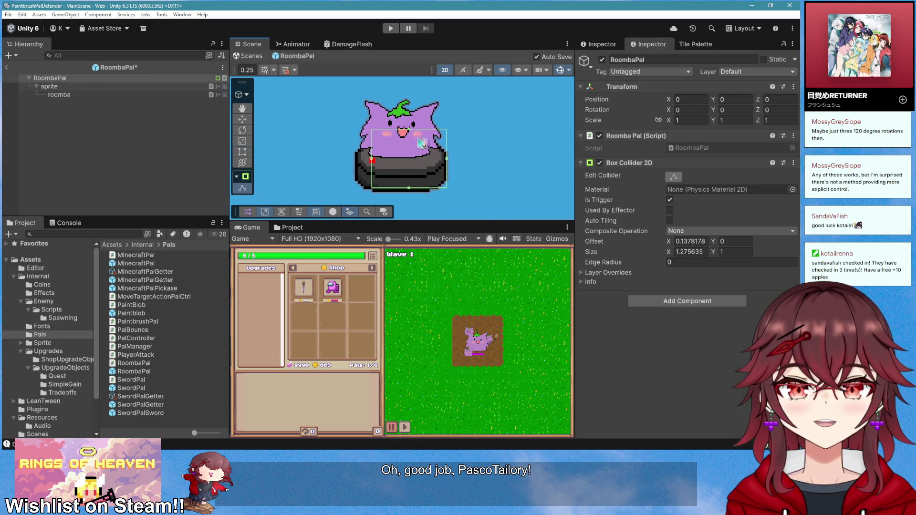
{"action": "left_click_drag", "start_coordinate": [409, 129], "coordinate": [409, 91]}
{"action": "left_click_drag", "start_coordinate": [372, 139], "coordinate": [343, 140]}
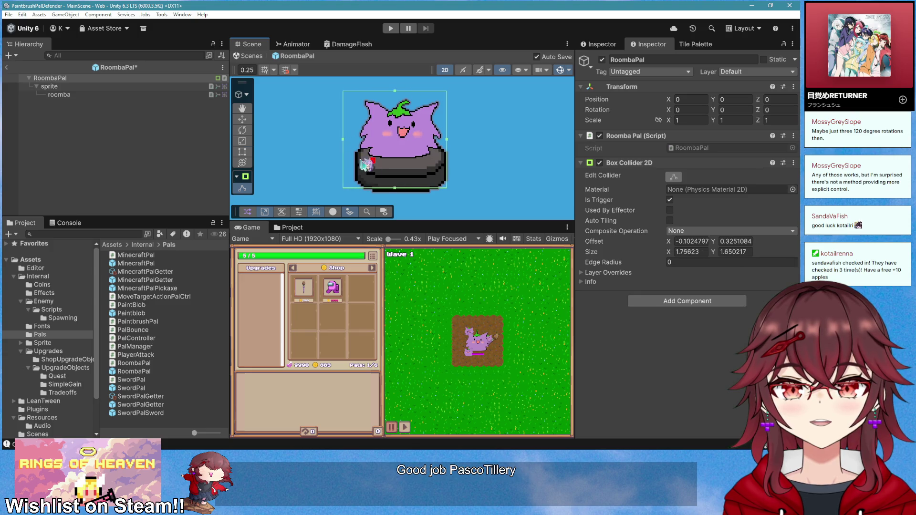
- Set the box collider's offset to 0, size to 1.5 by 1.5, and edge radius to 0.4
{"action": "left_click", "coordinate": [696, 242]}
{"action": "type", "text": "0"}
{"action": "key", "text": "Tab"}
{"action": "type", "text": "0"}
{"action": "type", "text": "1.5"}
{"action": "key", "text": "Tab"}
{"action": "type", "text": "1.5"}
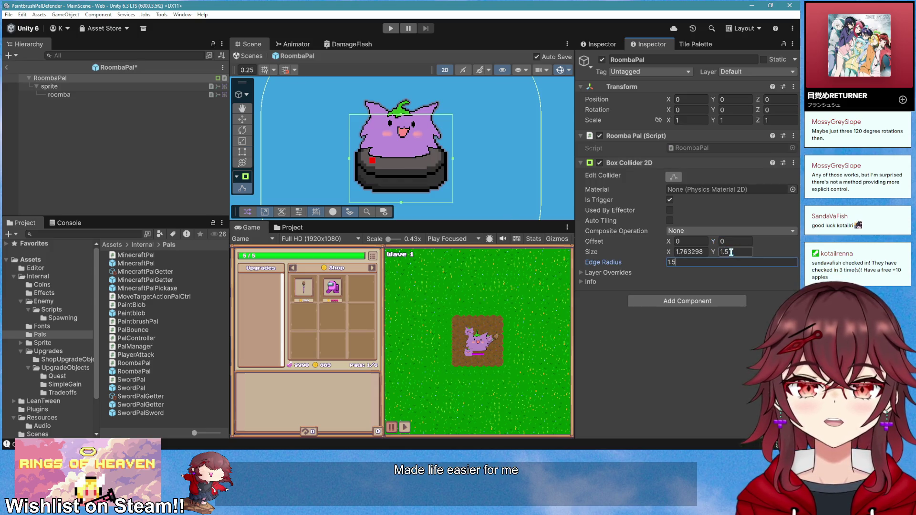
{"action": "left_click", "coordinate": [700, 252]}
{"action": "type", "text": "1.5"}
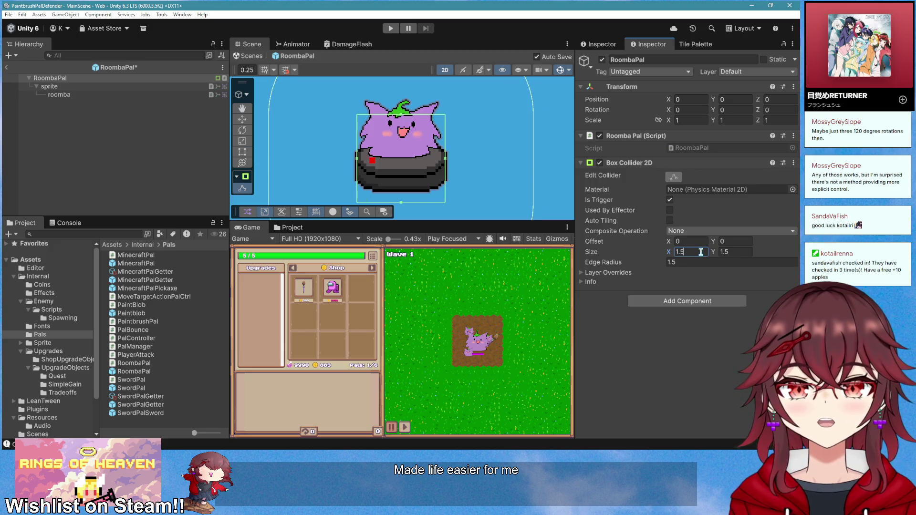
{"action": "left_click", "coordinate": [690, 263]}
{"action": "type", "text": "1"}
{"action": "left_click_drag", "start_coordinate": [663, 267], "coordinate": [639, 263]}
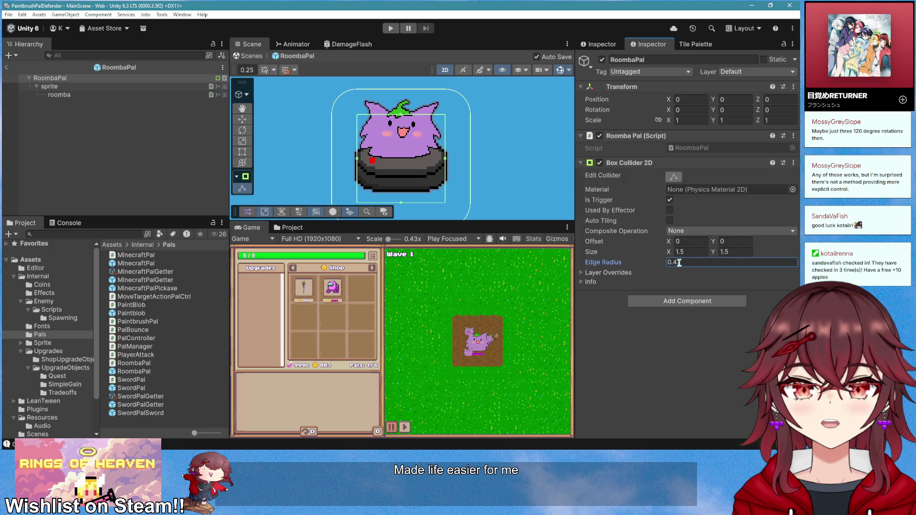
{"action": "type", "text": "0.4"}
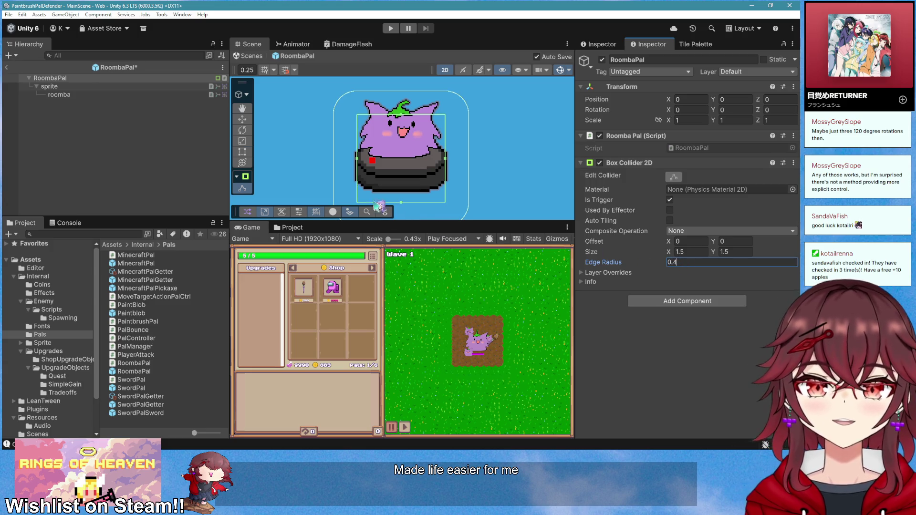
{"action": "scroll", "coordinate": [410, 181], "scroll_direction": "down", "scroll_amount": 2}
{"action": "key", "text": "Return"}
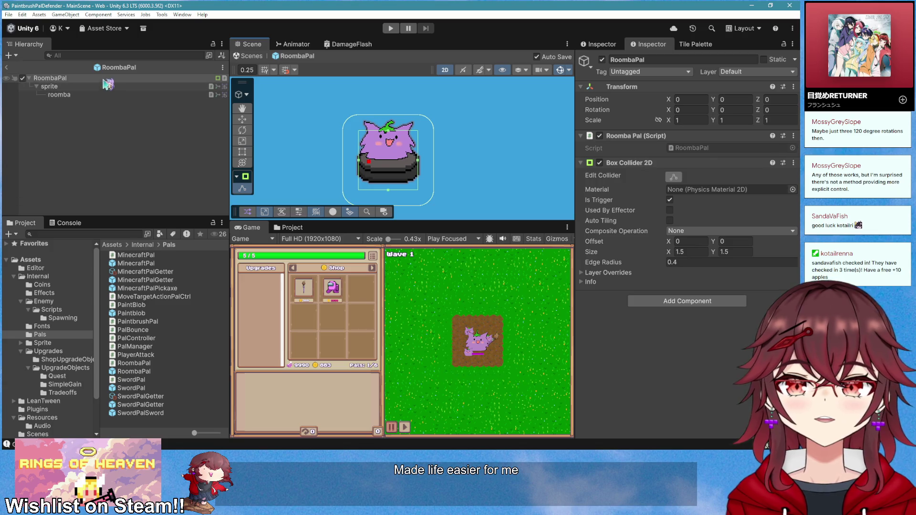
- Remove the Box Collider 2D from the RoombaPal prefab
{"action": "left_click", "coordinate": [242, 121]}
{"action": "scroll", "coordinate": [378, 152], "scroll_direction": "up", "scroll_amount": 3}
{"action": "scroll", "coordinate": [430, 169], "scroll_direction": "down", "scroll_amount": 3}
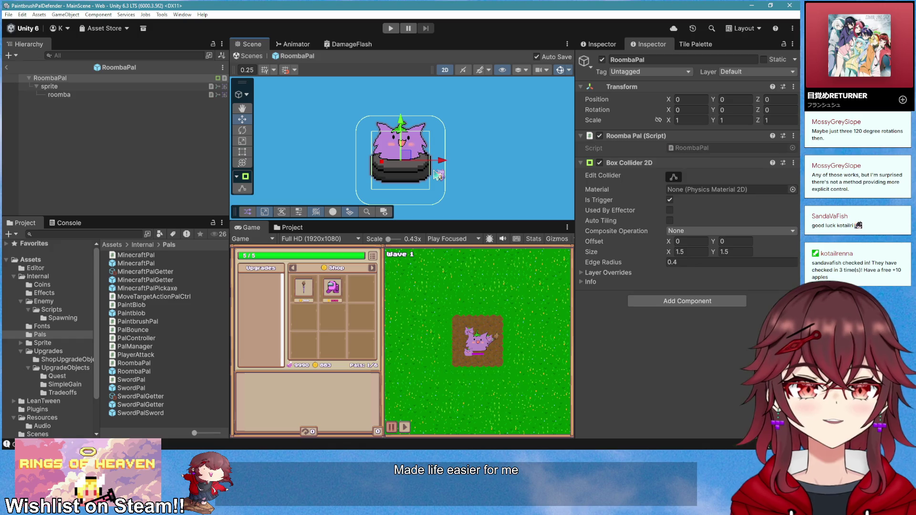
{"action": "scroll", "coordinate": [435, 174], "scroll_direction": "up", "scroll_amount": 1}
{"action": "scroll", "coordinate": [438, 174], "scroll_direction": "up", "scroll_amount": 2}
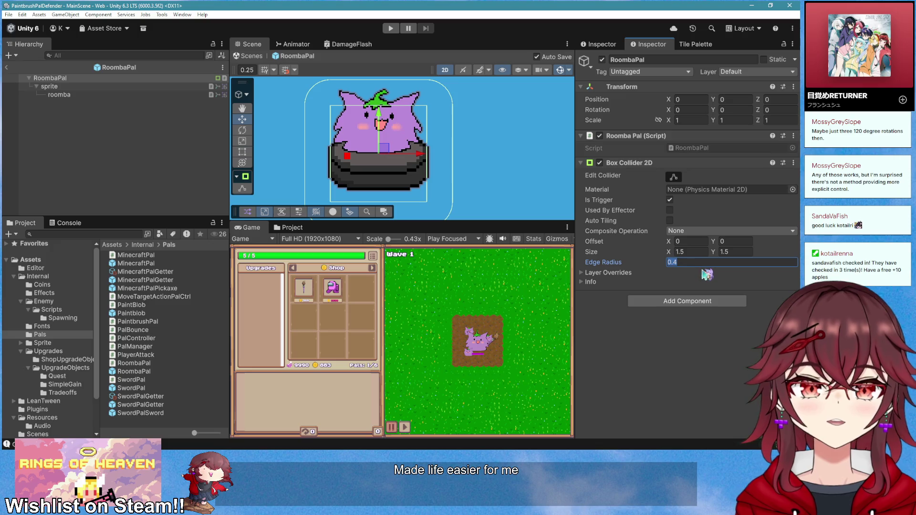
{"action": "type", "text": "0"}
{"action": "scroll", "coordinate": [399, 178], "scroll_direction": "down", "scroll_amount": 2}
{"action": "scroll", "coordinate": [399, 177], "scroll_direction": "up", "scroll_amount": 1}
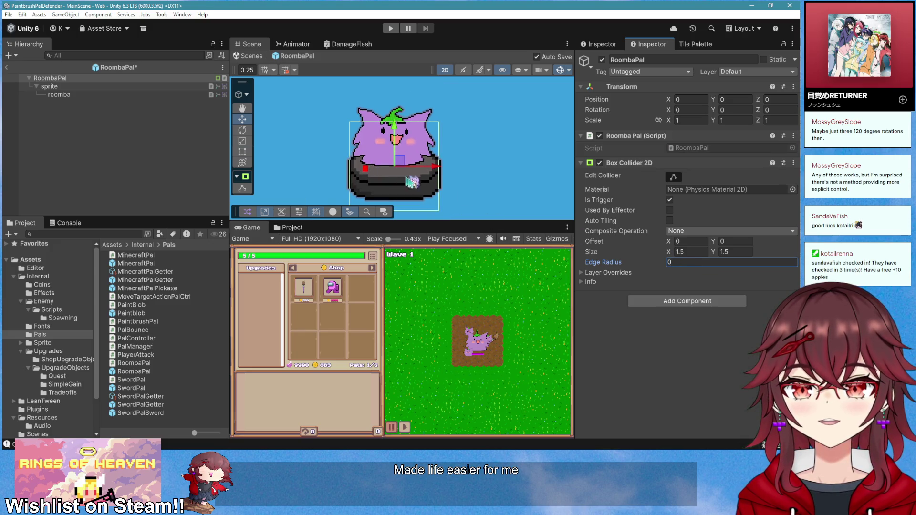
{"action": "right_click", "coordinate": [649, 163]}
{"action": "left_click", "coordinate": [663, 193]}
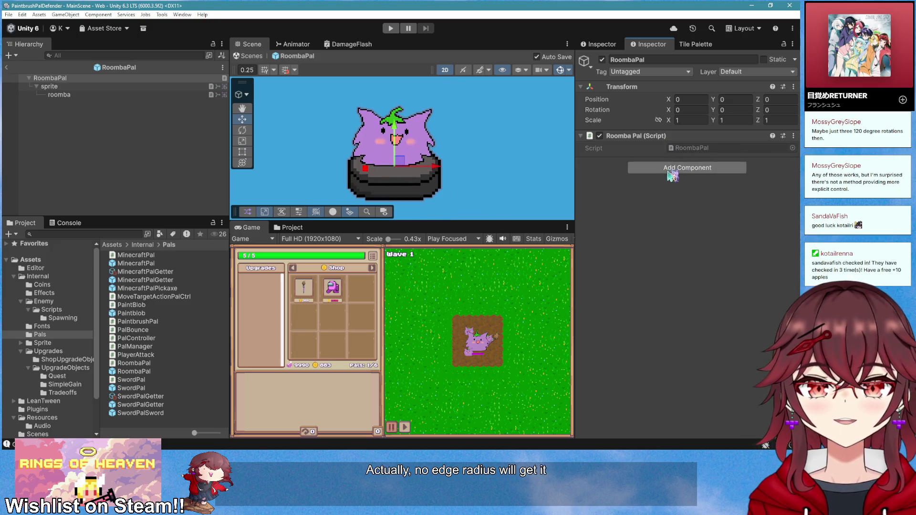
- Add a trigger Circle Collider 2D with radius 0.79 and tag the prefab CoinCollector
{"action": "left_click", "coordinate": [668, 167]}
{"action": "type", "text": "circle"}
{"action": "key", "text": "Return"}
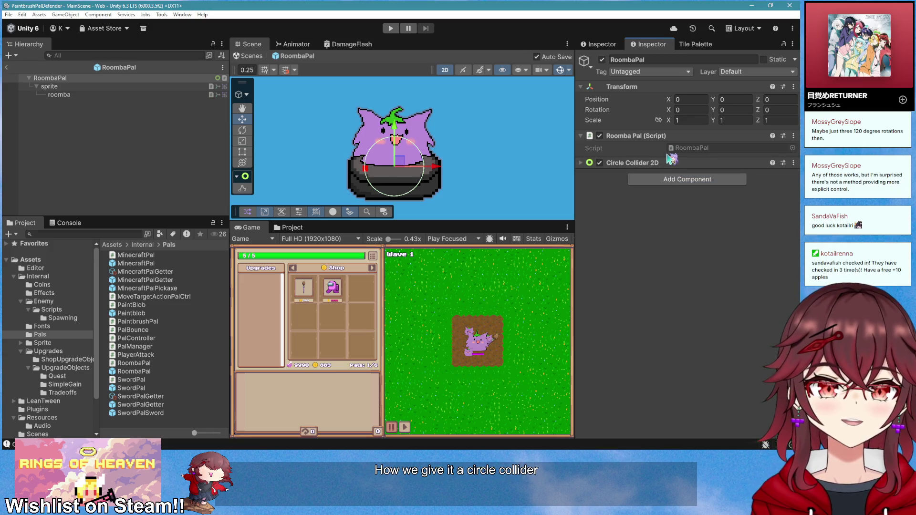
{"action": "left_click", "coordinate": [669, 200]}
{"action": "left_click_drag", "start_coordinate": [663, 241], "coordinate": [666, 242]}
{"action": "left_click", "coordinate": [649, 72]}
{"action": "left_click", "coordinate": [641, 156]}
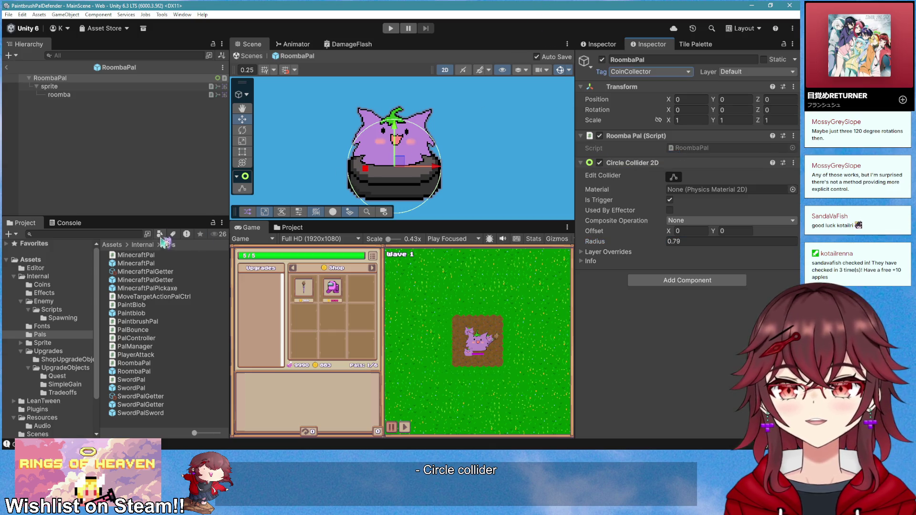
- Open the Roomba Pal script in the code editor, close six other script files, and return to MainScene
{"action": "right_click", "coordinate": [649, 136]}
{"action": "left_click", "coordinate": [687, 252]}
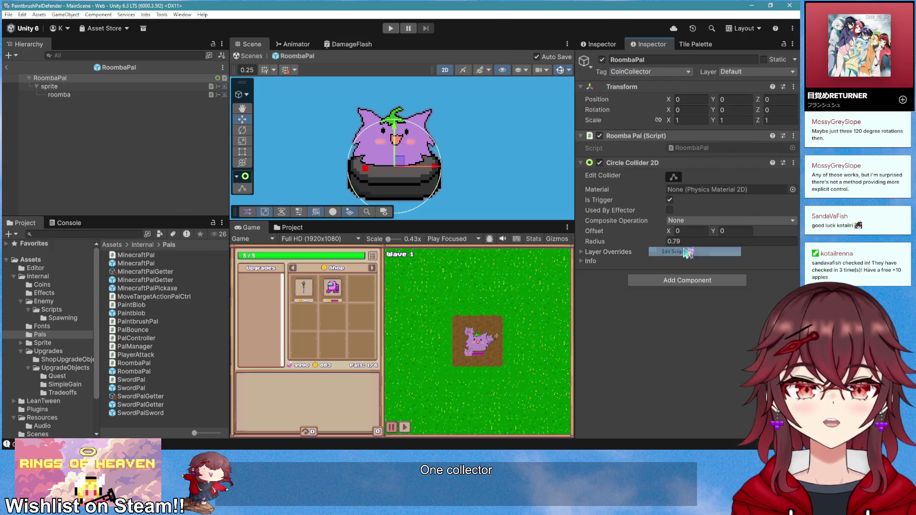
{"action": "left_click", "coordinate": [170, 145]}
{"action": "left_click", "coordinate": [191, 145]}
{"action": "left_click", "coordinate": [161, 145]}
{"action": "left_click", "coordinate": [171, 145]}
{"action": "left_click", "coordinate": [173, 145]}
{"action": "left_click", "coordinate": [172, 145]}
{"action": "left_click", "coordinate": [348, 6]}
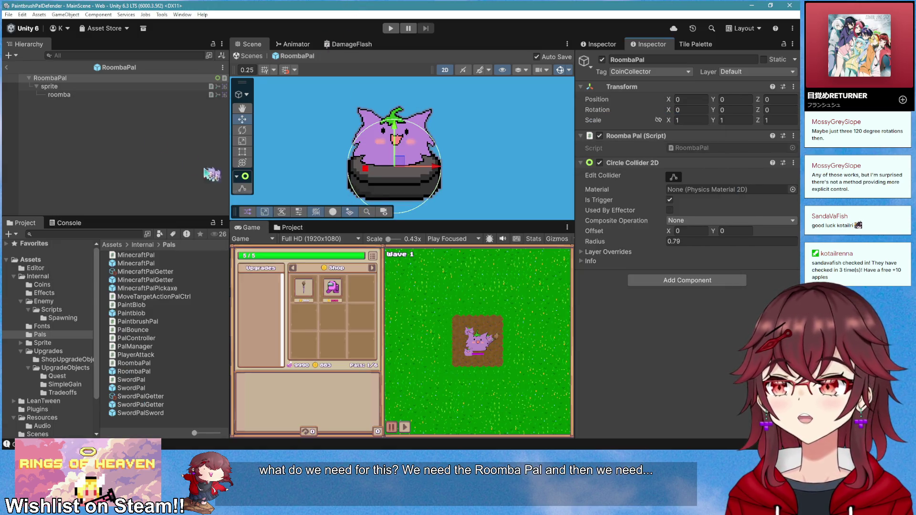
{"action": "left_click", "coordinate": [8, 68]}
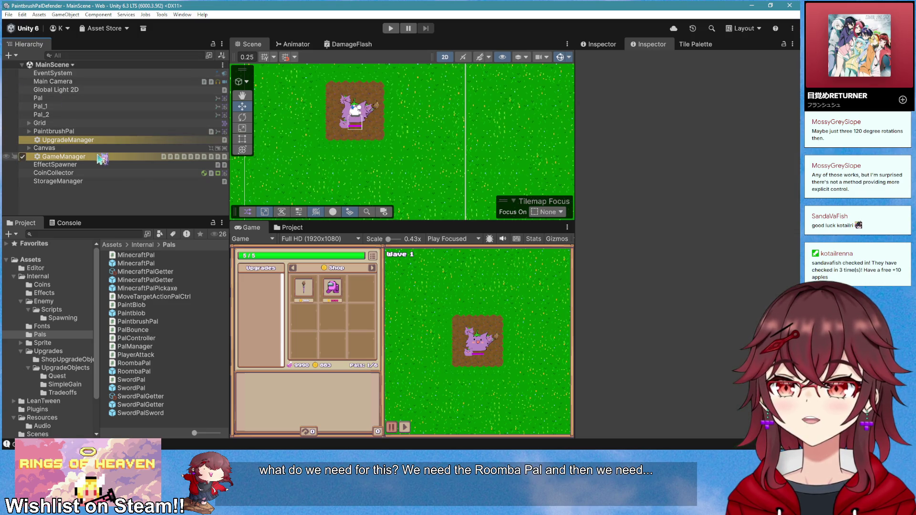
- Select the Main Camera and open its Game Space Manager script via Edit Script
{"action": "left_click", "coordinate": [62, 156]}
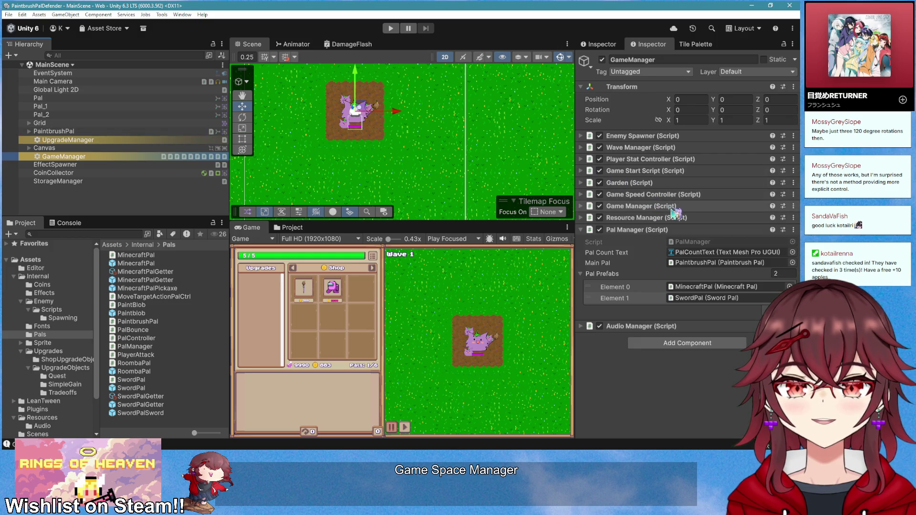
{"action": "left_click", "coordinate": [102, 82]}
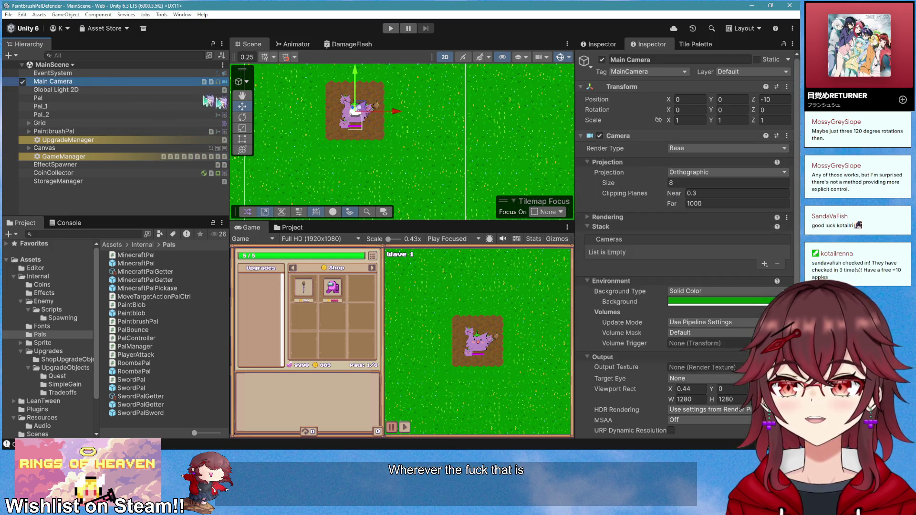
{"action": "left_click", "coordinate": [625, 138]}
{"action": "right_click", "coordinate": [646, 178]}
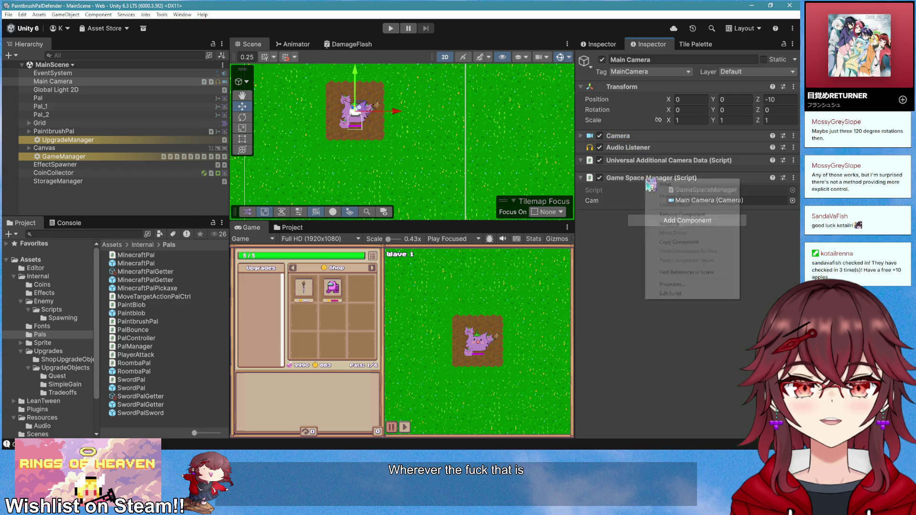
{"action": "left_click", "coordinate": [663, 293]}
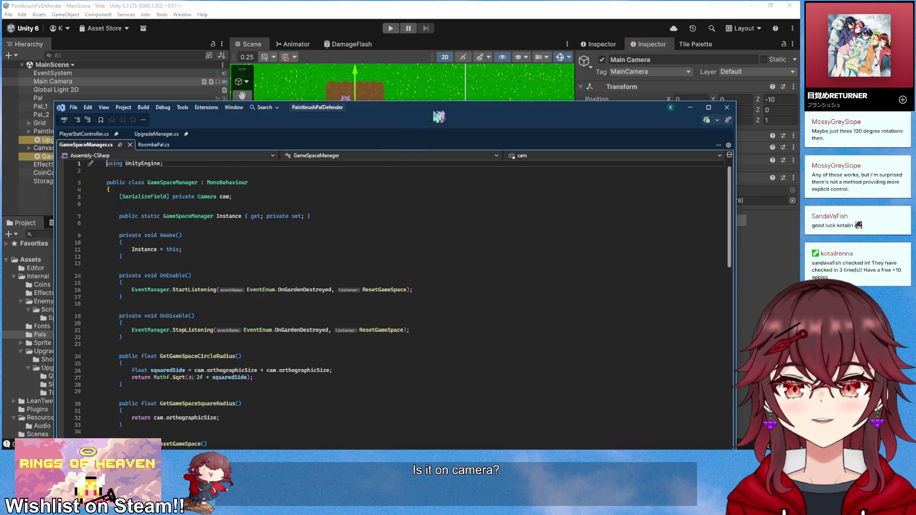
- Delete RoombaPal.cs's placeholder Start and Update methods and select MonoBehaviour on the class line
{"action": "scroll", "coordinate": [335, 230], "scroll_direction": "down", "scroll_amount": 5}
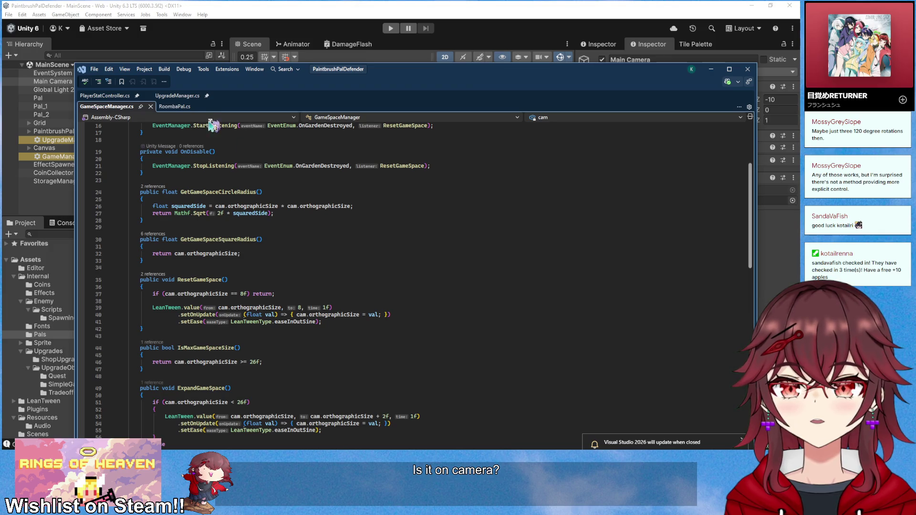
{"action": "left_click", "coordinate": [185, 107]}
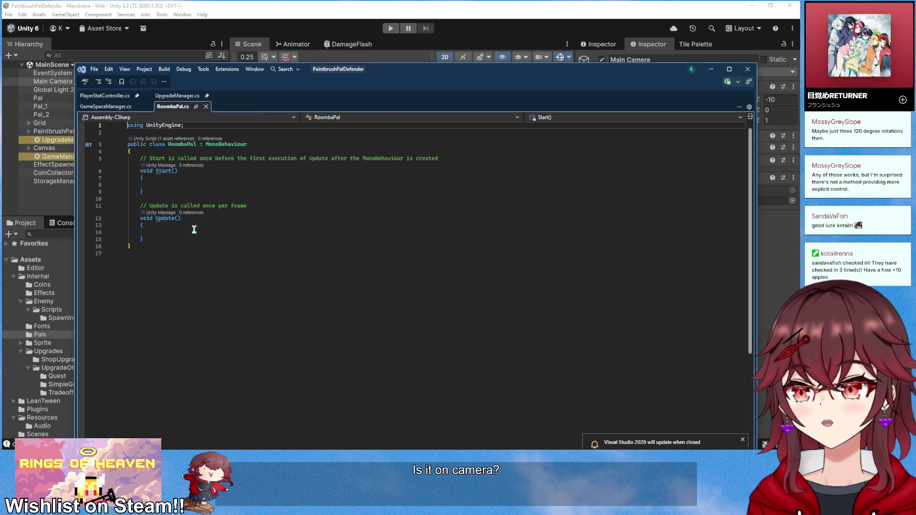
{"action": "left_click_drag", "start_coordinate": [159, 237], "coordinate": [141, 159]}
{"action": "key", "text": "Delete"}
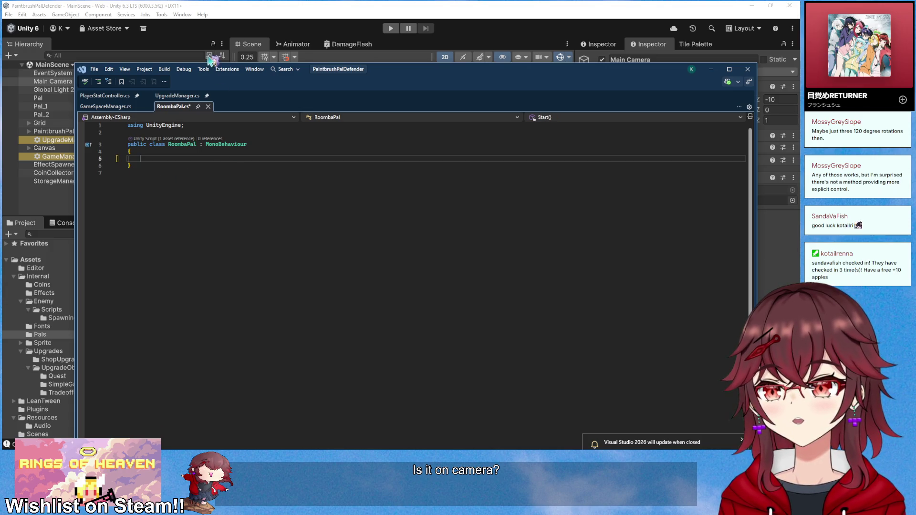
{"action": "left_click", "coordinate": [105, 96]}
{"action": "left_click", "coordinate": [173, 106]}
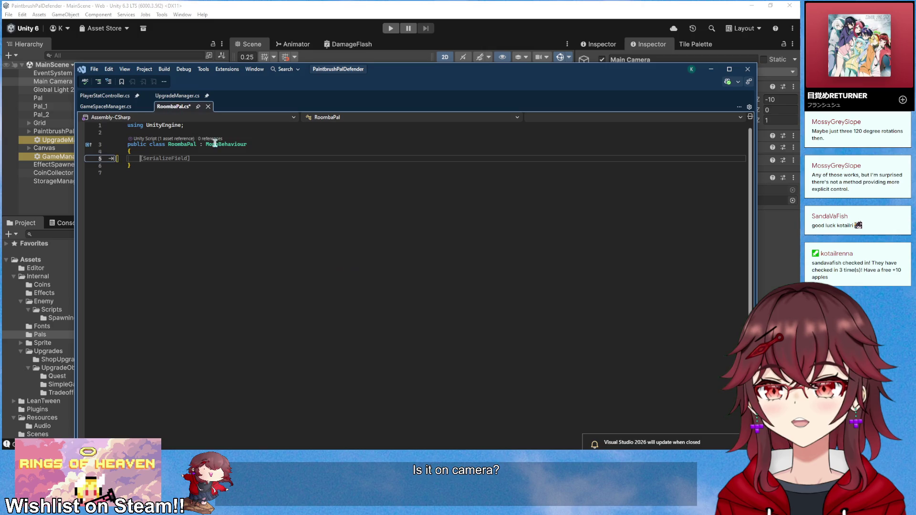
{"action": "double_click", "coordinate": [276, 144]}
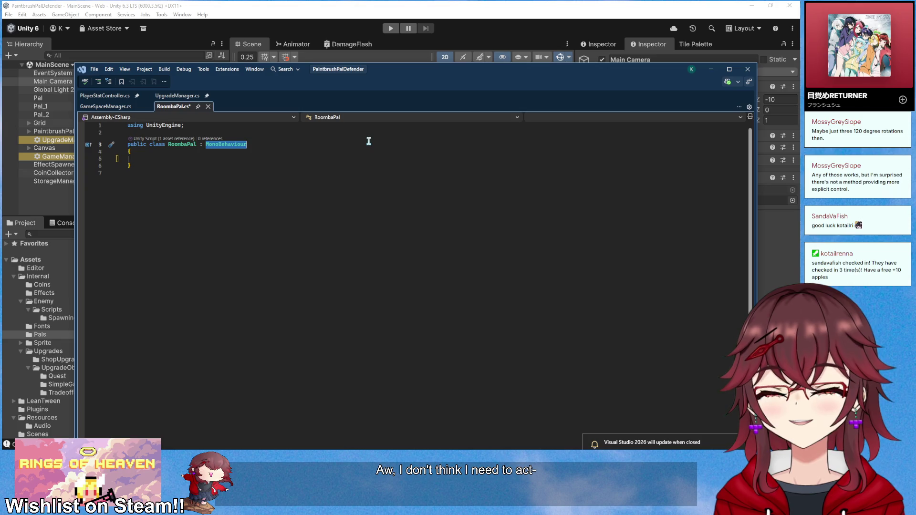
- Open MoveTargetActionPalCtrl from Unity's Project window for reference, then return to RoombaPal.cs
{"action": "left_click", "coordinate": [230, 6]}
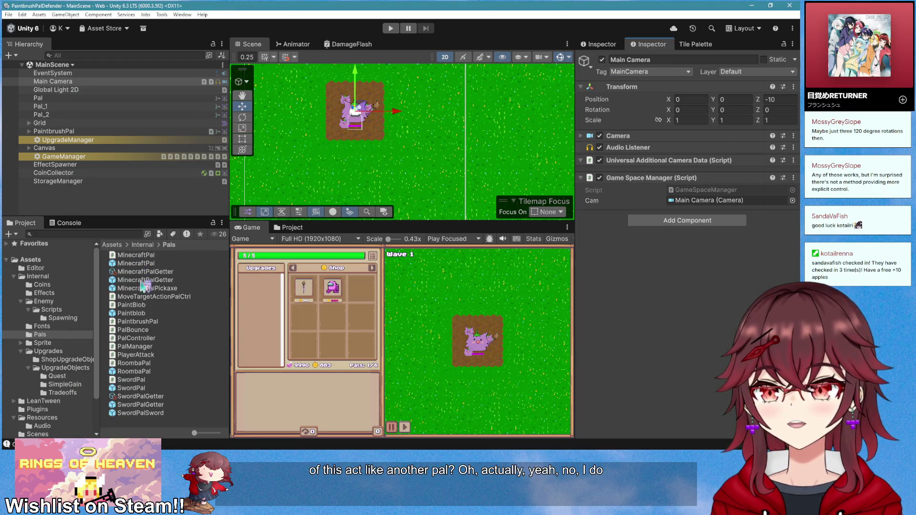
{"action": "double_click", "coordinate": [148, 297]}
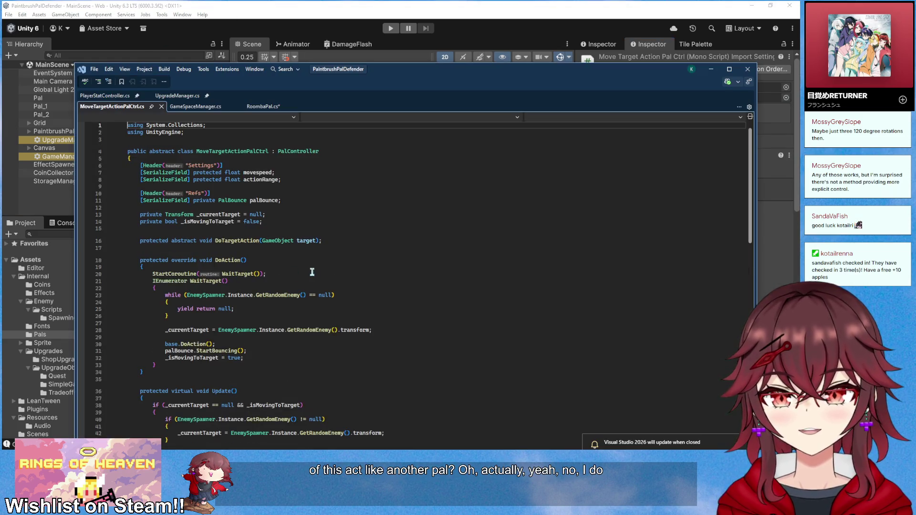
{"action": "scroll", "coordinate": [317, 271], "scroll_direction": "up", "scroll_amount": 4}
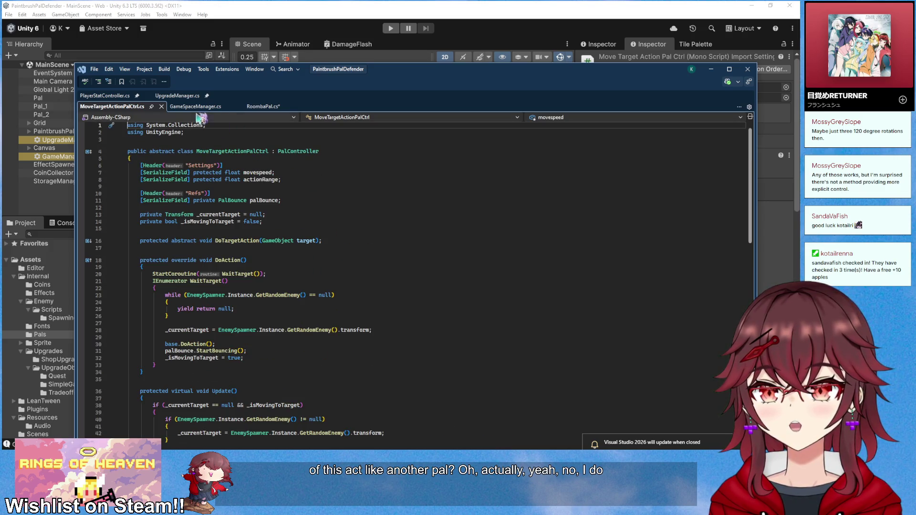
{"action": "left_click", "coordinate": [257, 106]}
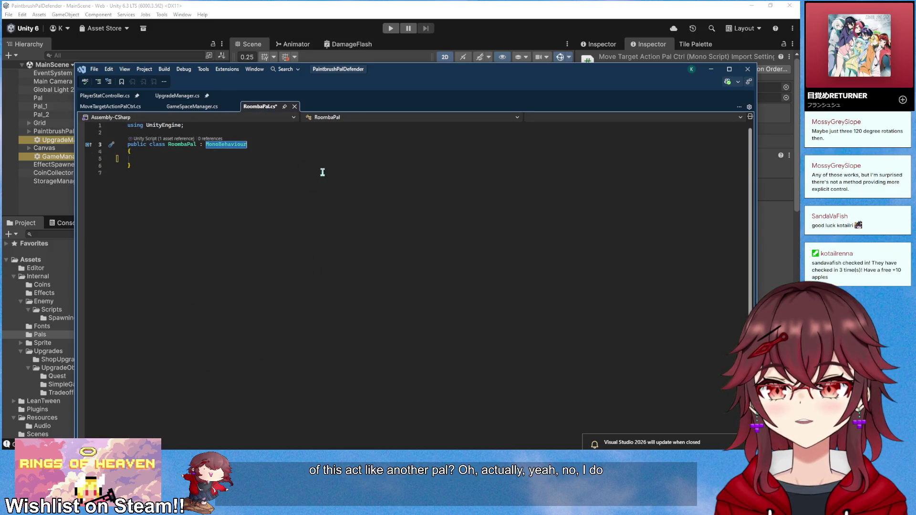
- Change RoombaPal's base class to PalController and implement its abstract members
{"action": "type", "text": "PalCon"}
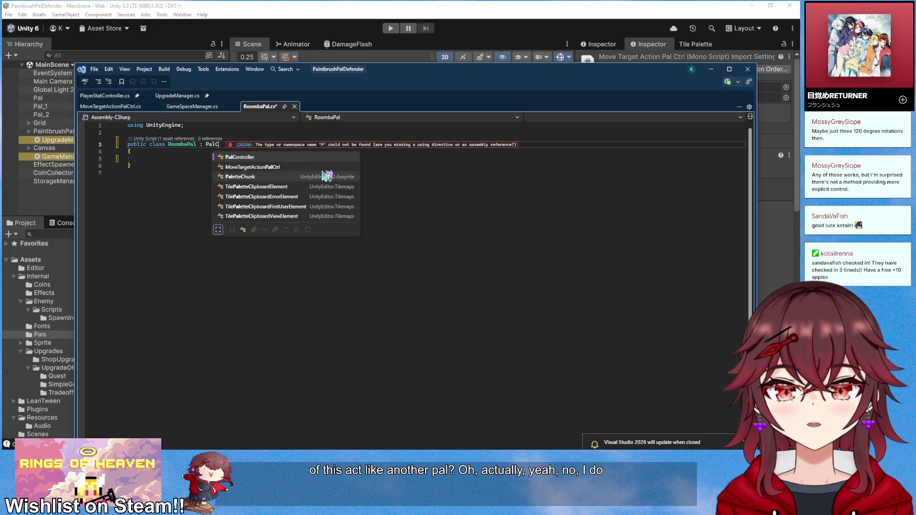
{"action": "key", "text": "Tab"}
{"action": "right_click", "coordinate": [177, 145]}
{"action": "left_click", "coordinate": [215, 178]}
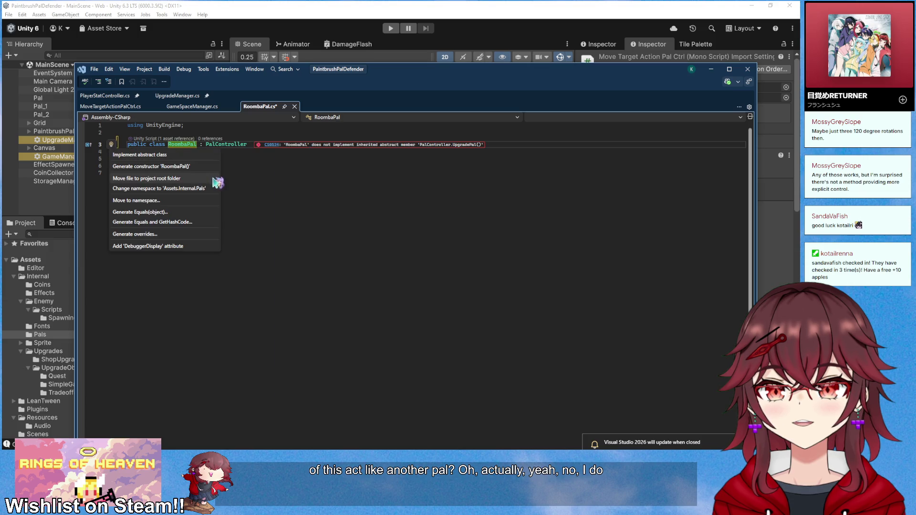
{"action": "left_click", "coordinate": [165, 157]}
- Make GetPalType return PalType.RoombaPal
{"action": "left_click_drag", "start_coordinate": [288, 178], "coordinate": [167, 178]}
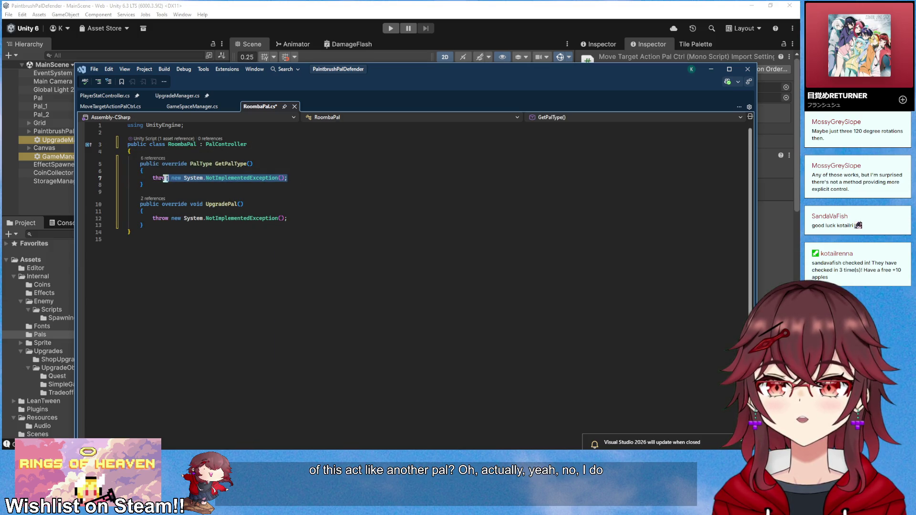
{"action": "type", "text": "return Pal"}
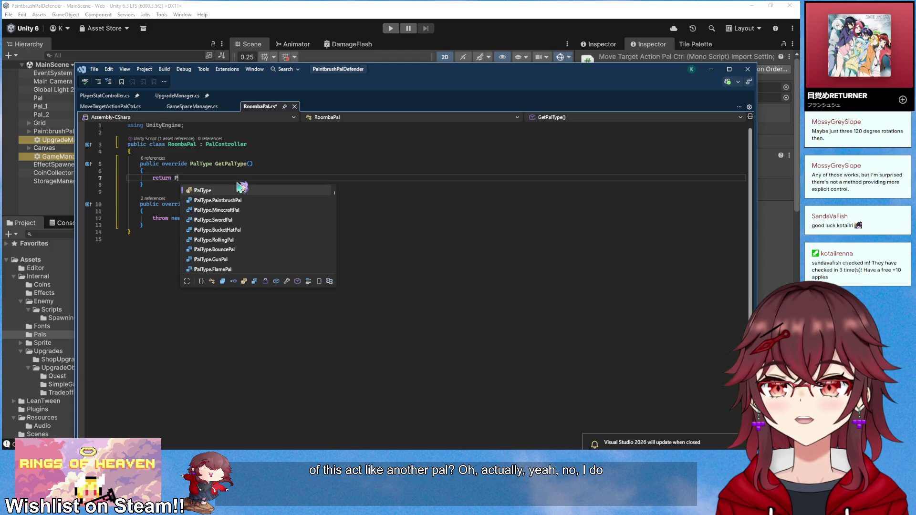
{"action": "key", "text": "Tab"}
{"action": "type", "text": ".roopm"}
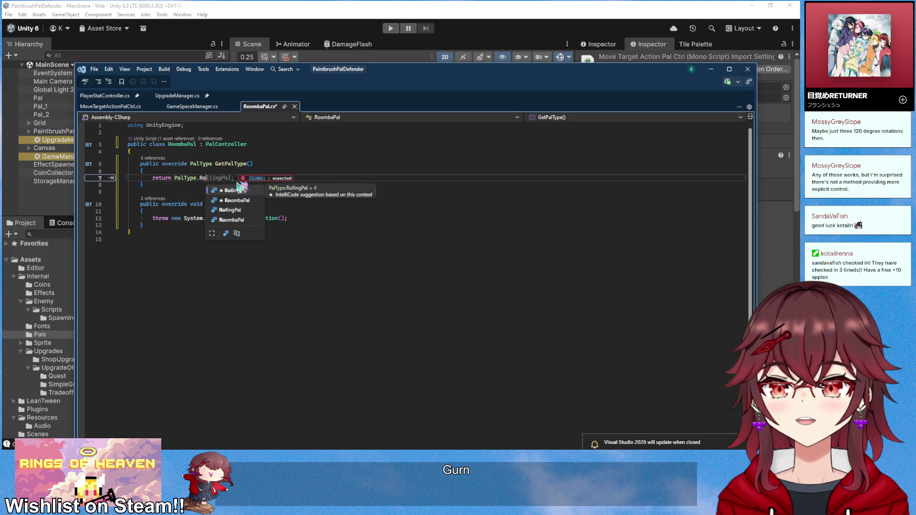
{"action": "double_click", "coordinate": [252, 192]}
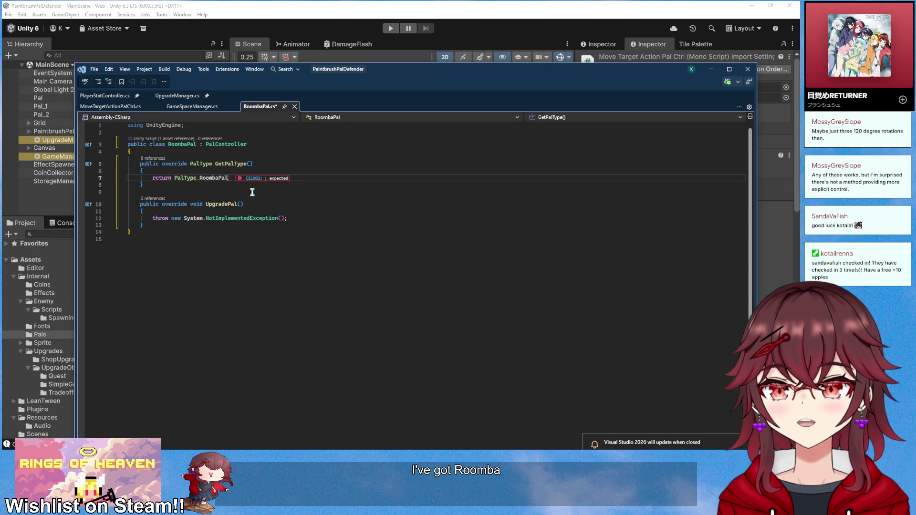
{"action": "type", "text": ";"}
- Add a private float movespeed field of 1, make UpgradePal add 0.5 to it, and begin a Start method
{"action": "left_click", "coordinate": [282, 160]}
{"action": "key", "text": "Return"}
{"action": "type", "text": "priv"}
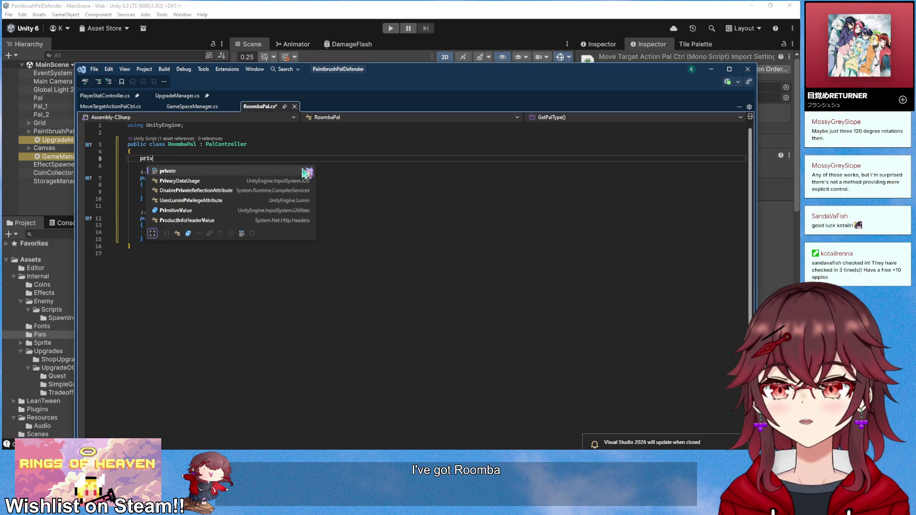
{"action": "type", "text": "ate float"}
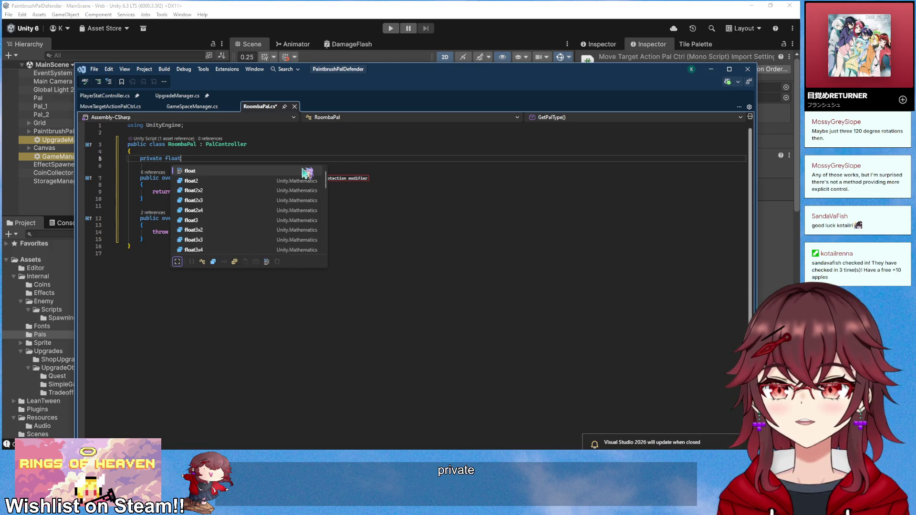
{"action": "type", "text": " movespeed = 1;"}
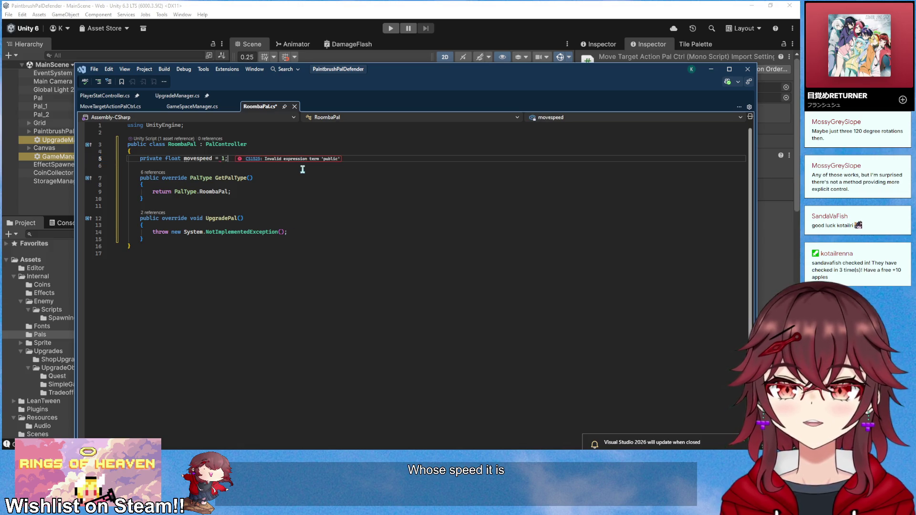
{"action": "left_click_drag", "start_coordinate": [307, 231], "coordinate": [154, 234]}
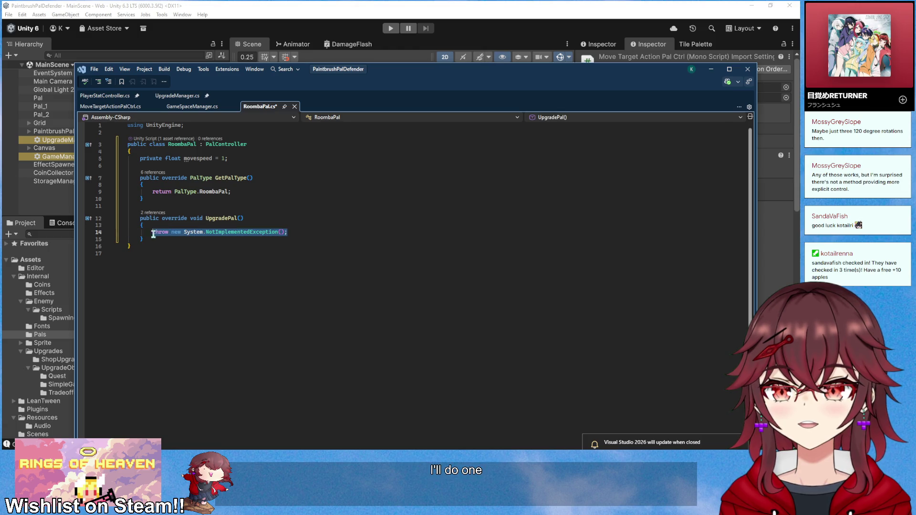
{"action": "type", "text": "movespeed"}
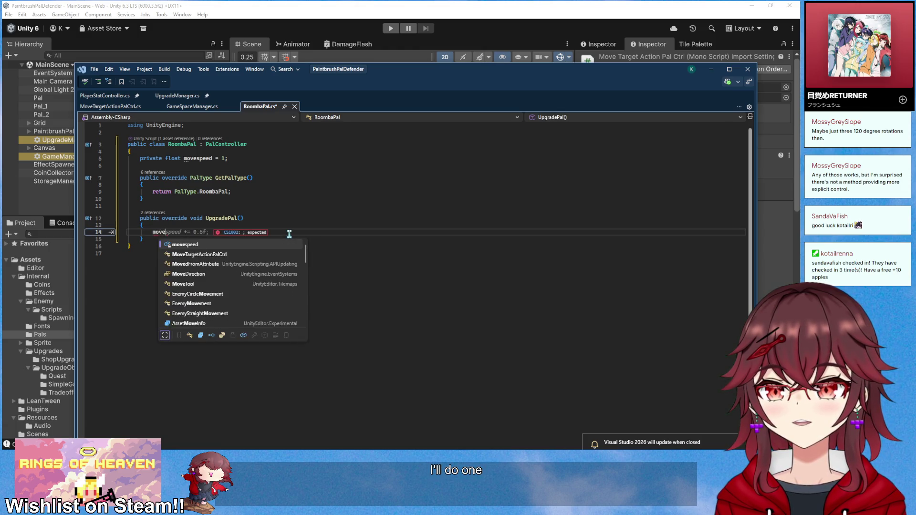
{"action": "key", "text": "Tab"}
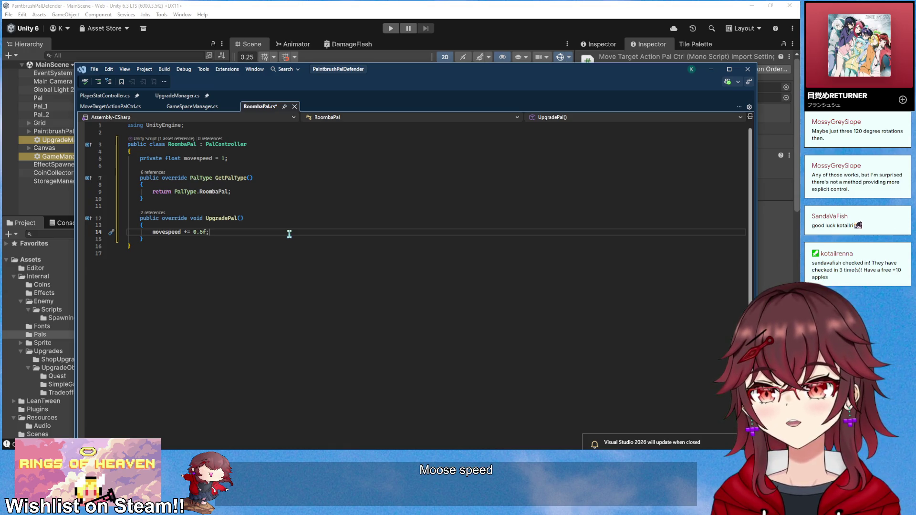
{"action": "key", "text": "Down"}
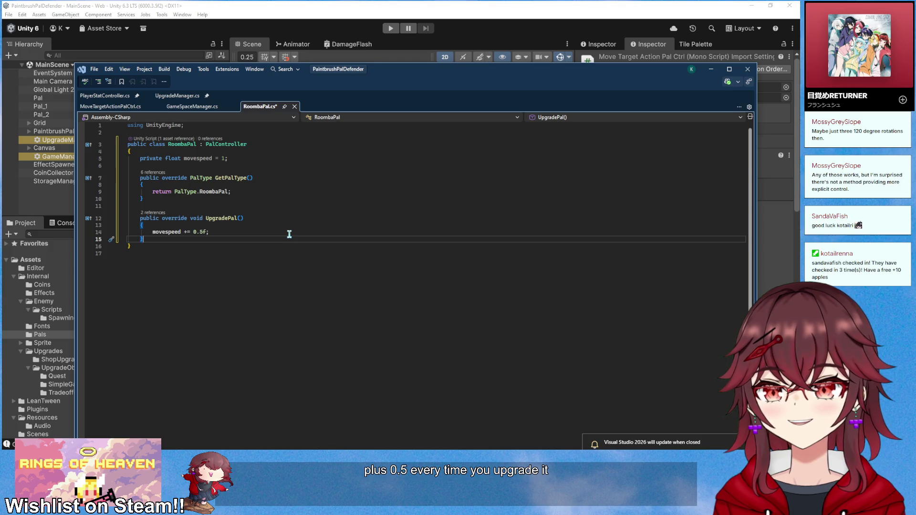
{"action": "key", "text": "Return"}
{"action": "key", "text": "Return"}
{"action": "type", "text": "private void Star"}
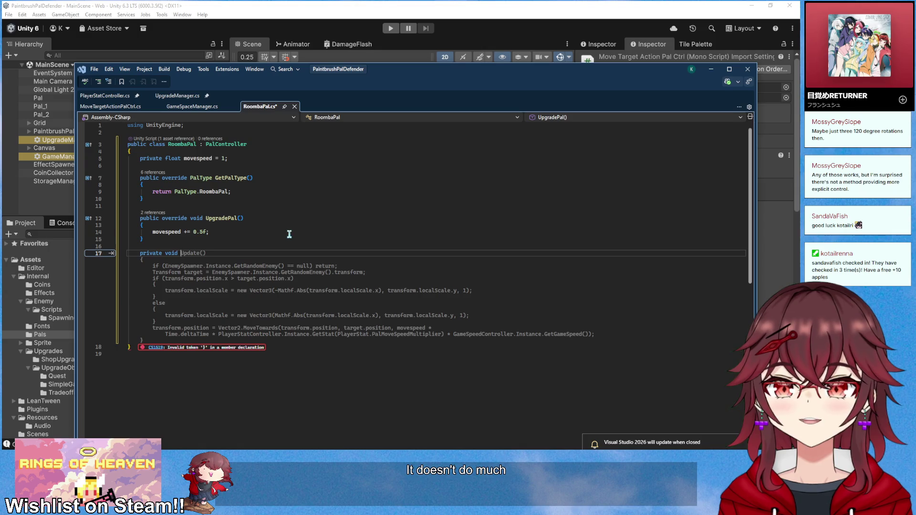
{"action": "type", "text": "t(){"}
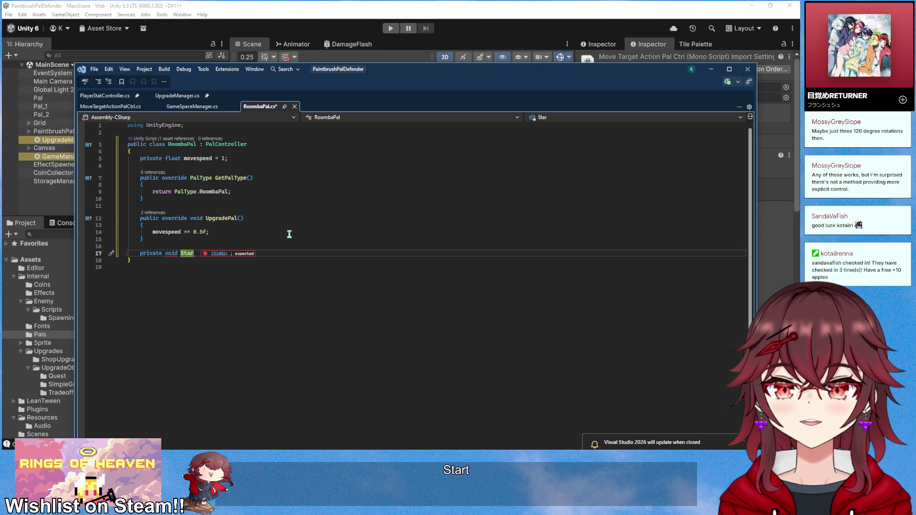
- Give Start a random Random.insideUnitCircle direction and add a _direction Vector2 field set to Vector2.zero
{"action": "key", "text": "Return"}
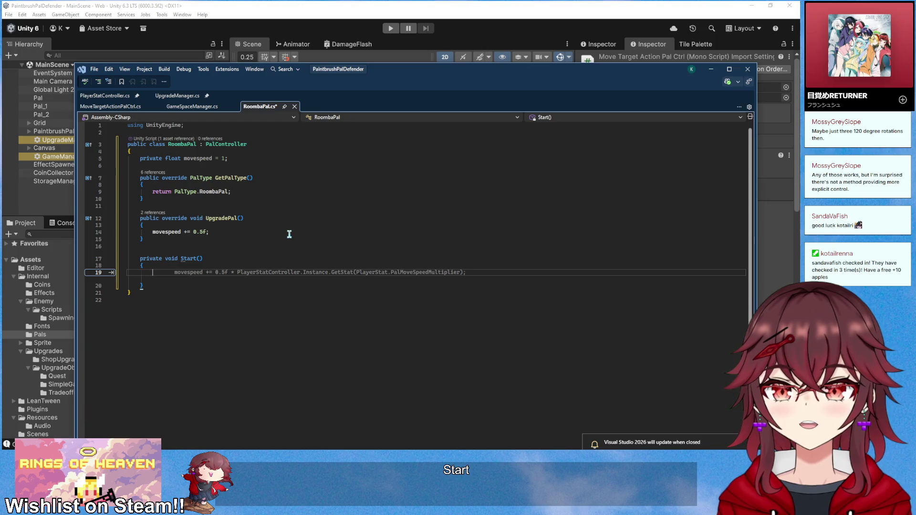
{"action": "key", "text": "Escape"}
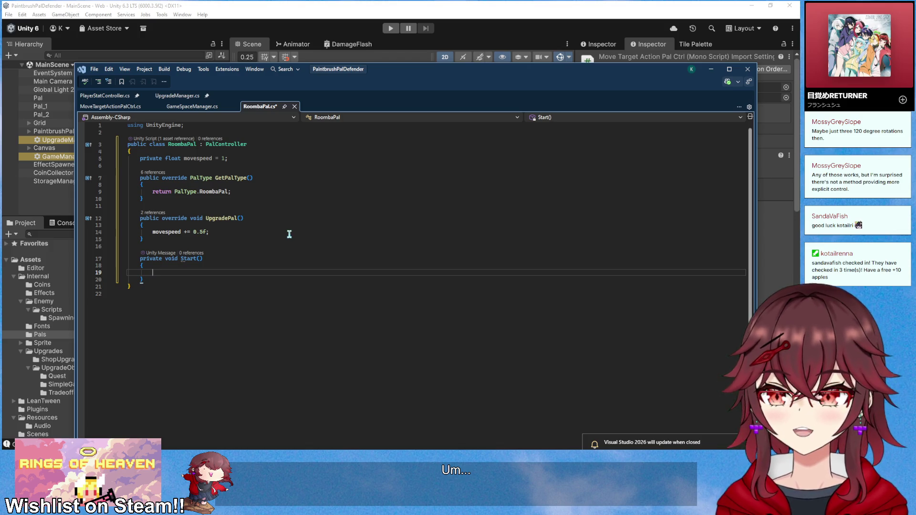
{"action": "type", "text": "Ve"}
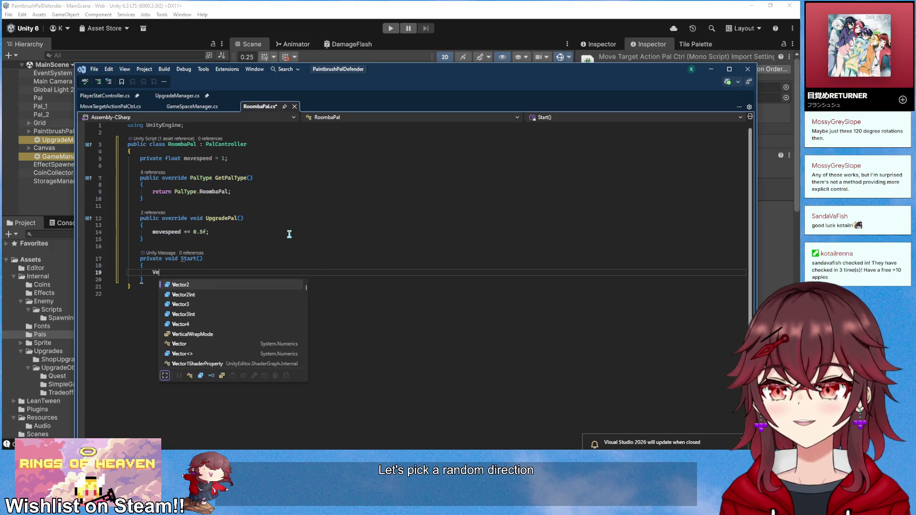
{"action": "type", "text": "ctor2 randomD"}
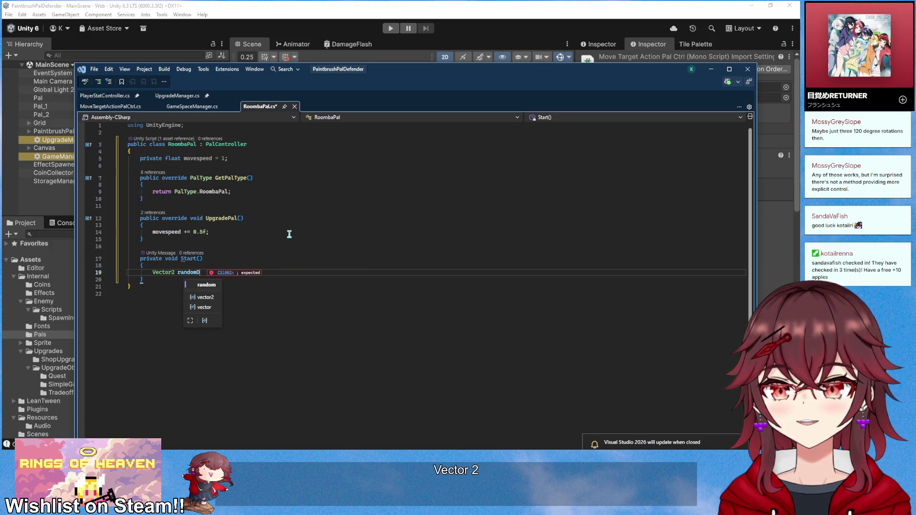
{"action": "type", "text": "irection = M"}
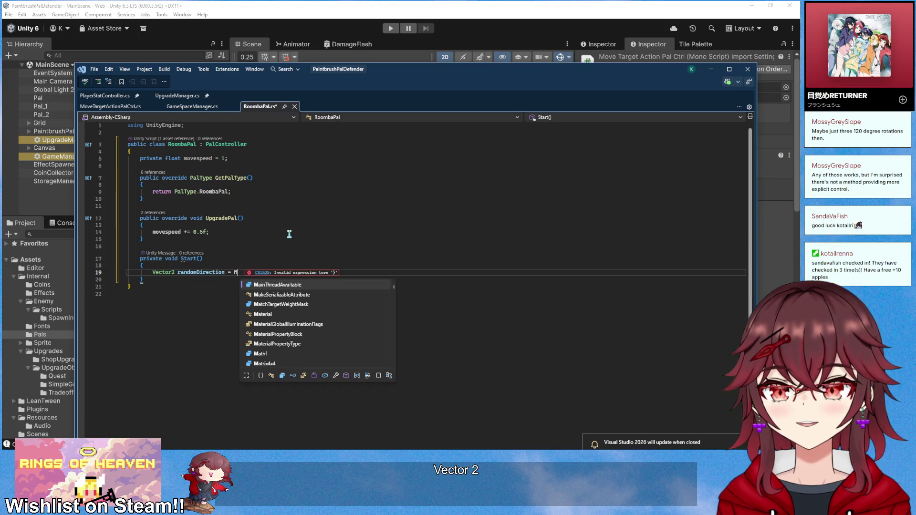
{"action": "key", "text": "BackSpace"}
{"action": "type", "text": "Random.inside"}
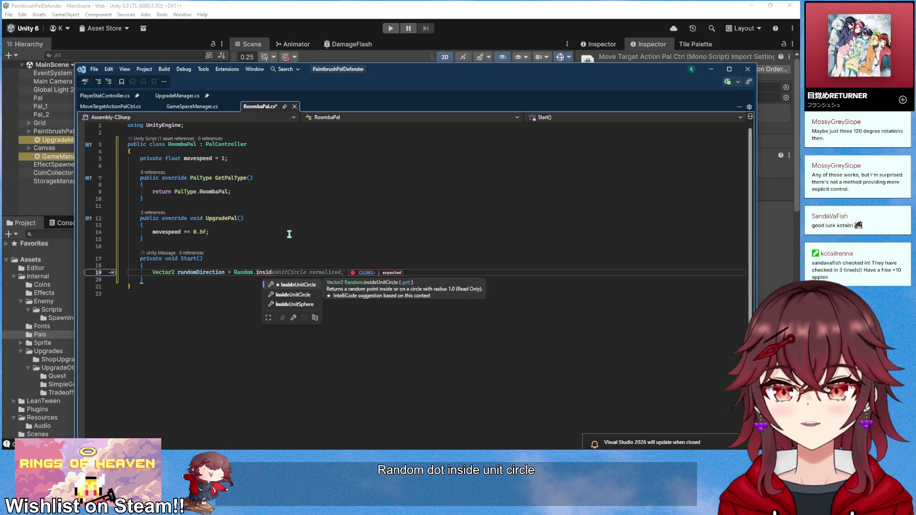
{"action": "key", "text": "Tab"}
{"action": "key", "text": "Tab"}
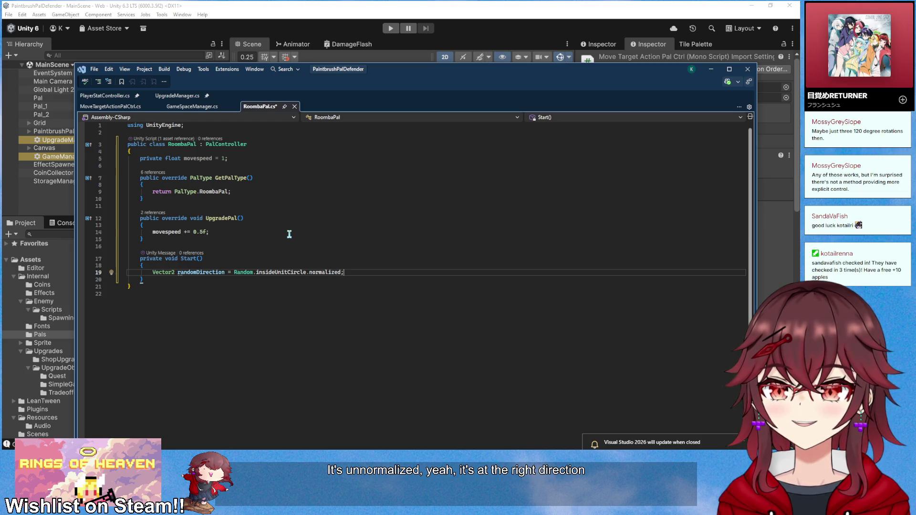
{"action": "key", "text": "Up"}
{"action": "key", "text": "Up"}
{"action": "key", "text": "Up"}
{"action": "key", "text": "Return"}
{"action": "key", "text": "Return"}
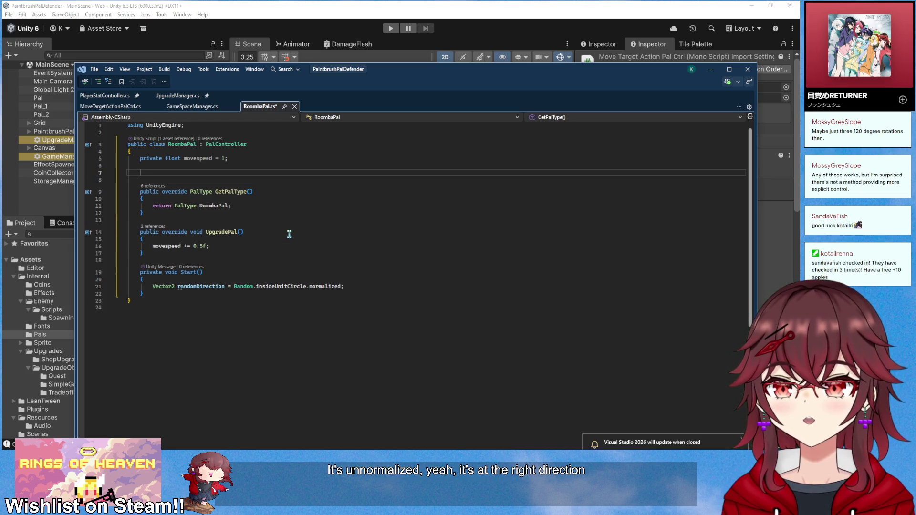
{"action": "type", "text": "private "}
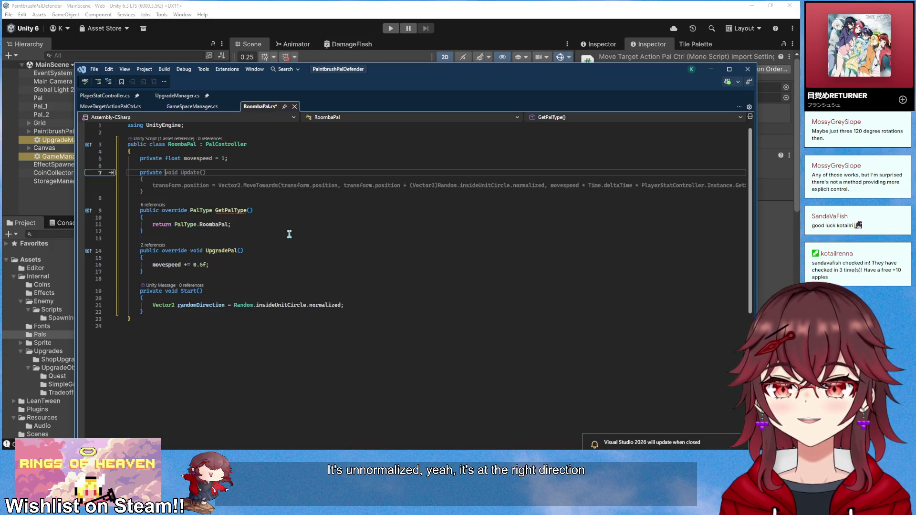
{"action": "type", "text": "Vecgt"}
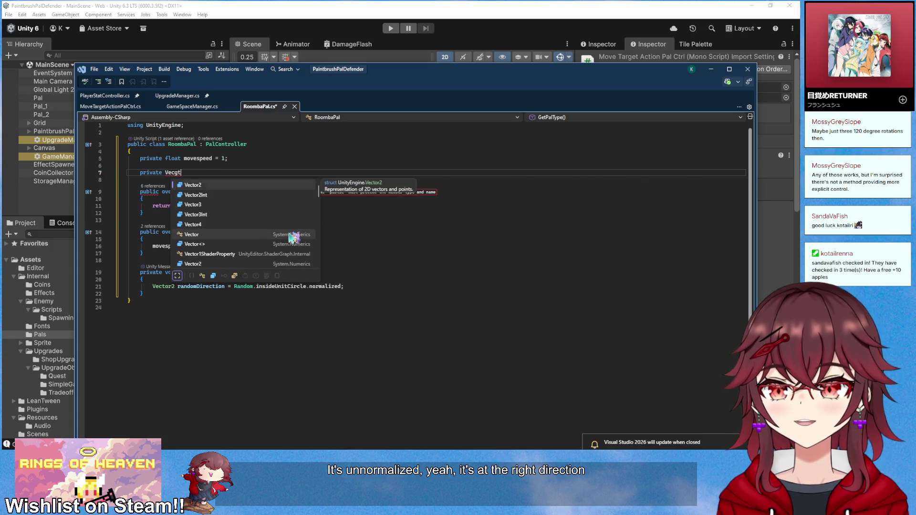
{"action": "key", "text": "BackSpace"}
{"action": "key", "text": "BackSpace"}
{"action": "type", "text": "tor2 _"}
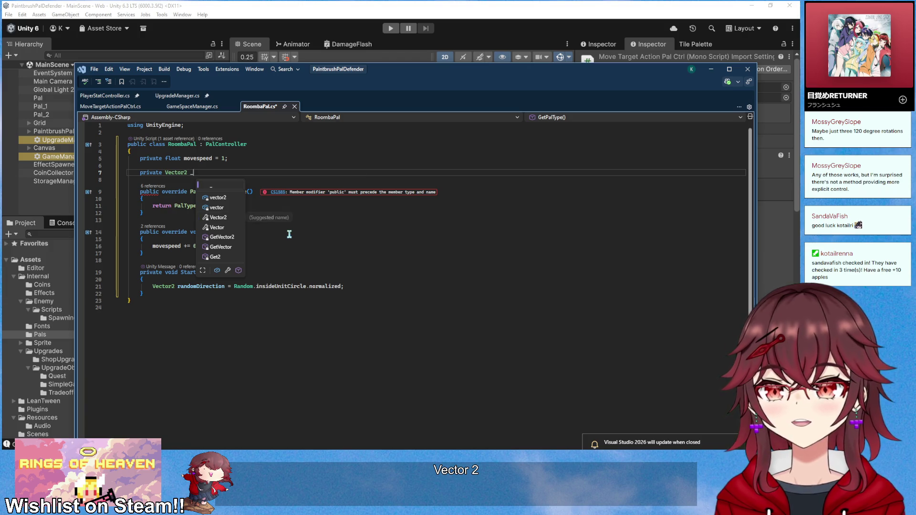
{"action": "type", "text": "direction = Vector2.zero;"}
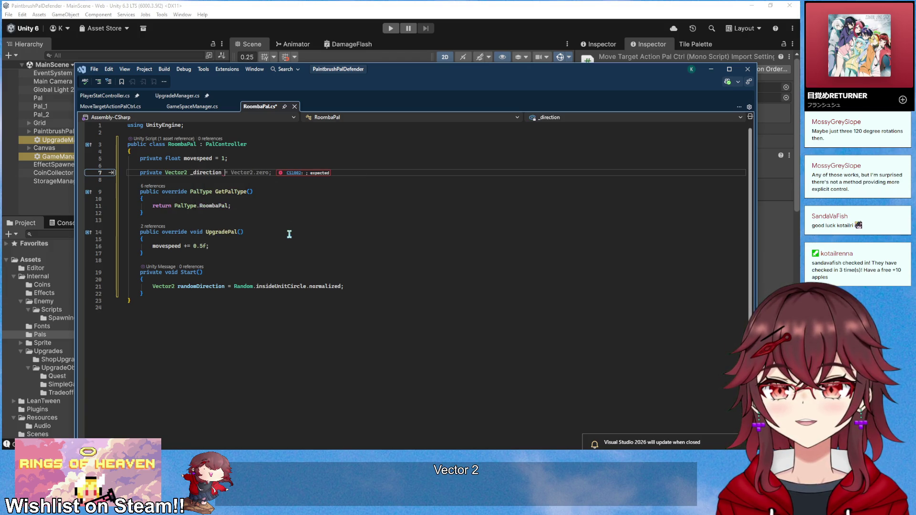
- Rename the movespeed field to _movespeed everywhere it is used
{"action": "left_click", "coordinate": [191, 160]}
{"action": "right_click", "coordinate": [191, 160]}
{"action": "left_click", "coordinate": [232, 199]}
{"action": "type", "text": "_"}
{"action": "key", "text": "Return"}
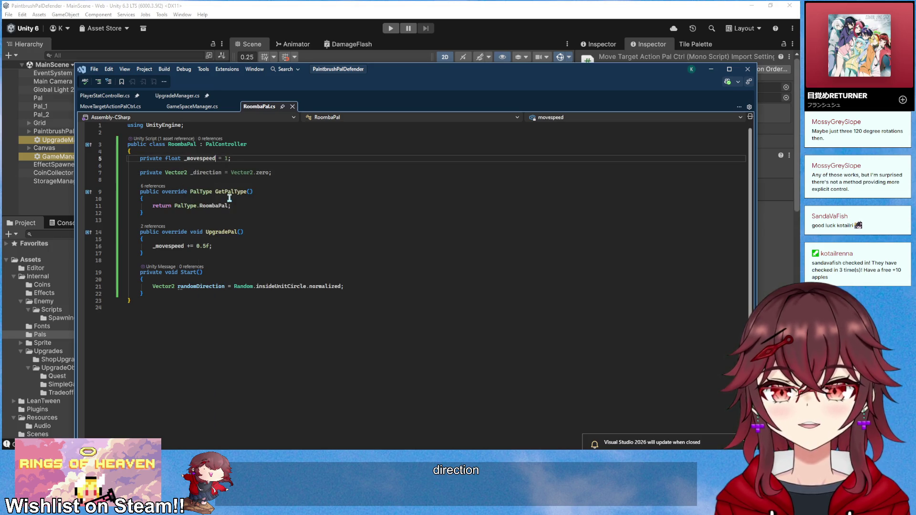
{"action": "key", "text": "Delete"}
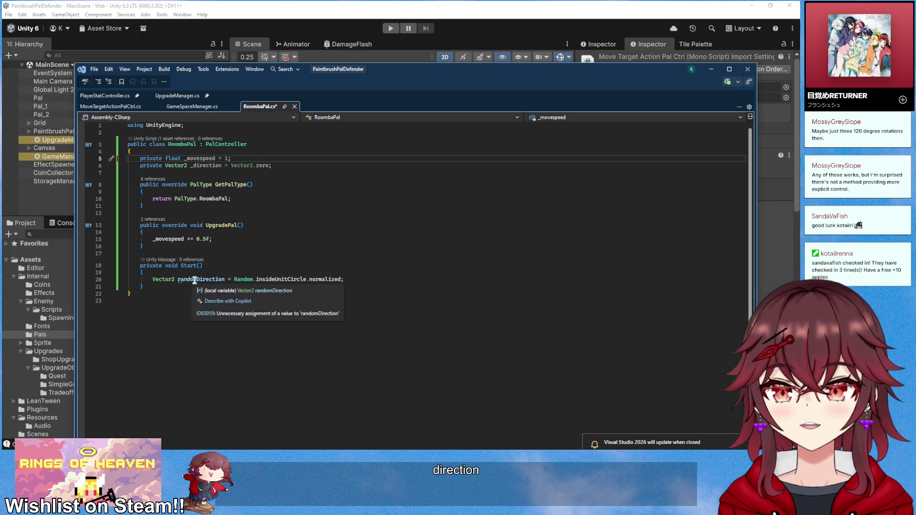
- Make Start store the random direction in _direction instead of a local variable
{"action": "double_click", "coordinate": [205, 279]}
{"action": "left_click", "coordinate": [152, 279], "text": "shift"}
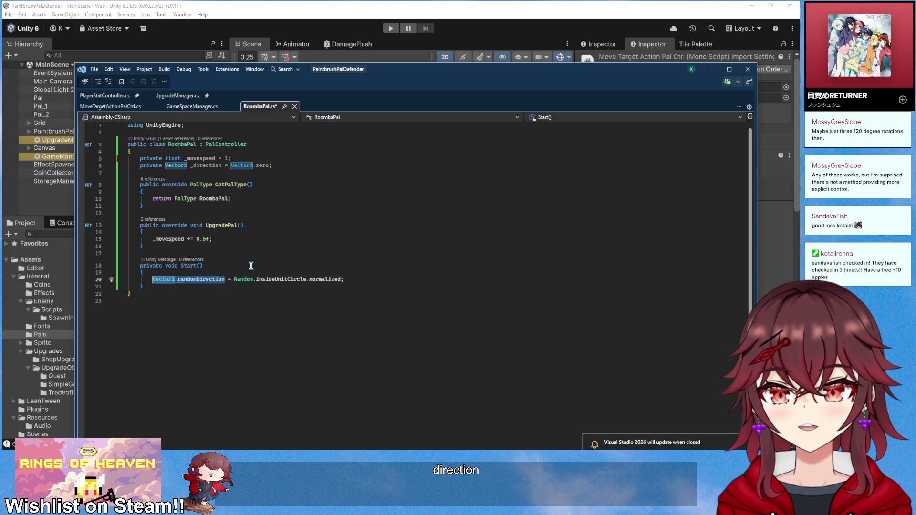
{"action": "type", "text": "_di"}
{"action": "key", "text": "Tab"}
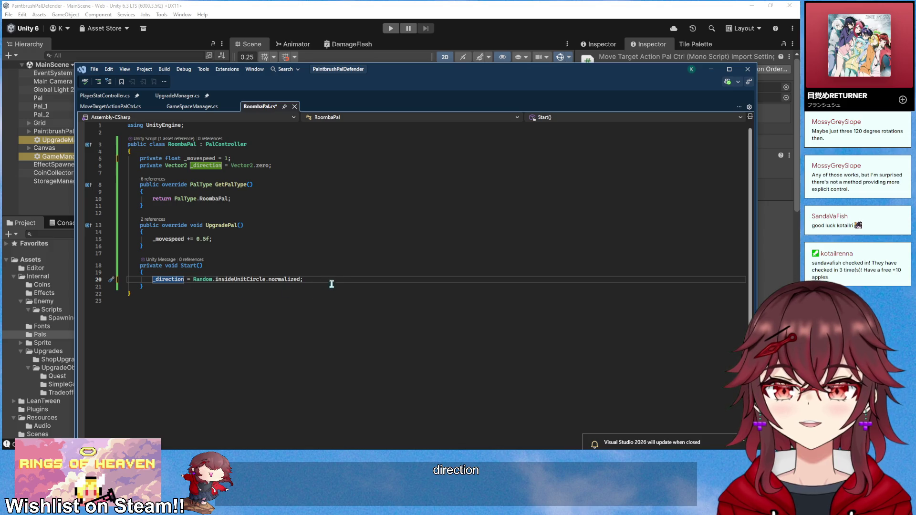
- Add an empty Update method after Start
{"action": "left_click", "coordinate": [334, 288]}
{"action": "key", "text": "Return"}
{"action": "key", "text": "Return"}
{"action": "type", "text": "private void Up"}
{"action": "key", "text": "Tab"}
{"action": "scroll", "coordinate": [334, 292], "scroll_direction": "up", "scroll_amount": 2}
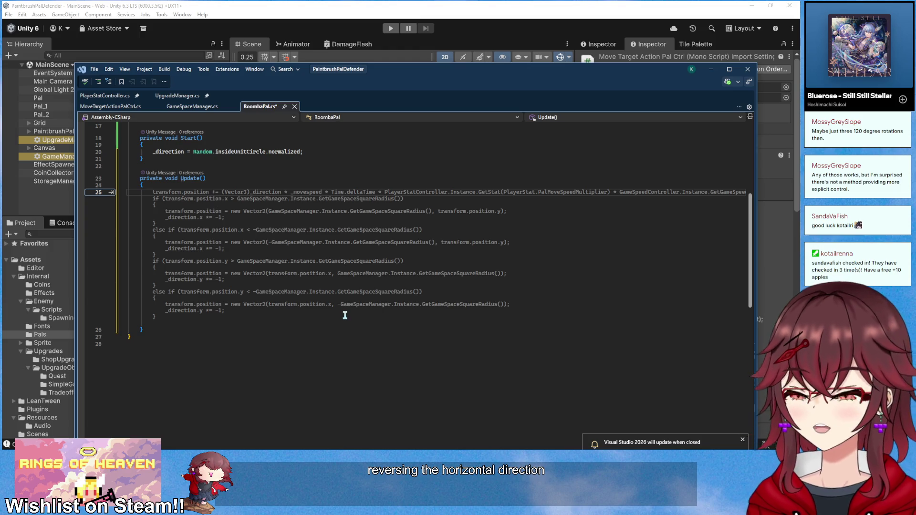
- Accept the suggested Update code that moves along _direction and bounces off edges, then save RoombaPal.cs
{"action": "key", "text": "Tab"}
{"action": "key", "text": "ctrl+s"}
{"action": "scroll", "coordinate": [345, 310], "scroll_direction": "up", "scroll_amount": 6}
{"action": "scroll", "coordinate": [345, 295], "scroll_direction": "down", "scroll_amount": 3}
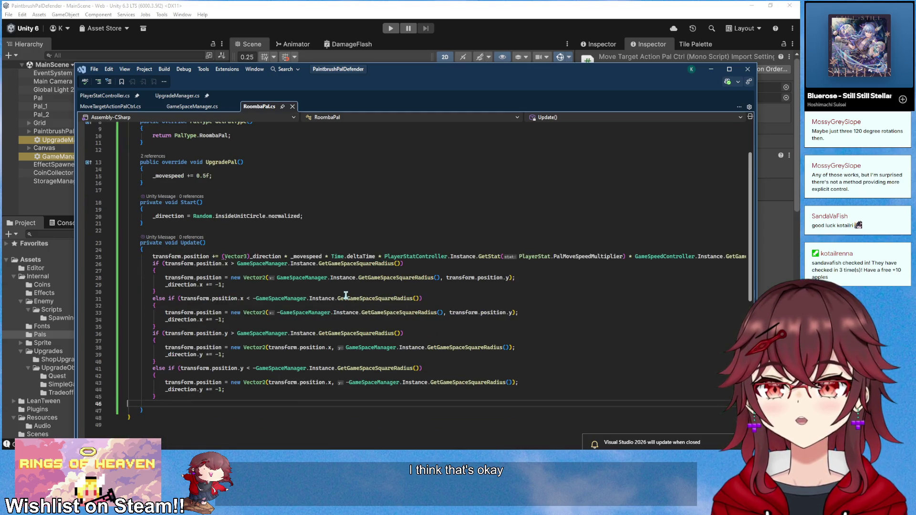
{"action": "scroll", "coordinate": [346, 295], "scroll_direction": "up", "scroll_amount": 1}
{"action": "scroll", "coordinate": [346, 295], "scroll_direction": "down", "scroll_amount": 1}
{"action": "left_click", "coordinate": [346, 292]}
{"action": "scroll", "coordinate": [346, 292], "scroll_direction": "up", "scroll_amount": 1}
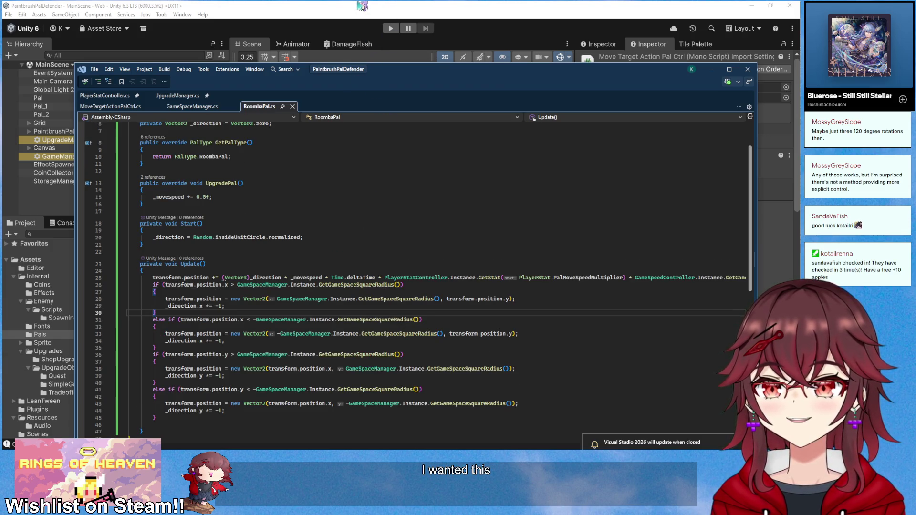
{"action": "left_click", "coordinate": [361, 5]}
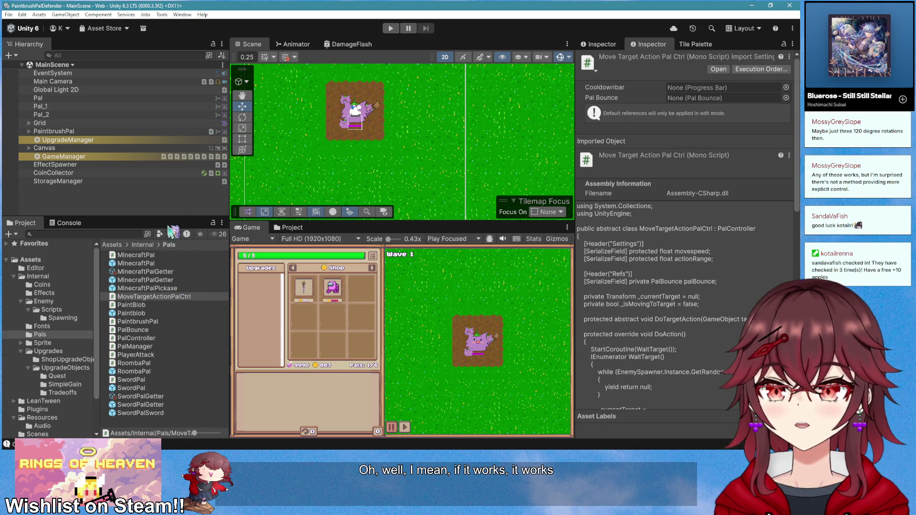
- Duplicate the SwordPalGetter upgrade asset and name the copy RoombaPalGetter
{"action": "mouse_move", "coordinate": [167, 217]}
{"action": "left_mouse_down"}
{"action": "mouse_move", "coordinate": [168, 177]}
{"action": "mouse_move", "coordinate": [167, 184]}
{"action": "left_mouse_up"}
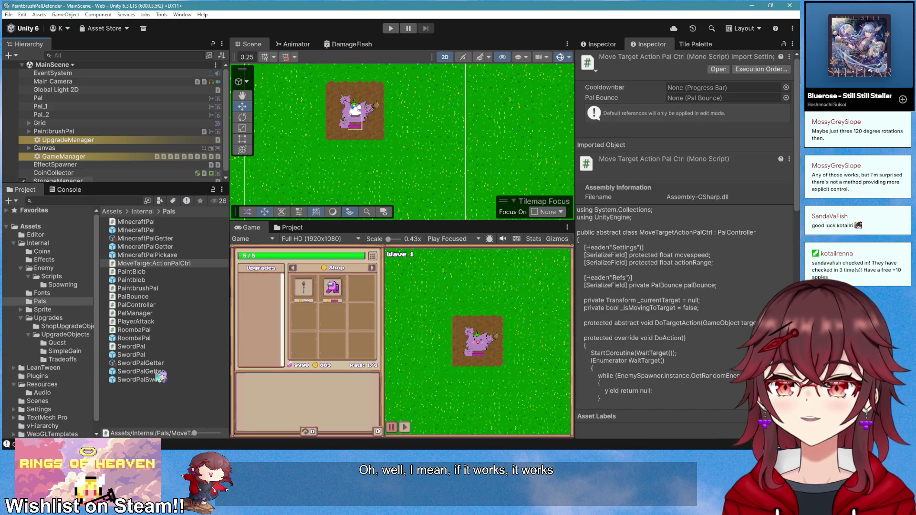
{"action": "left_click", "coordinate": [163, 364]}
{"action": "key", "text": "ctrl+d"}
{"action": "key", "text": "F2"}
{"action": "type", "text": "Ro"}
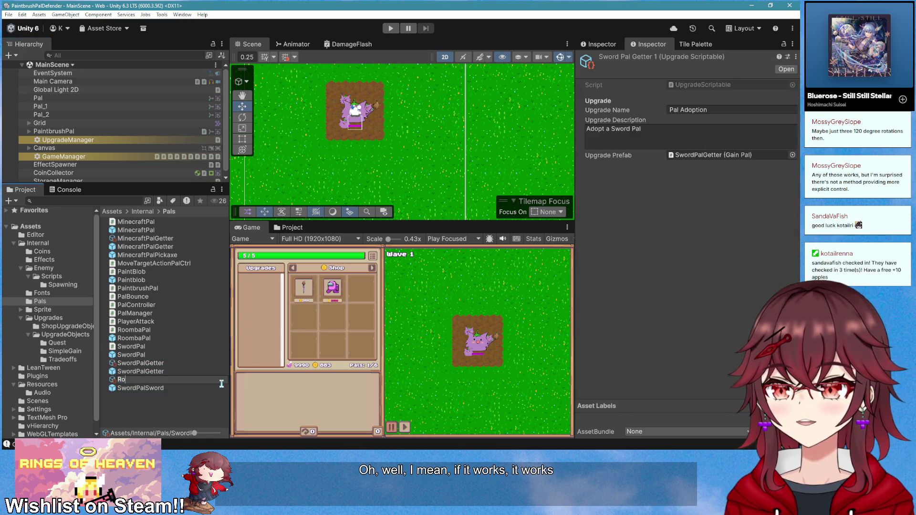
{"action": "type", "text": "ombaPalGetter"}
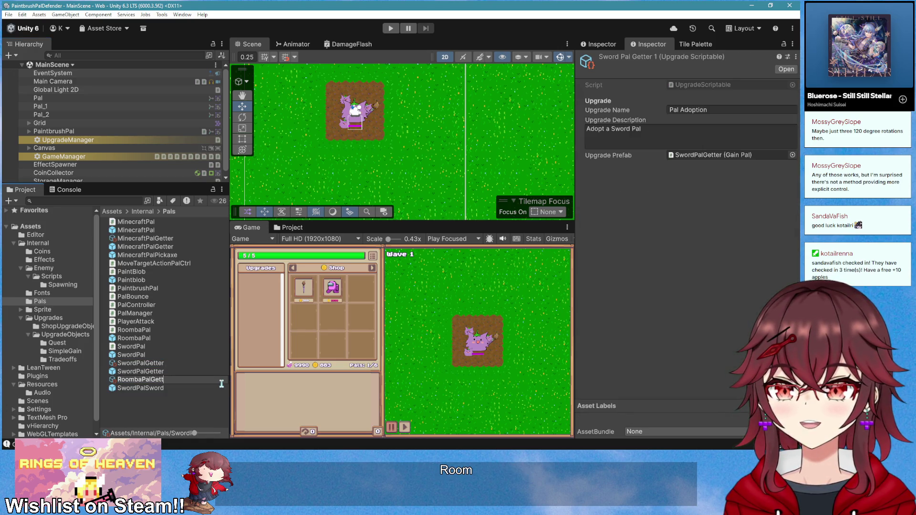
{"action": "key", "text": "Return"}
- Duplicate the SwordPalGetter prefab as RoombaPalGetter and set its Pal To Add to Roomba Pal
{"action": "left_click", "coordinate": [183, 380]}
{"action": "key", "text": "ctrl+d"}
{"action": "key", "text": "F2"}
{"action": "type", "text": "RoombaPalGetter"}
{"action": "key", "text": "Return"}
{"action": "left_click", "coordinate": [678, 221]}
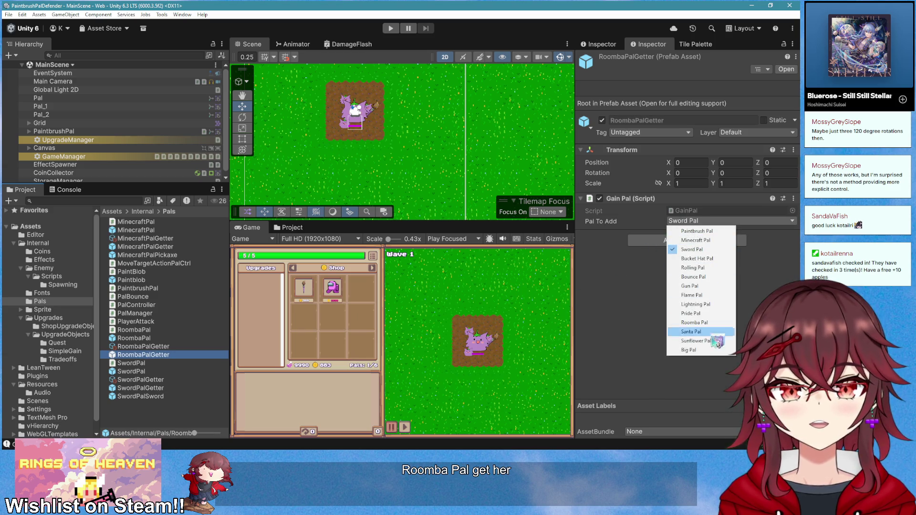
{"action": "left_click", "coordinate": [701, 322]}
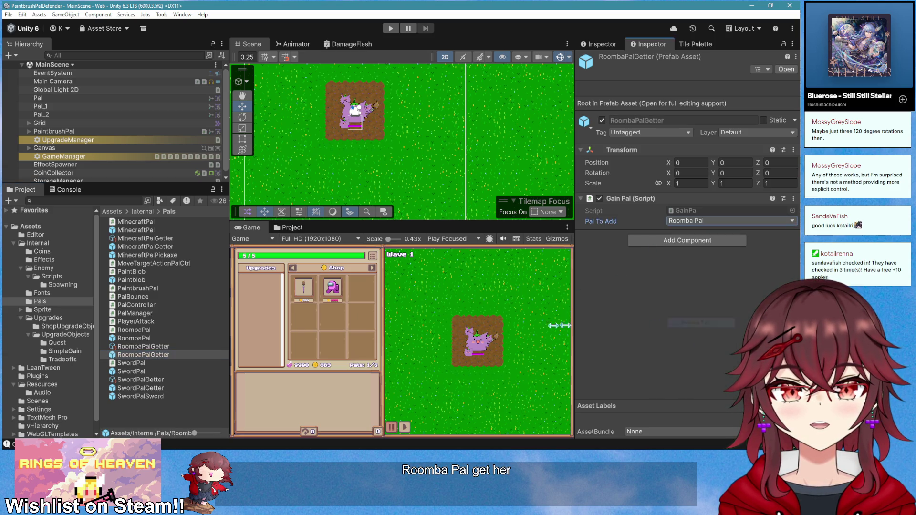
- Assign the RoombaPalGetter prefab to the upgrade and set its description to 'Adopt a Roomba Pal'
{"action": "left_click", "coordinate": [162, 347]}
{"action": "mouse_move", "coordinate": [189, 354]}
{"action": "left_mouse_down"}
{"action": "mouse_move", "coordinate": [186, 363]}
{"action": "mouse_move", "coordinate": [706, 155]}
{"action": "left_mouse_up"}
{"action": "left_click_drag", "start_coordinate": [641, 129], "coordinate": [611, 130]}
{"action": "type", "text": "a Roomba Pal"}
{"action": "left_click", "coordinate": [689, 240]}
{"action": "scroll", "coordinate": [121, 157], "scroll_direction": "down", "scroll_amount": 1}
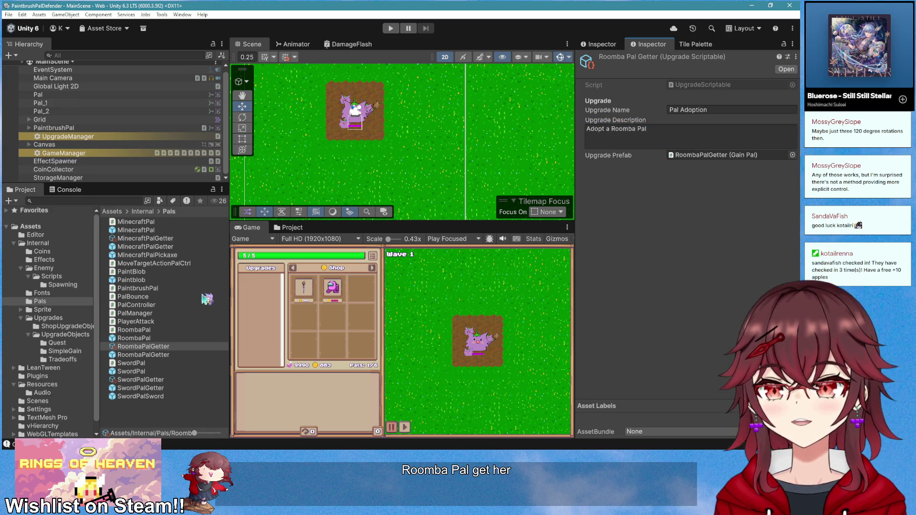
- Add RoombaPal as the third entry in the GameManager's Pal Prefabs list
{"action": "left_click", "coordinate": [96, 153]}
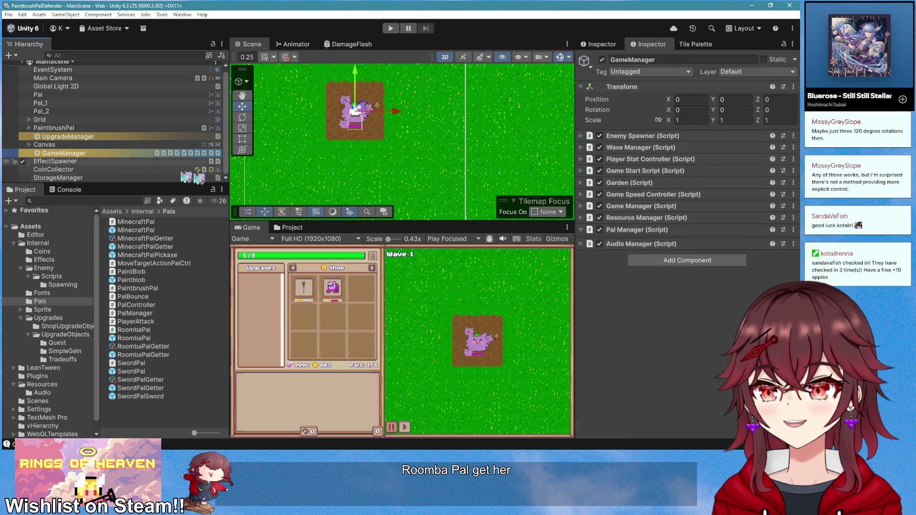
{"action": "left_click_drag", "start_coordinate": [728, 332], "coordinate": [629, 279]}
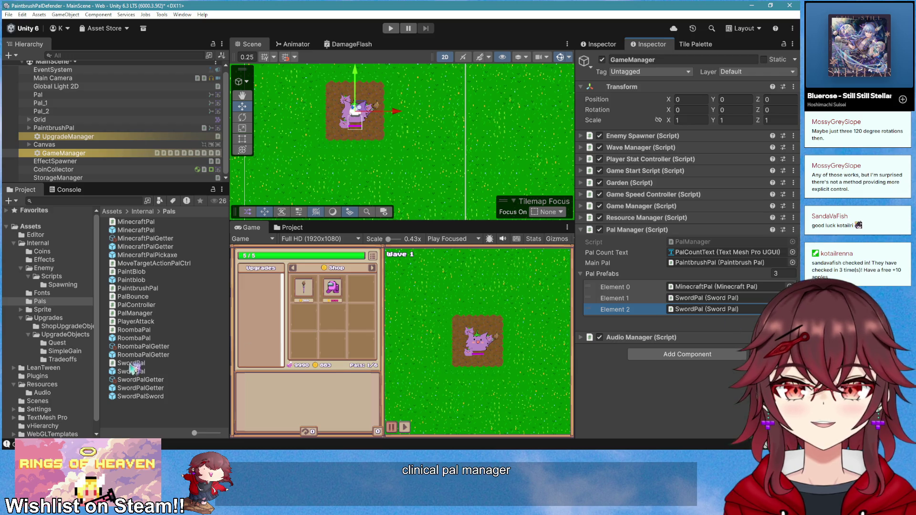
{"action": "left_click_drag", "start_coordinate": [152, 340], "coordinate": [718, 309]}
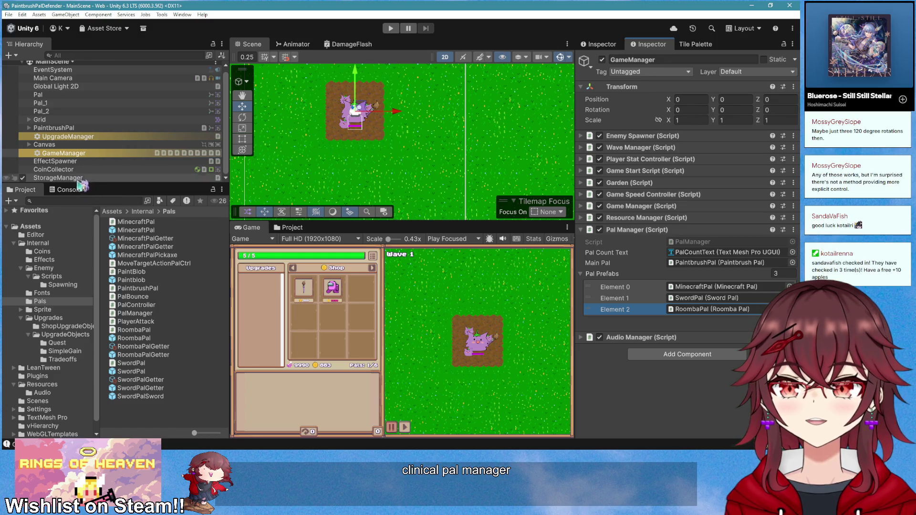
- Set the UpgradeManager's Debug Upgrade field to RoombaPalGetter
{"action": "left_click", "coordinate": [67, 137]}
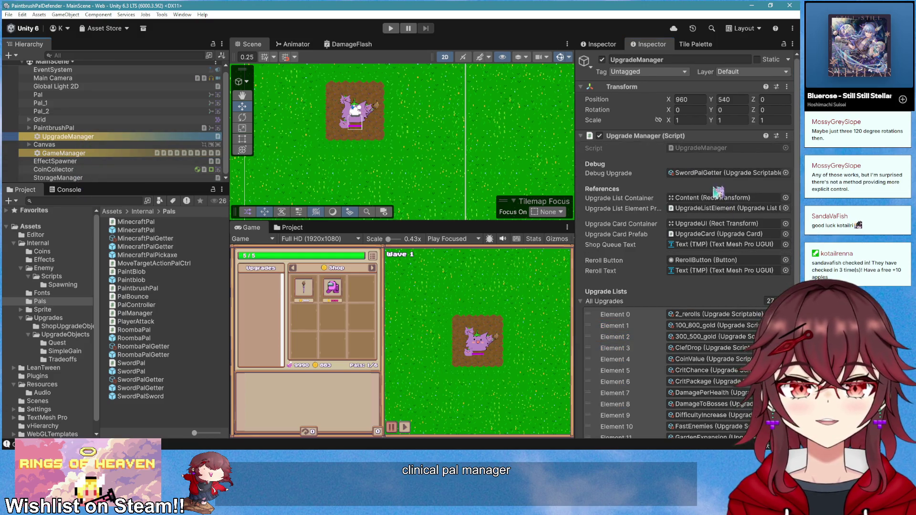
{"action": "scroll", "coordinate": [716, 242], "scroll_direction": "down", "scroll_amount": 3}
{"action": "scroll", "coordinate": [717, 242], "scroll_direction": "down", "scroll_amount": 3}
{"action": "left_click", "coordinate": [771, 392]}
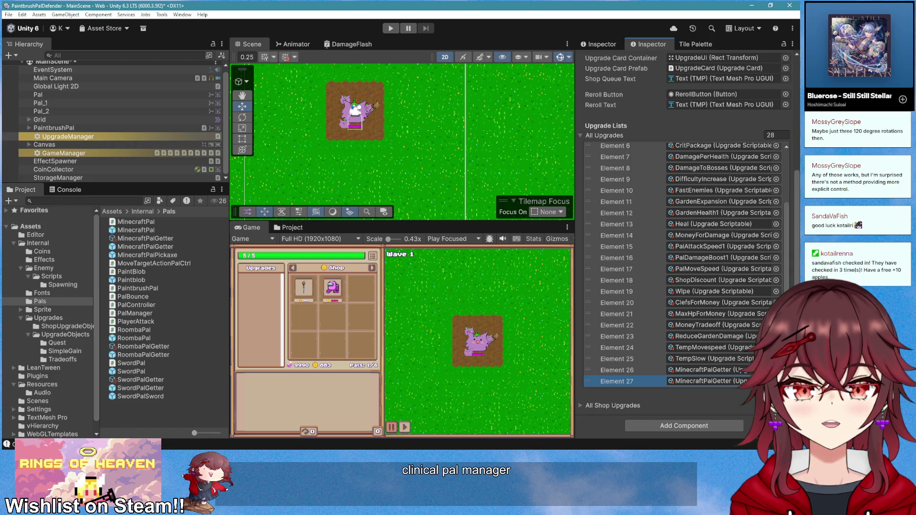
{"action": "scroll", "coordinate": [724, 347], "scroll_direction": "up", "scroll_amount": 5}
{"action": "right_click", "coordinate": [648, 120]}
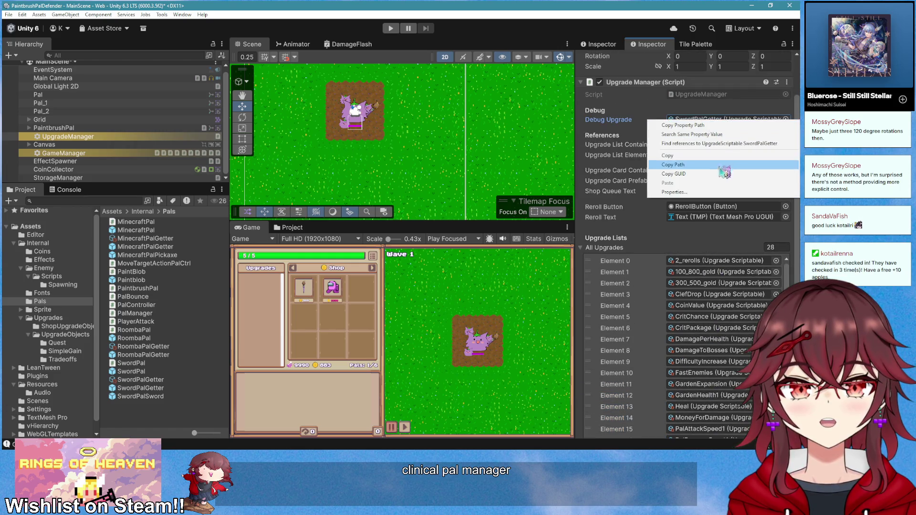
{"action": "left_click", "coordinate": [711, 166]}
{"action": "scroll", "coordinate": [713, 388], "scroll_direction": "down", "scroll_amount": 4}
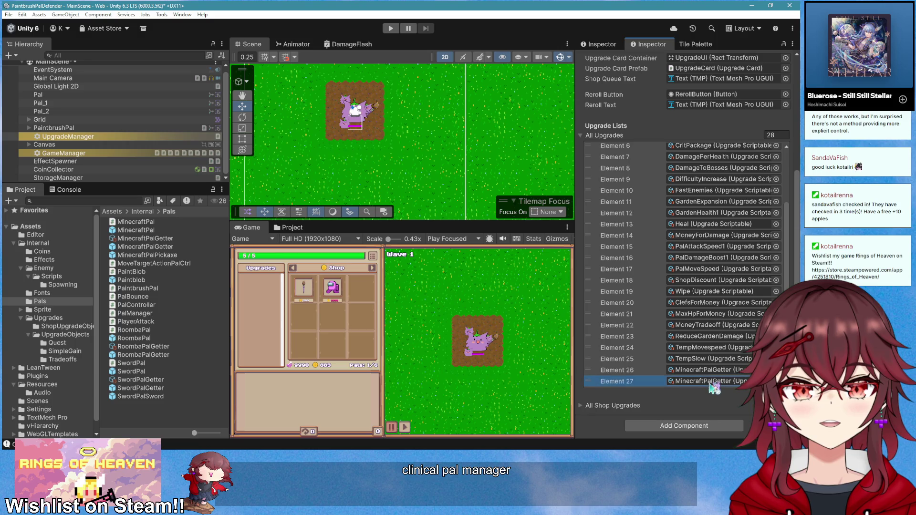
{"action": "left_click", "coordinate": [734, 369]}
{"action": "scroll", "coordinate": [716, 334], "scroll_direction": "up", "scroll_amount": 6}
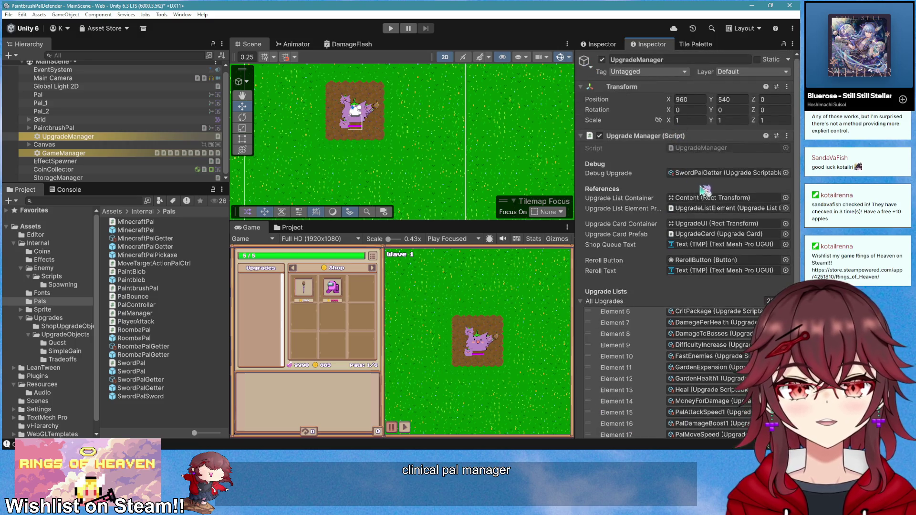
{"action": "mouse_move", "coordinate": [212, 357]}
{"action": "left_mouse_down"}
{"action": "mouse_move", "coordinate": [165, 377]}
{"action": "mouse_move", "coordinate": [155, 361]}
{"action": "mouse_move", "coordinate": [159, 351]}
{"action": "mouse_move", "coordinate": [701, 180]}
{"action": "left_mouse_up"}
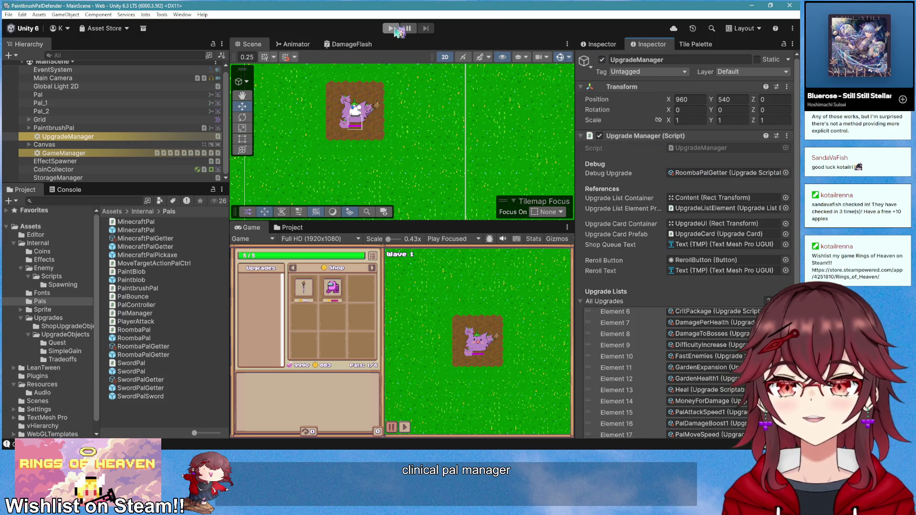
- Play-test the game while watching the Console log, then stop
{"action": "left_click", "coordinate": [390, 28]}
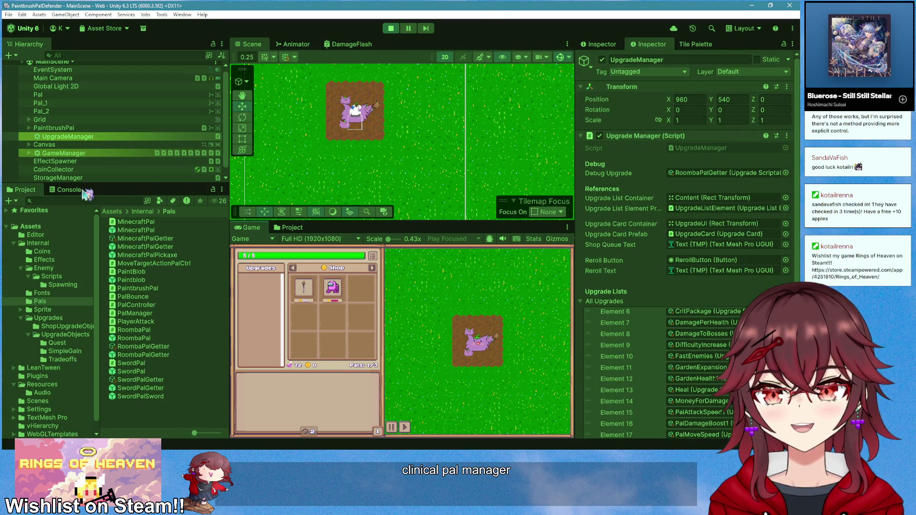
{"action": "left_click", "coordinate": [67, 189]}
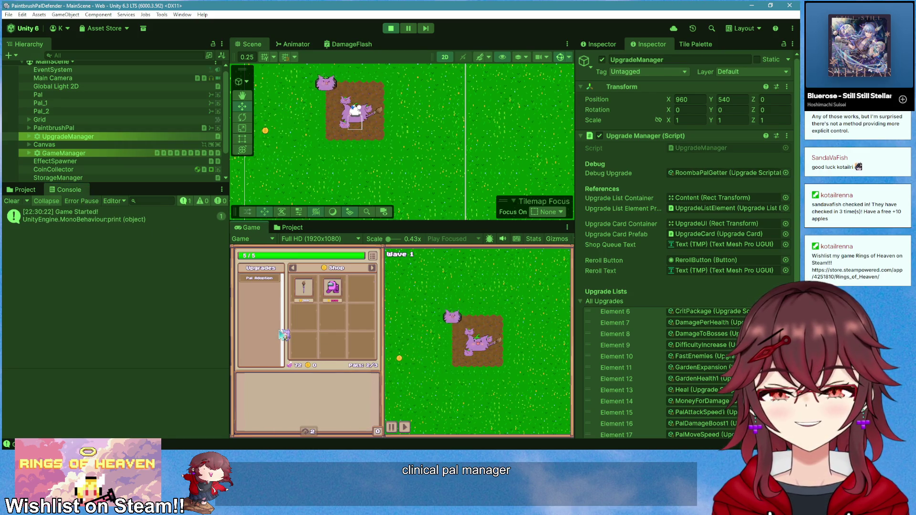
{"action": "key", "text": "ctrl+p"}
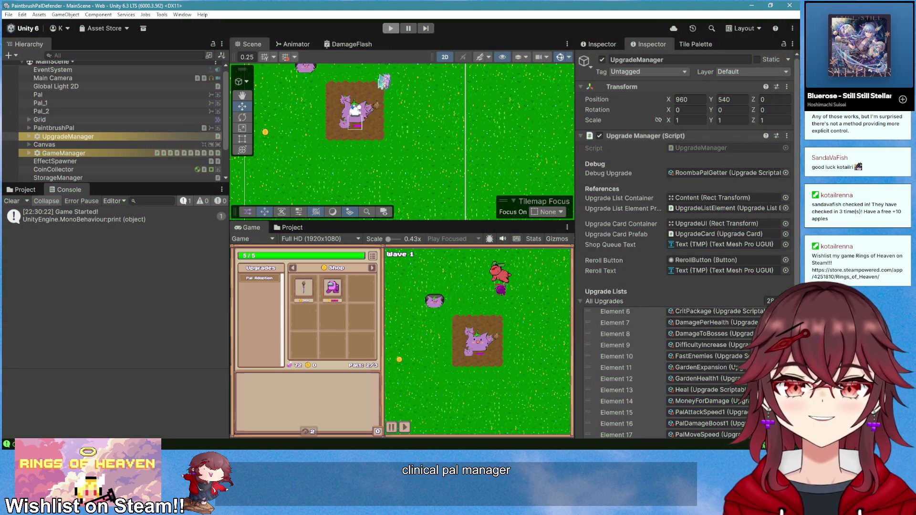
- Open the RoombaPal prefab and remove the Pal Bounce component from its sprite child
{"action": "left_click", "coordinate": [24, 189]}
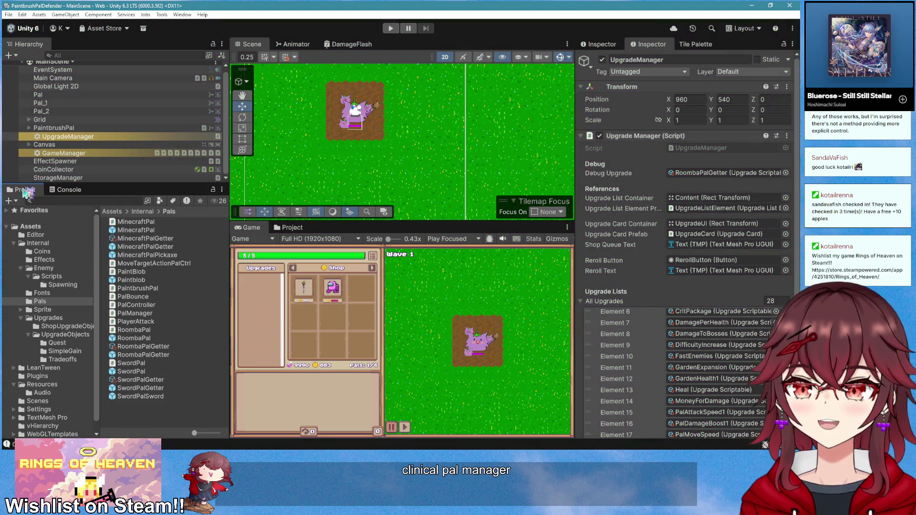
{"action": "left_click", "coordinate": [162, 358]}
{"action": "double_click", "coordinate": [163, 340]}
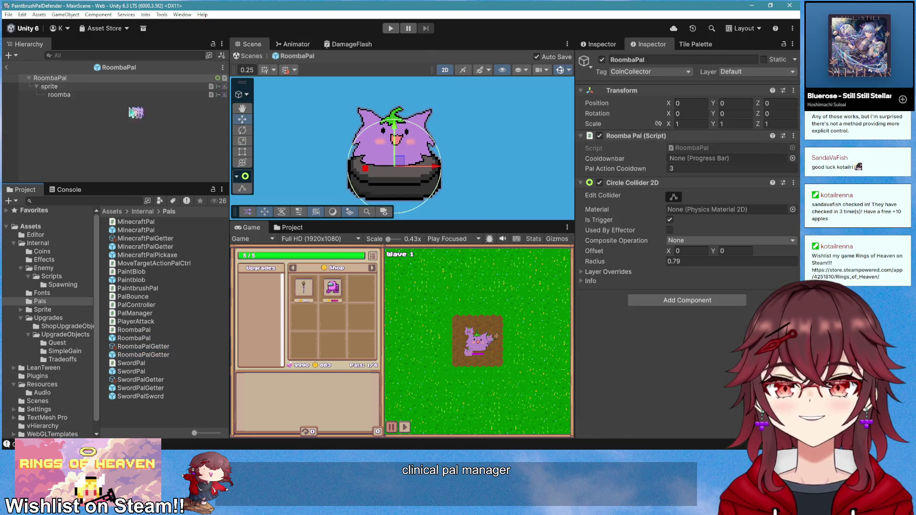
{"action": "left_click", "coordinate": [86, 86]}
{"action": "right_click", "coordinate": [660, 256]}
{"action": "left_click", "coordinate": [693, 289]}
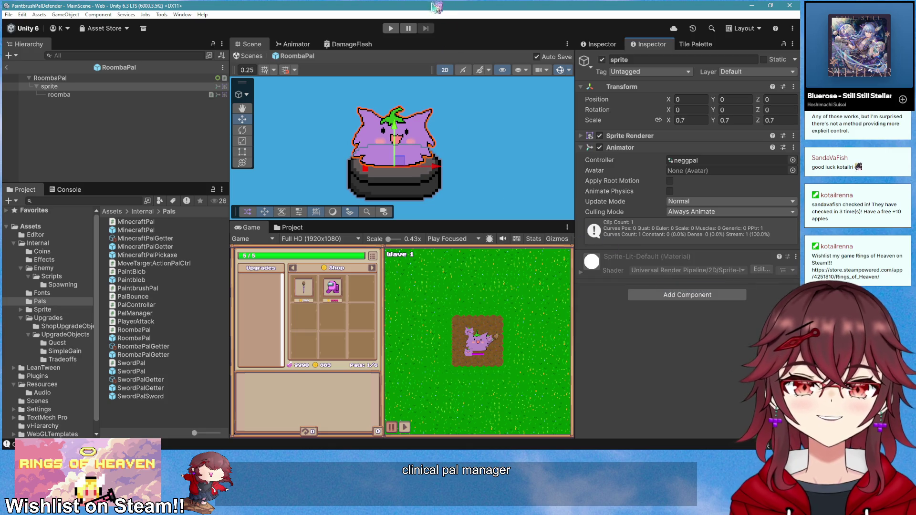
- Play-test again, adopting a new pal through the upgrade, then stop
{"action": "left_click", "coordinate": [390, 28]}
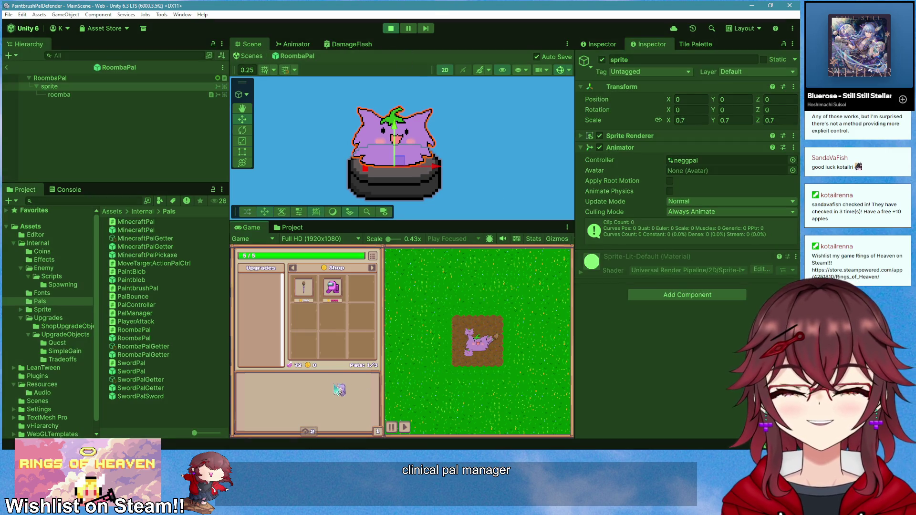
{"action": "left_click", "coordinate": [298, 396]}
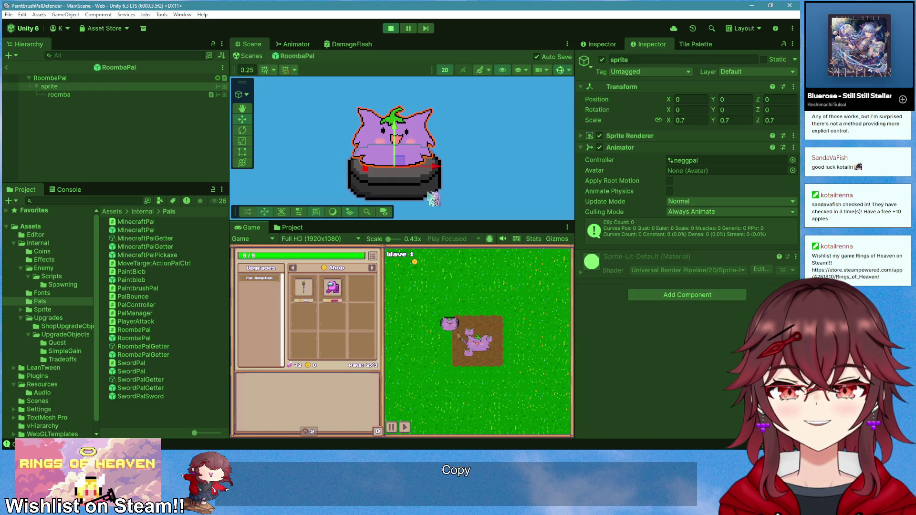
{"action": "left_click", "coordinate": [390, 29]}
- Find the sprite child's Animator Controller, pinging the neggpal controller asset
{"action": "left_click", "coordinate": [125, 94]}
{"action": "left_click", "coordinate": [125, 86]}
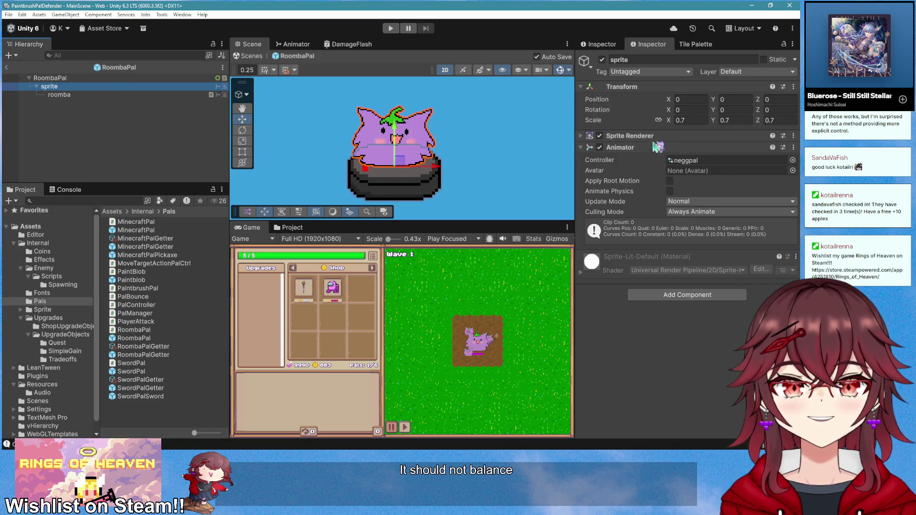
{"action": "left_click", "coordinate": [652, 136]}
{"action": "left_click", "coordinate": [717, 293]}
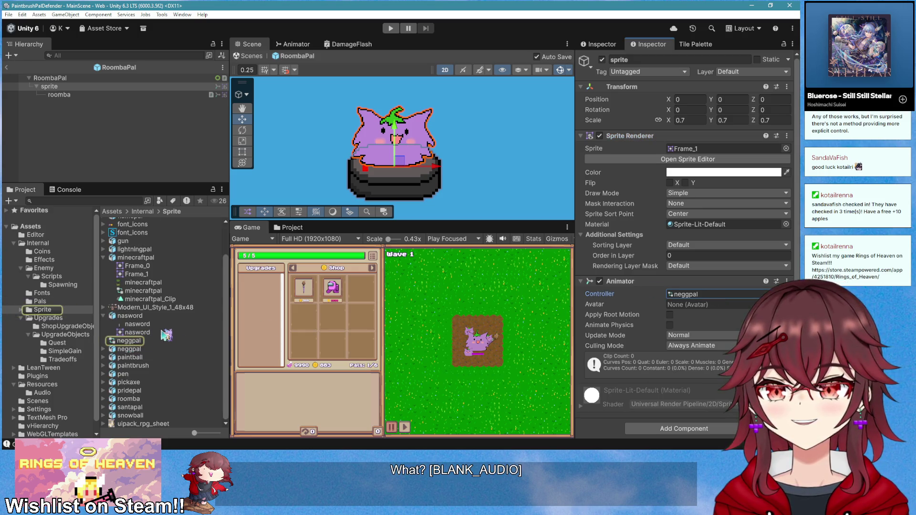
- Review the neggpal artwork's frames in the Sprite Editor
{"action": "scroll", "coordinate": [165, 335], "scroll_direction": "up", "scroll_amount": 2}
{"action": "left_click", "coordinate": [705, 150]}
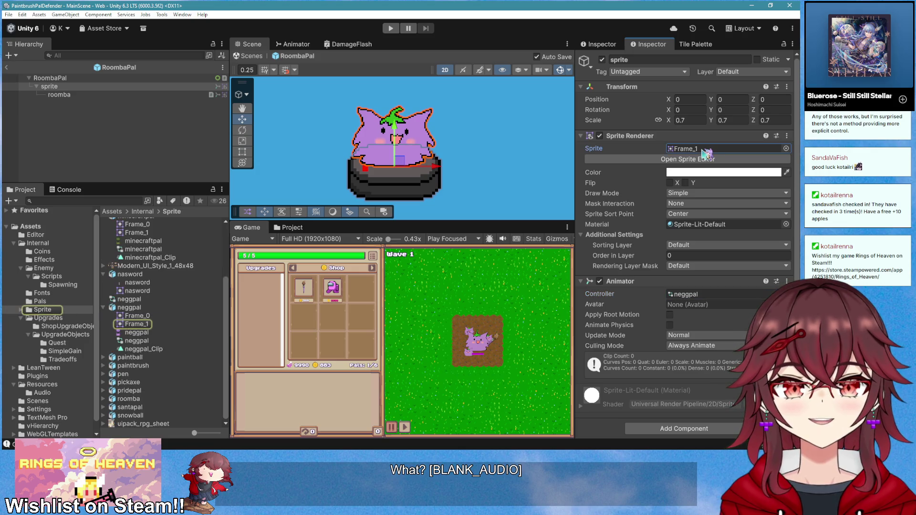
{"action": "left_click", "coordinate": [129, 308]}
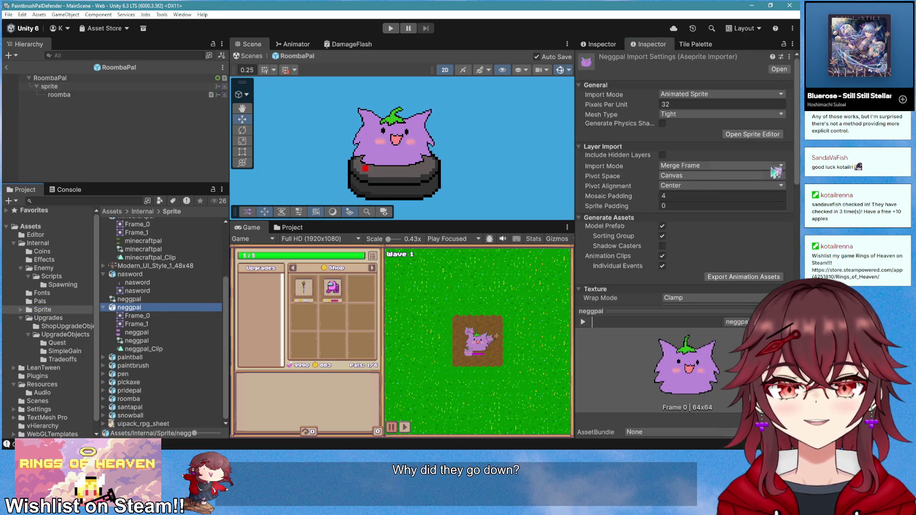
{"action": "left_click", "coordinate": [752, 139]}
{"action": "left_click", "coordinate": [556, 233]}
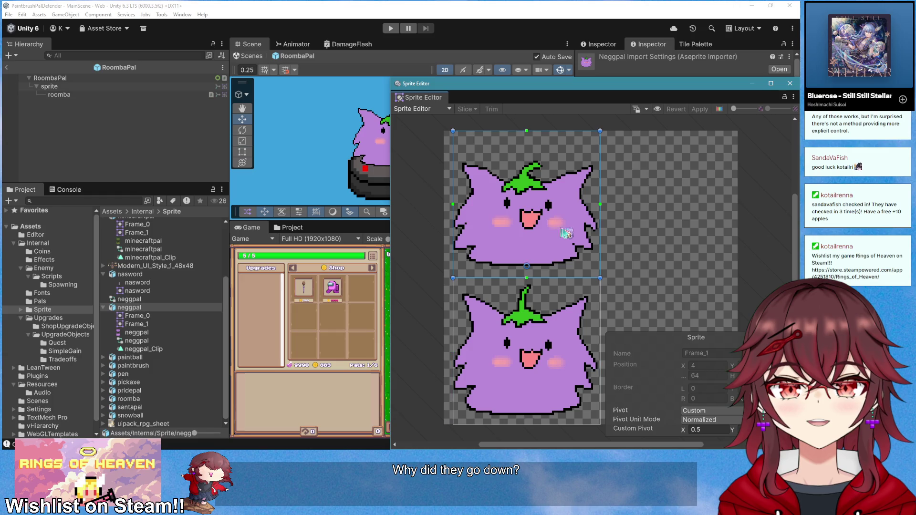
{"action": "left_click", "coordinate": [790, 85]}
- Assign Frame_0 to the sprite child's Sprite Renderer in place of Frame_1
{"action": "left_click_drag", "start_coordinate": [141, 303], "coordinate": [118, 85]}
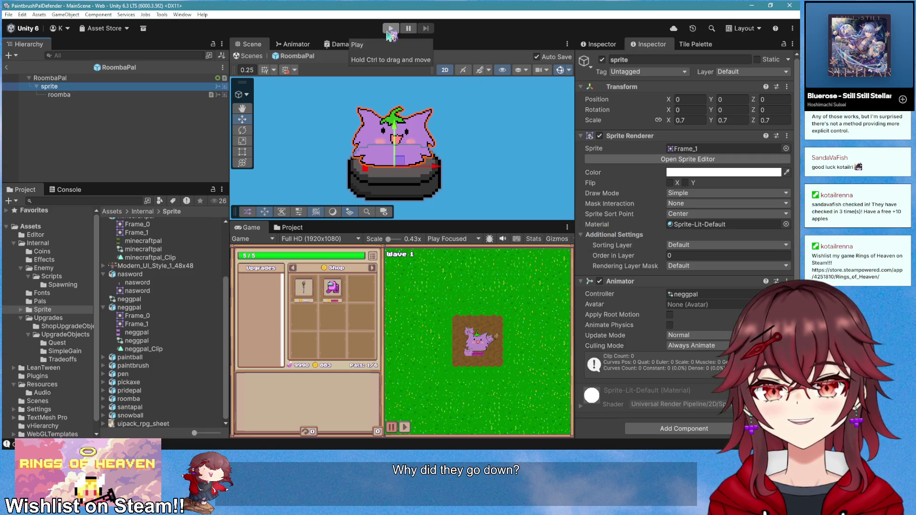
{"action": "scroll", "coordinate": [707, 236], "scroll_direction": "down", "scroll_amount": 1}
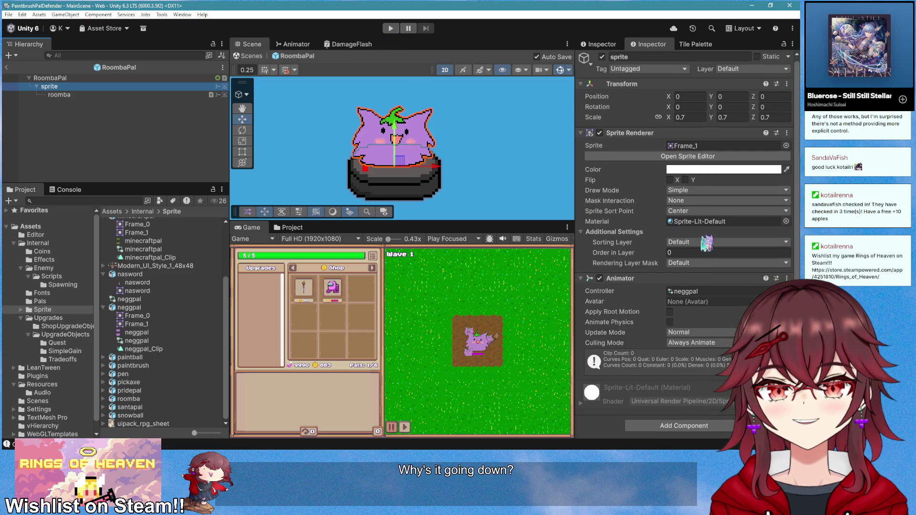
{"action": "left_click", "coordinate": [785, 146]}
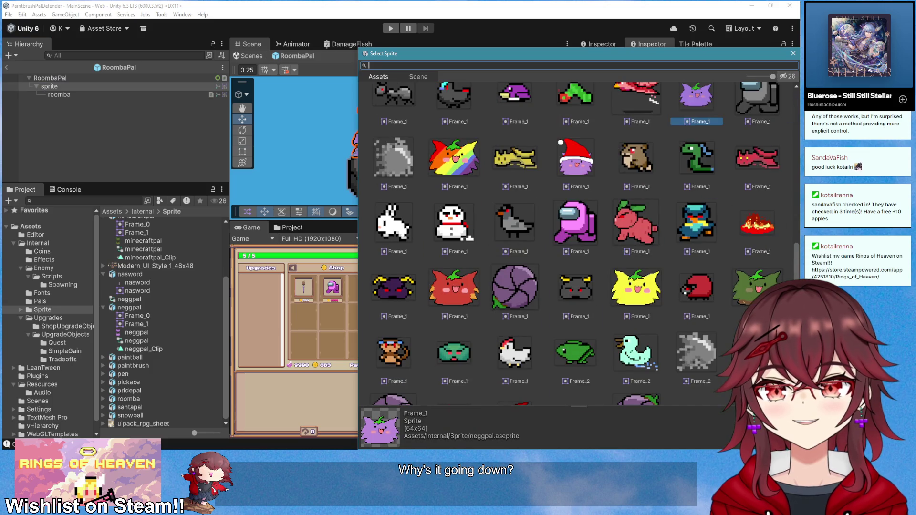
{"action": "left_click", "coordinate": [793, 54]}
{"action": "left_click_drag", "start_coordinate": [138, 315], "coordinate": [685, 150]}
- Return to MainScene, start a play test and pause it
{"action": "scroll", "coordinate": [457, 186], "scroll_direction": "down", "scroll_amount": 1}
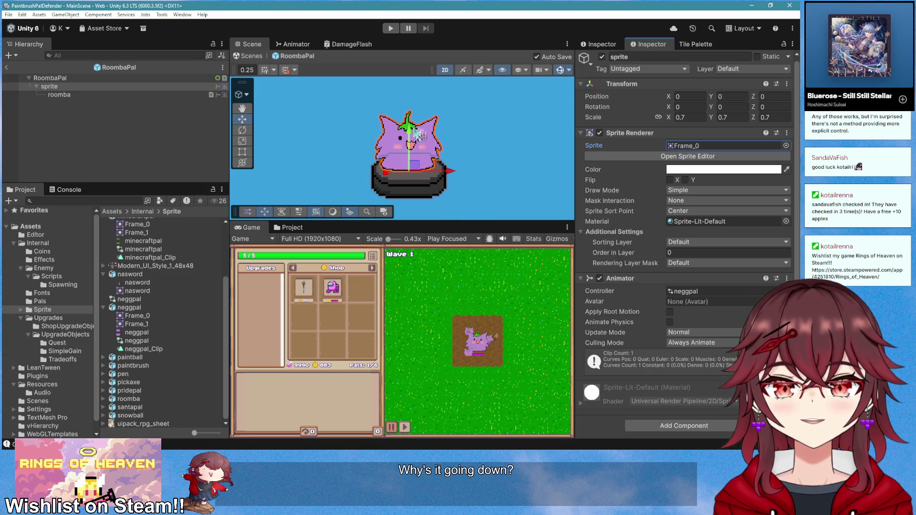
{"action": "left_click", "coordinate": [7, 69]}
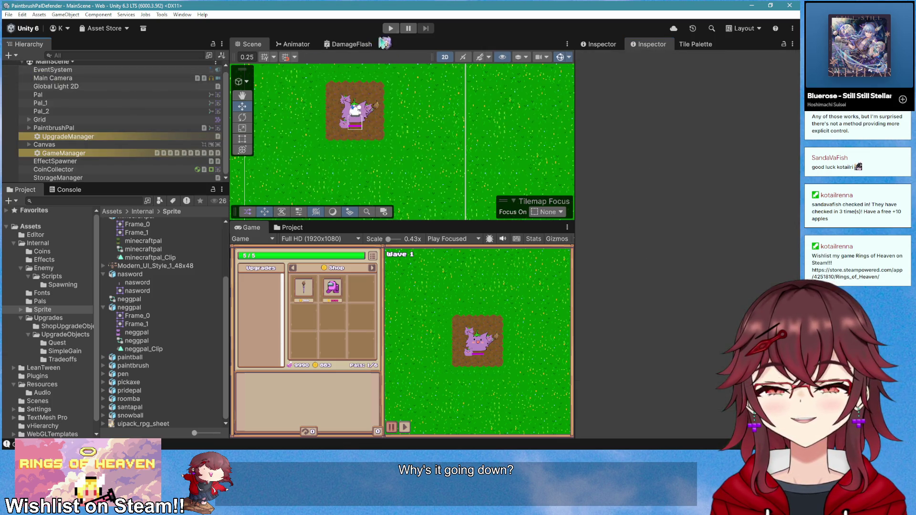
{"action": "left_click", "coordinate": [390, 28]}
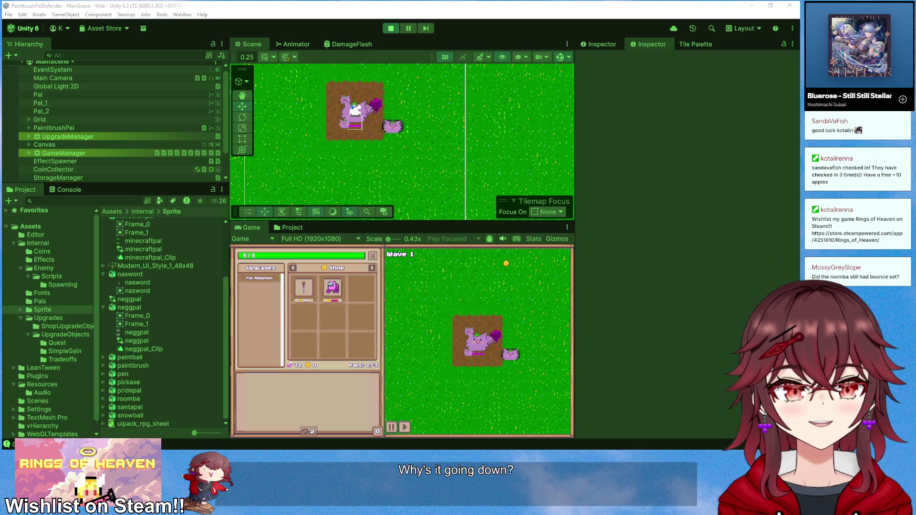
{"action": "left_click", "coordinate": [404, 31]}
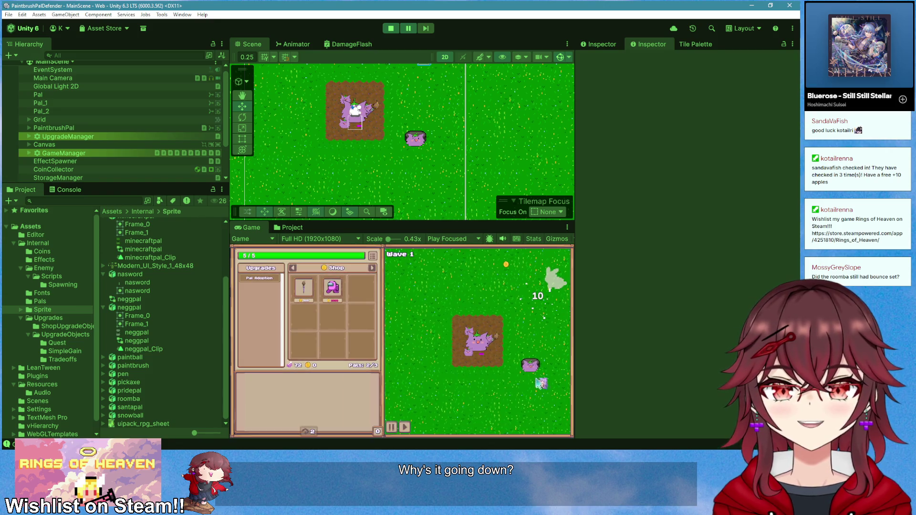
- Inspect the spawned RoombaPal(Clone) root, sprite and roomba children, then stop playing
{"action": "scroll", "coordinate": [416, 166], "scroll_direction": "up", "scroll_amount": 2}
{"action": "scroll", "coordinate": [120, 152], "scroll_direction": "down", "scroll_amount": 2}
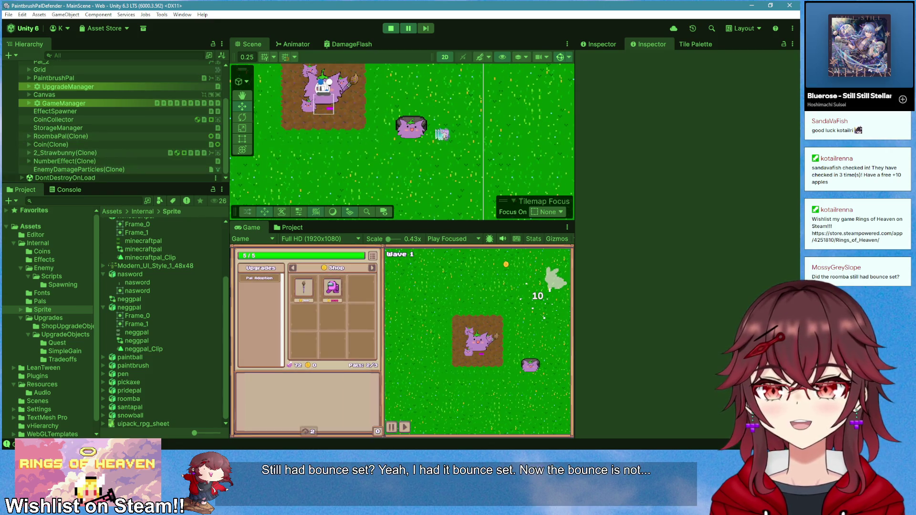
{"action": "double_click", "coordinate": [109, 137]}
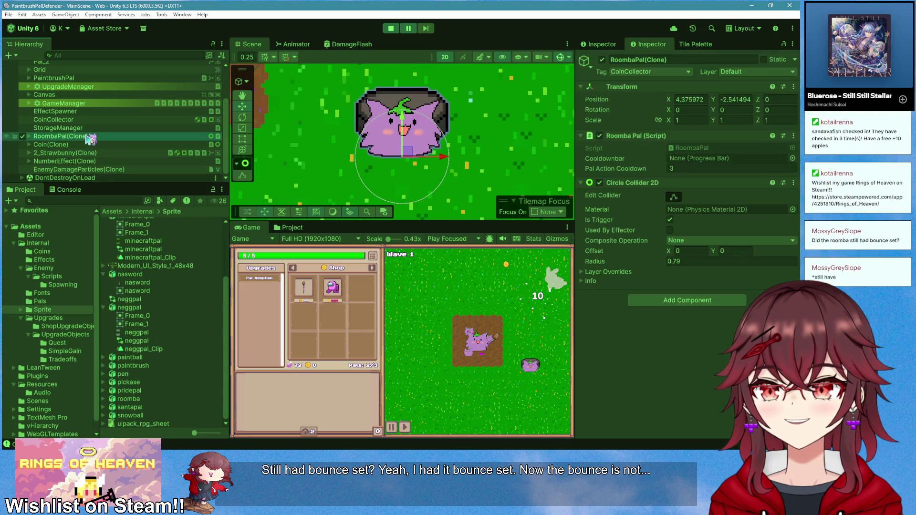
{"action": "left_click", "coordinate": [29, 136]}
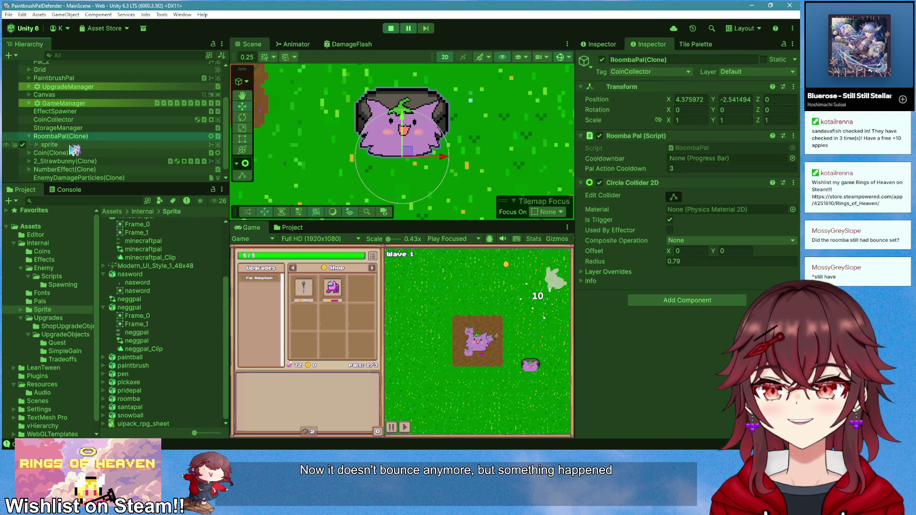
{"action": "left_click", "coordinate": [72, 145]}
{"action": "left_click_drag", "start_coordinate": [45, 151], "coordinate": [47, 146]}
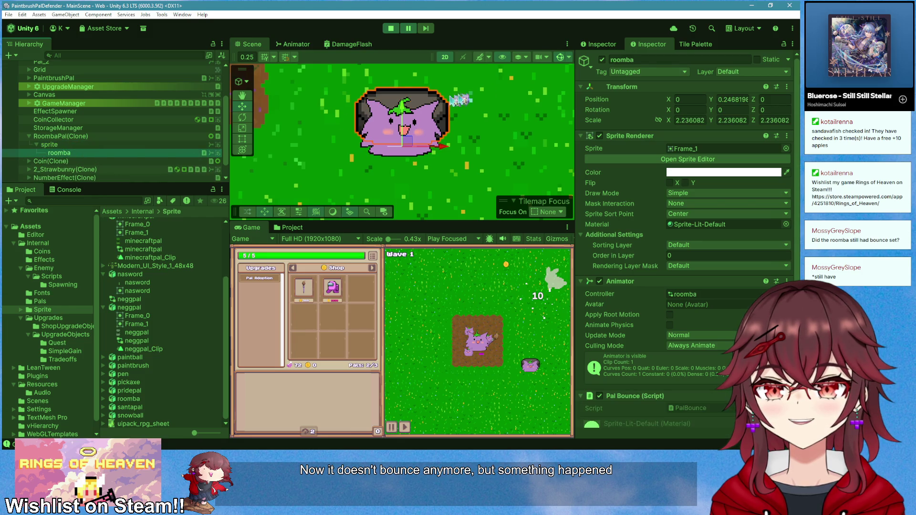
{"action": "scroll", "coordinate": [418, 158], "scroll_direction": "up", "scroll_amount": 3}
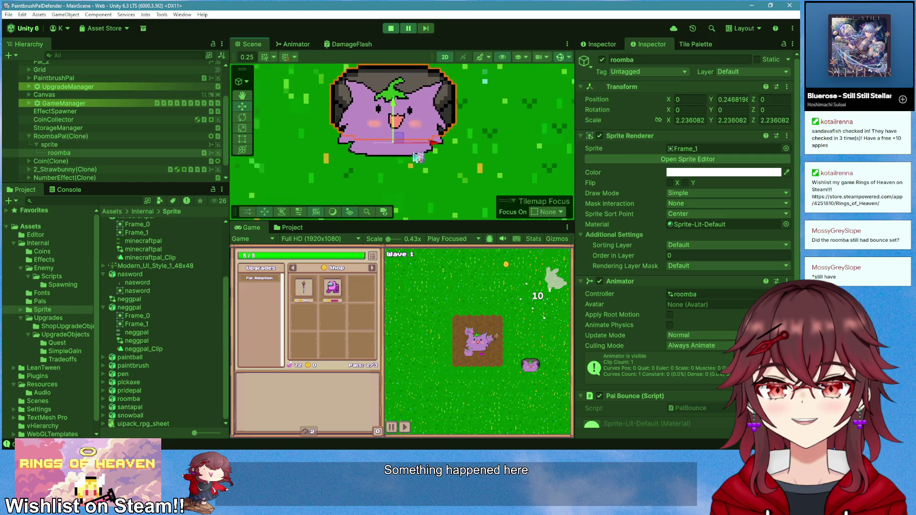
{"action": "scroll", "coordinate": [418, 158], "scroll_direction": "down", "scroll_amount": 2}
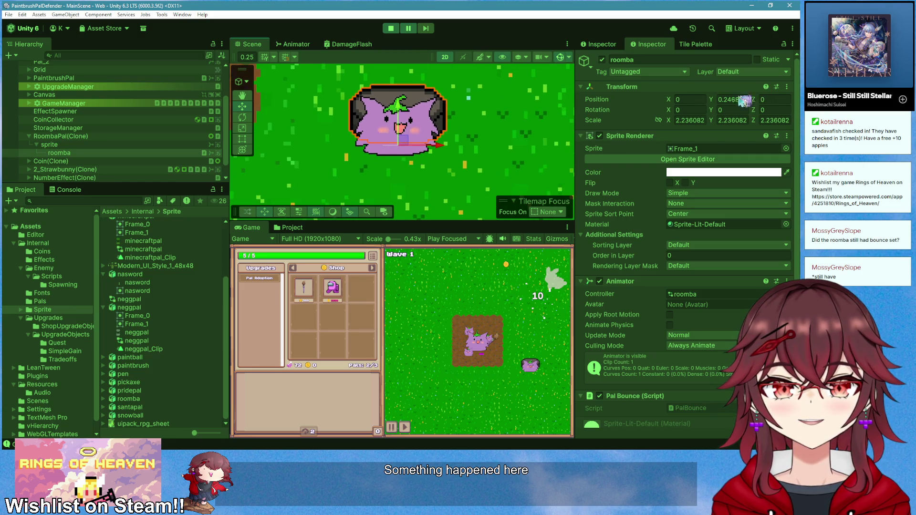
{"action": "left_click", "coordinate": [118, 146]}
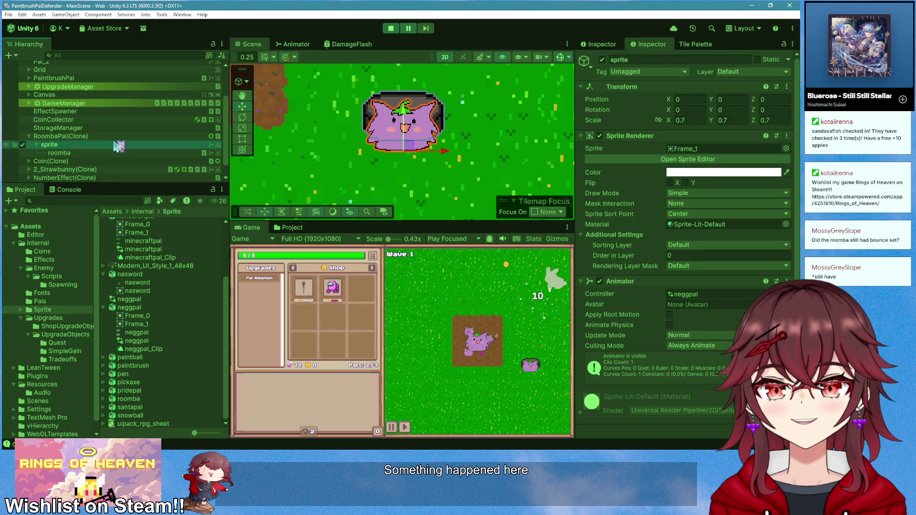
{"action": "left_click", "coordinate": [115, 139]}
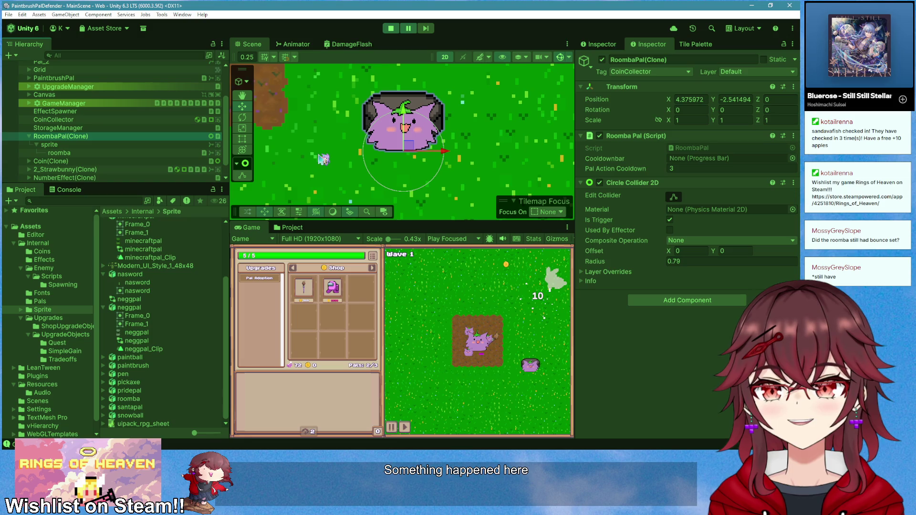
{"action": "left_click", "coordinate": [391, 28]}
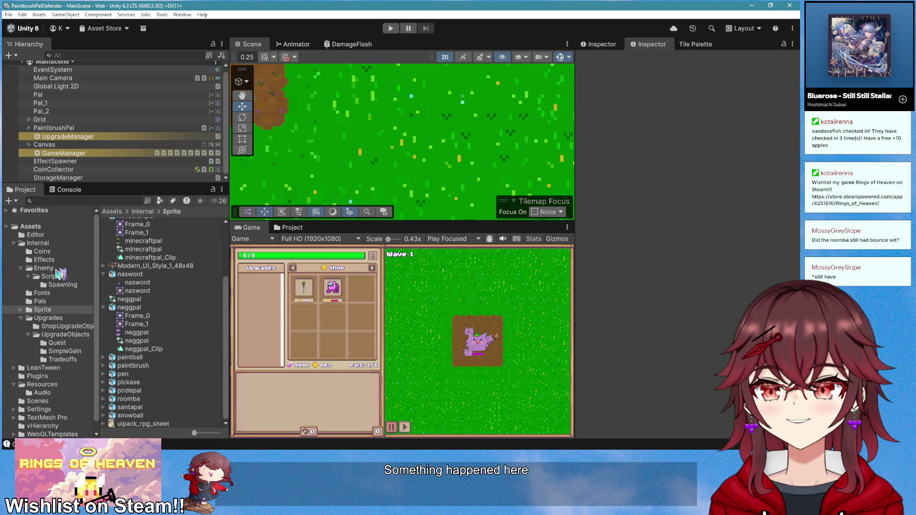
- Open the RoombaPal prefab from the Pals folder and widen the scene view
{"action": "left_click", "coordinate": [40, 301]}
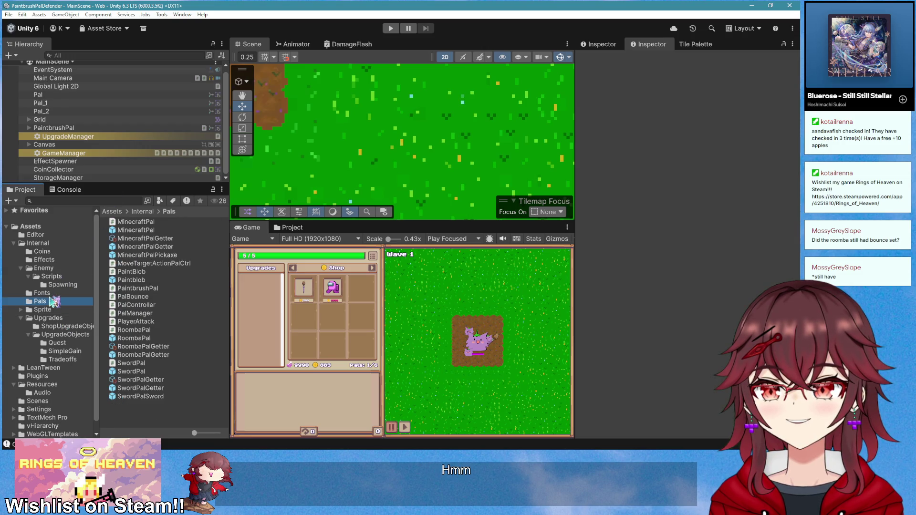
{"action": "double_click", "coordinate": [156, 340]}
{"action": "left_click", "coordinate": [83, 79]}
{"action": "mouse_move", "coordinate": [229, 81]}
{"action": "left_mouse_down"}
{"action": "mouse_move", "coordinate": [150, 98]}
{"action": "mouse_move", "coordinate": [217, 104]}
{"action": "left_mouse_up"}
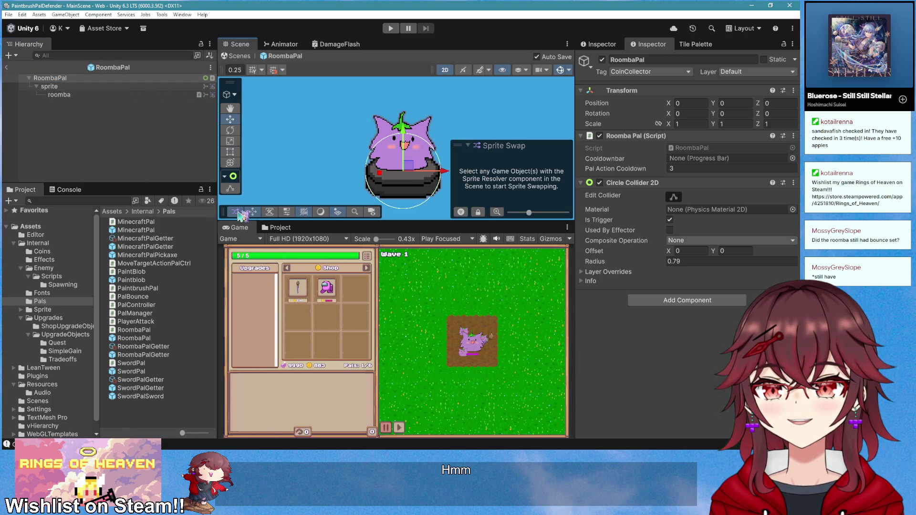
- Adjust the pivot/local handle settings and frame the root, sprite and roomba parts
{"action": "left_click", "coordinate": [268, 212]}
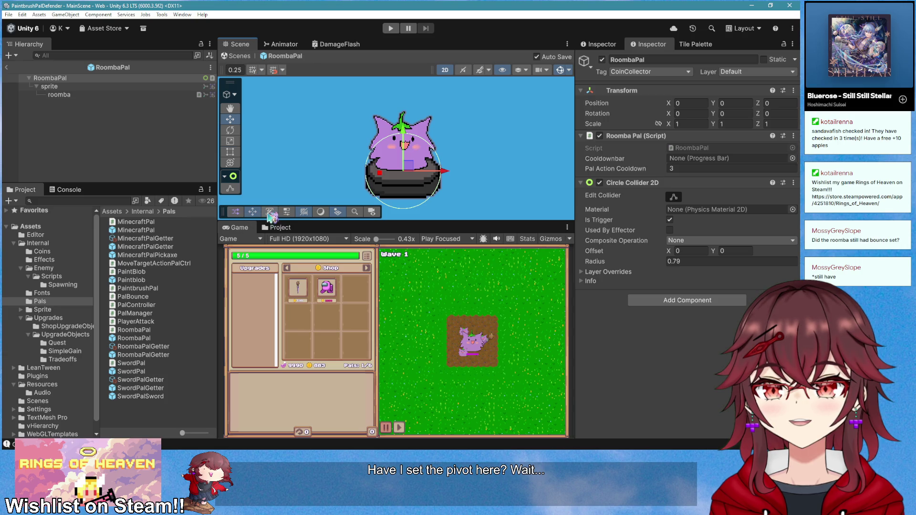
{"action": "left_click", "coordinate": [288, 212]}
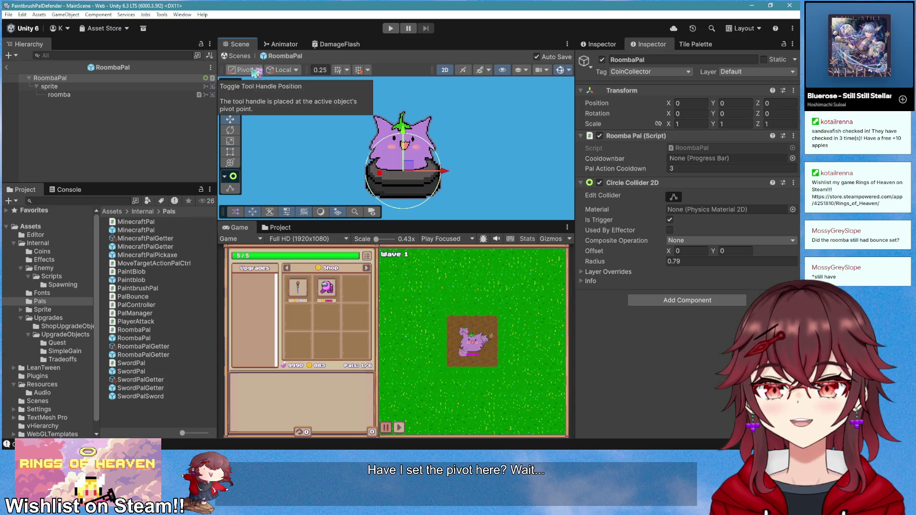
{"action": "left_click", "coordinate": [98, 79]}
{"action": "double_click", "coordinate": [95, 87]}
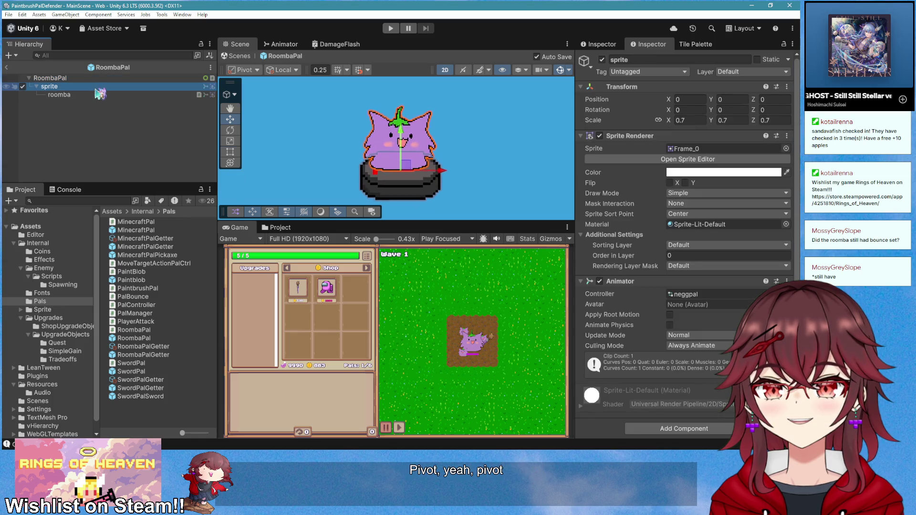
{"action": "double_click", "coordinate": [96, 96]}
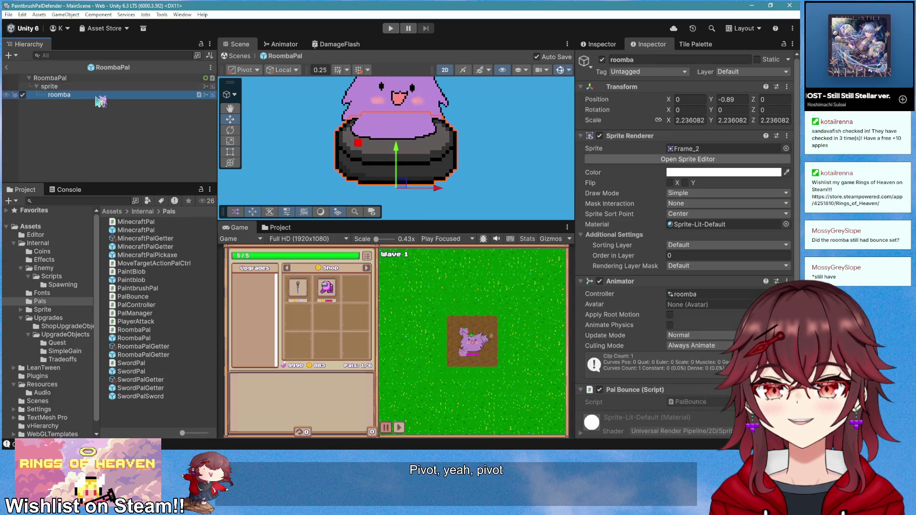
{"action": "double_click", "coordinate": [91, 78]}
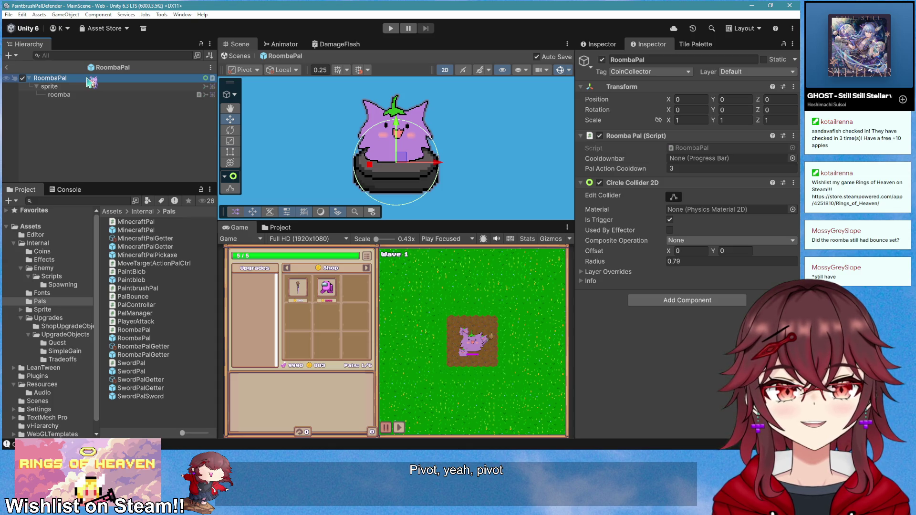
- Remove the Pal Bounce component from the roomba child and return to MainScene
{"action": "left_click", "coordinate": [87, 95]}
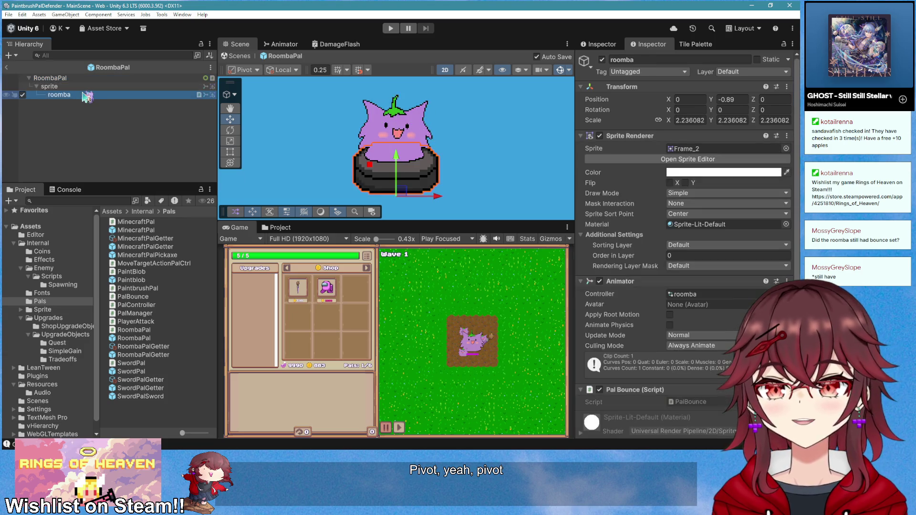
{"action": "scroll", "coordinate": [598, 243], "scroll_direction": "down", "scroll_amount": 2}
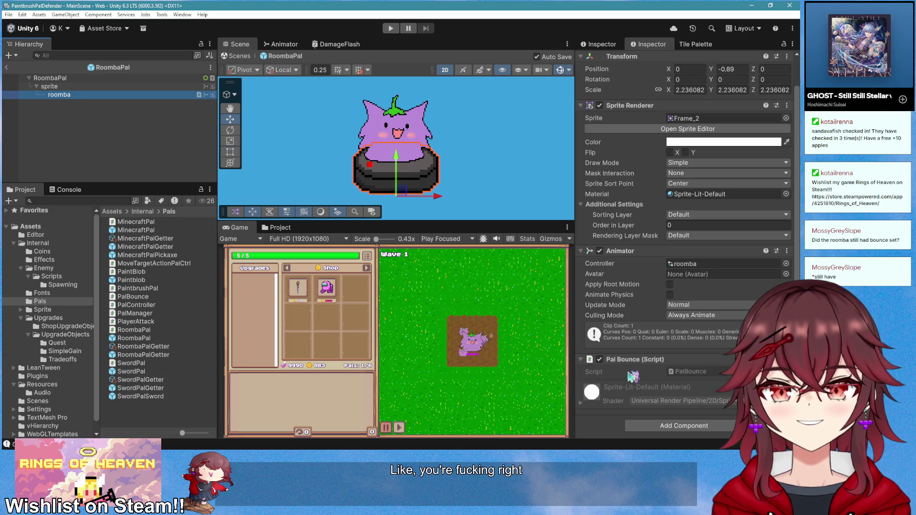
{"action": "right_click", "coordinate": [654, 364]}
{"action": "left_click", "coordinate": [677, 256]}
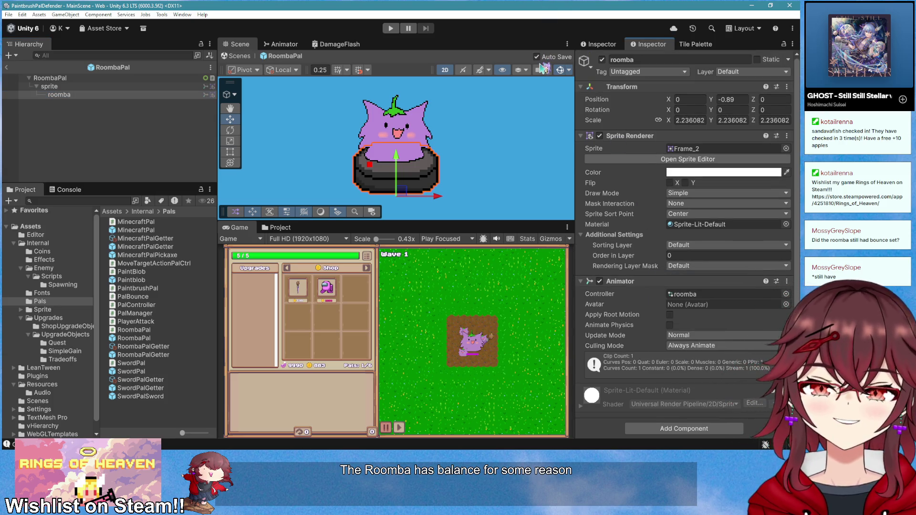
{"action": "left_click", "coordinate": [71, 71]}
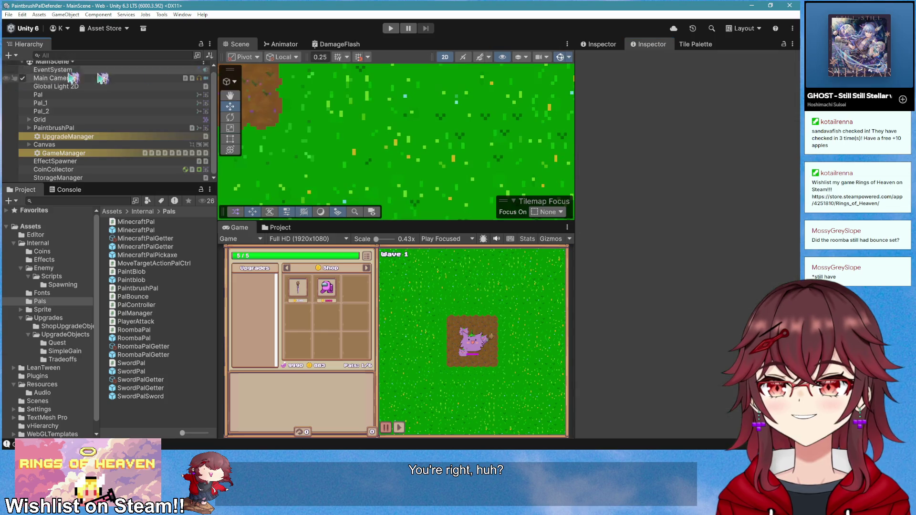
{"action": "scroll", "coordinate": [389, 134], "scroll_direction": "down", "scroll_amount": 5}
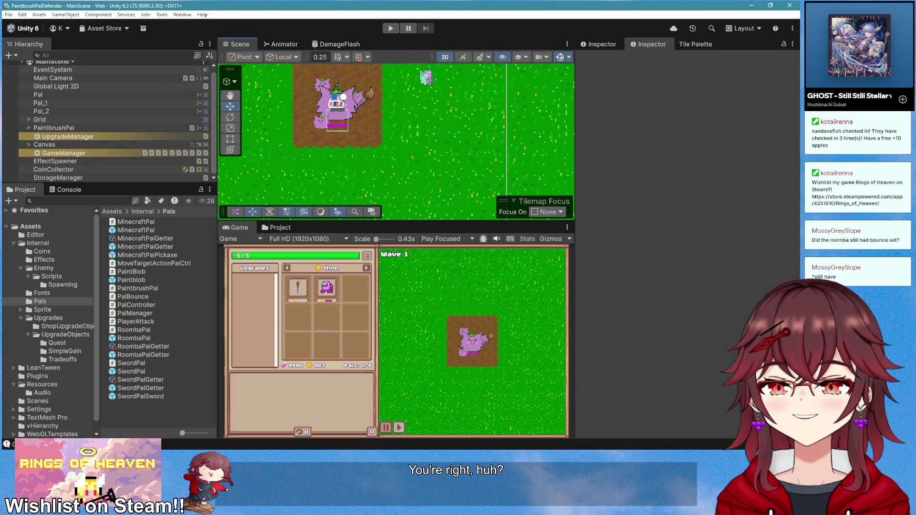
{"action": "left_click", "coordinate": [390, 29]}
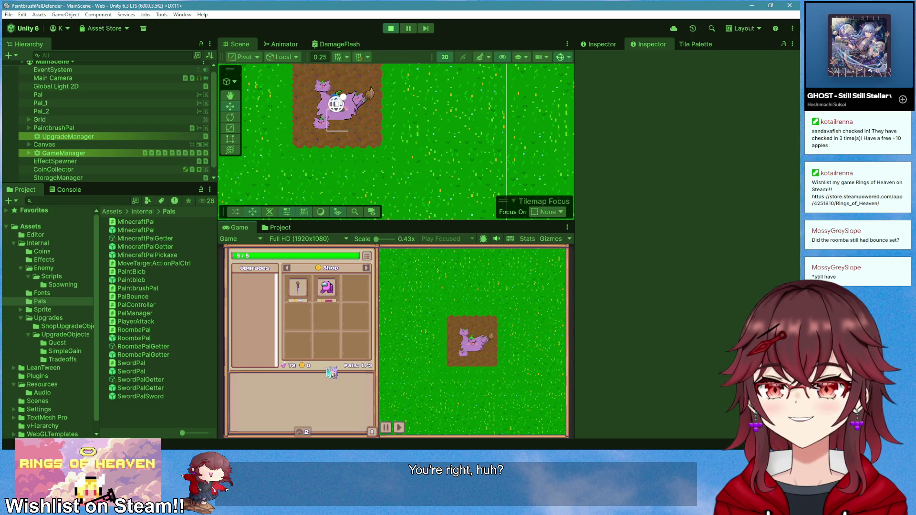
{"action": "left_click", "coordinate": [333, 398]}
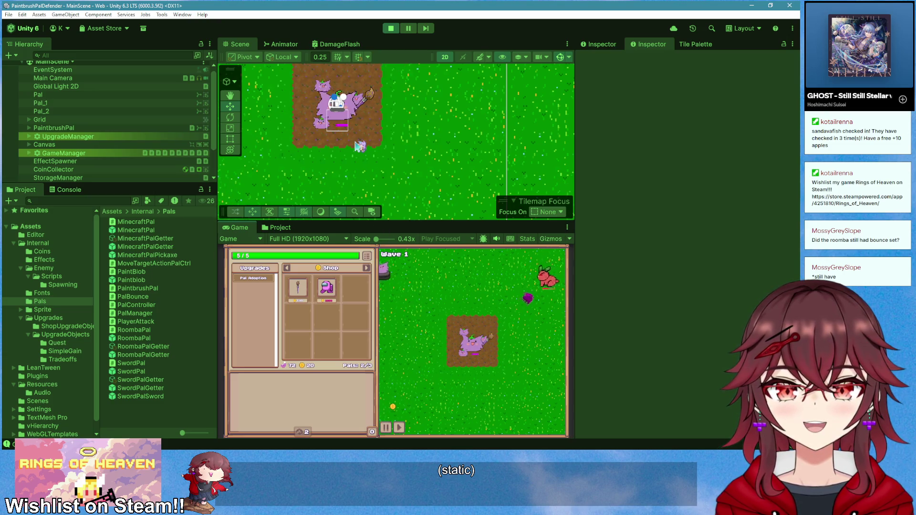
{"action": "scroll", "coordinate": [359, 143], "scroll_direction": "down", "scroll_amount": 3}
{"action": "scroll", "coordinate": [359, 143], "scroll_direction": "up", "scroll_amount": 1}
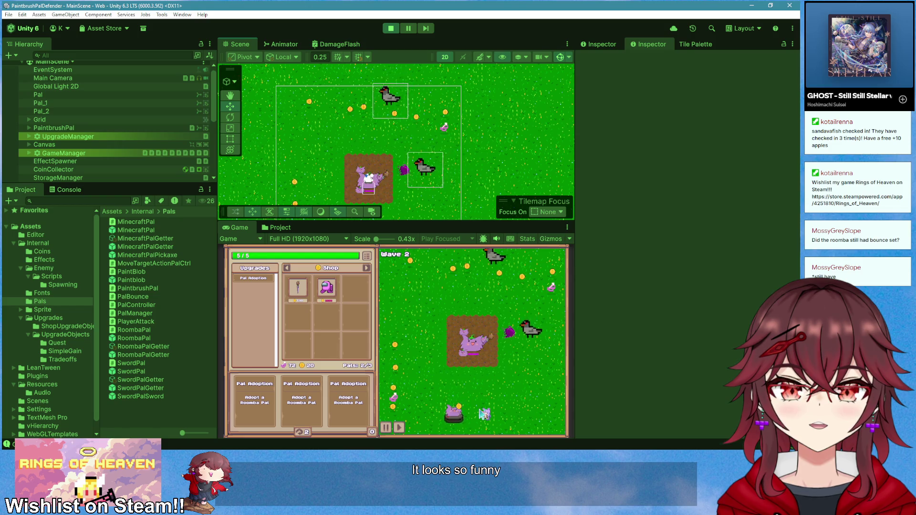
{"action": "left_click", "coordinate": [391, 28]}
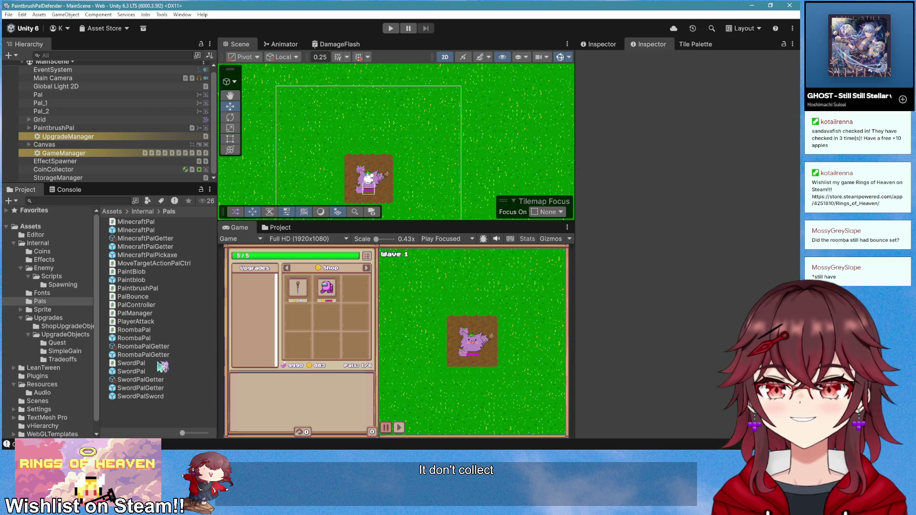
- Open the Coin prefab from the Coins folder and its Coin script in Visual Studio
{"action": "double_click", "coordinate": [143, 338]}
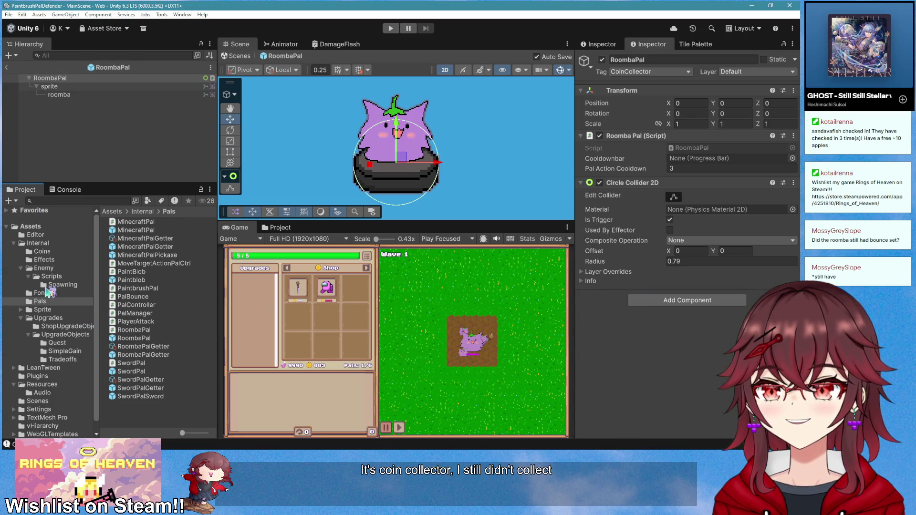
{"action": "left_click", "coordinate": [42, 252]}
{"action": "double_click", "coordinate": [148, 238]}
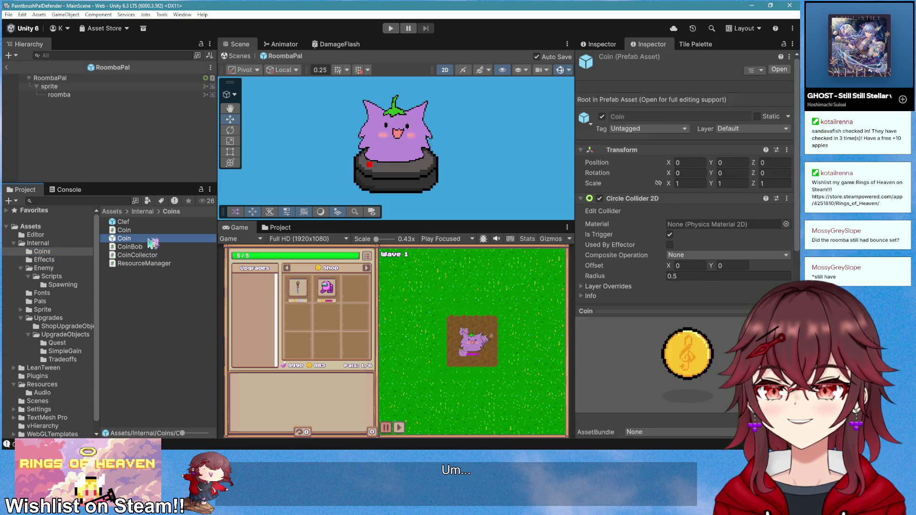
{"action": "right_click", "coordinate": [659, 255]}
{"action": "left_click", "coordinate": [682, 372]}
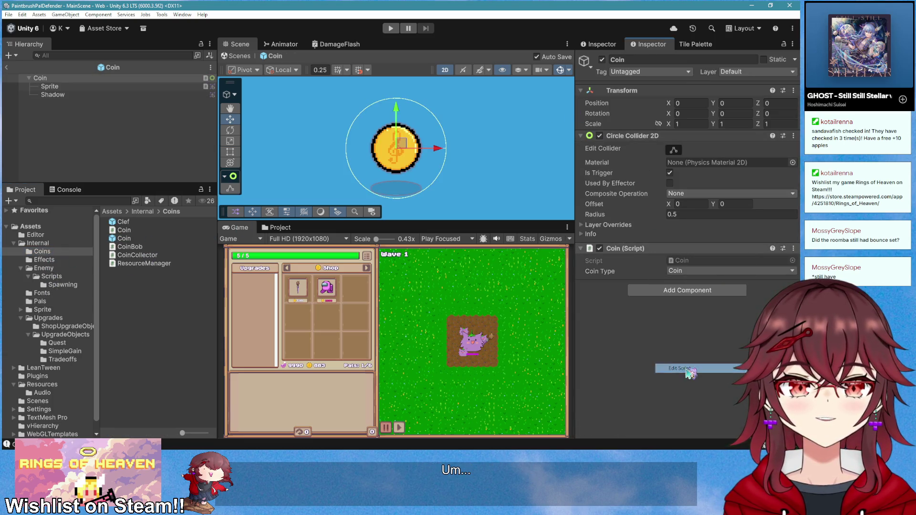
- Review Coin.cs's trigger-based Collect code, then minimize Visual Studio
{"action": "scroll", "coordinate": [347, 306], "scroll_direction": "down", "scroll_amount": 6}
{"action": "scroll", "coordinate": [348, 306], "scroll_direction": "up", "scroll_amount": 6}
{"action": "scroll", "coordinate": [348, 306], "scroll_direction": "down", "scroll_amount": 6}
{"action": "scroll", "coordinate": [348, 306], "scroll_direction": "down", "scroll_amount": 6}
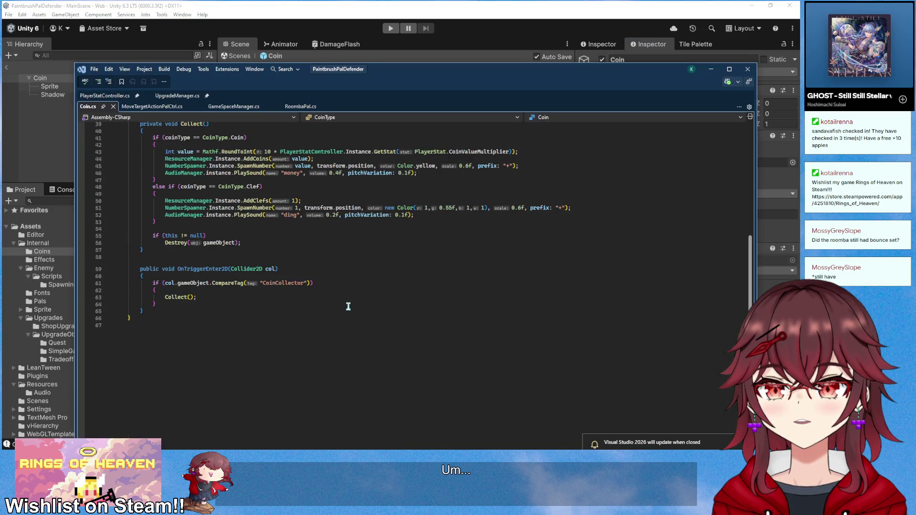
{"action": "left_click", "coordinate": [291, 282]}
{"action": "left_click_drag", "start_coordinate": [170, 287], "coordinate": [282, 317]}
{"action": "scroll", "coordinate": [302, 319], "scroll_direction": "up", "scroll_amount": 3}
{"action": "left_click", "coordinate": [347, 325]}
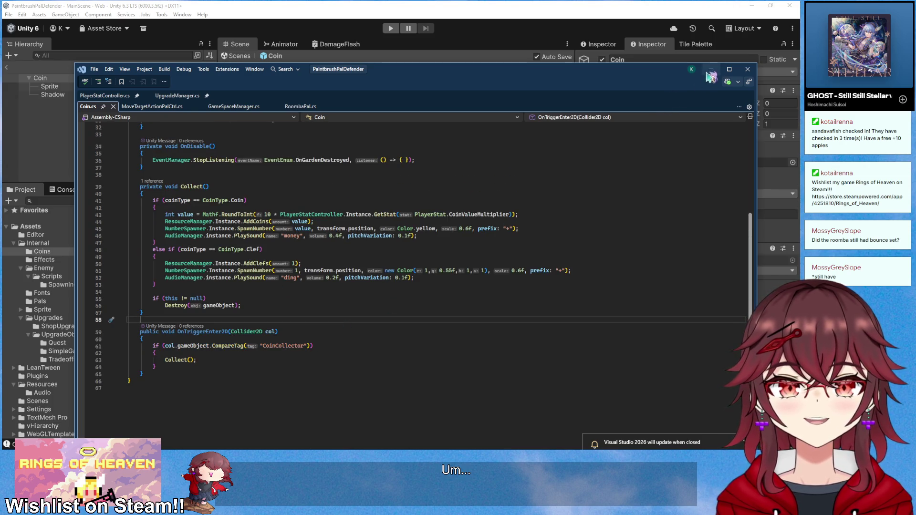
{"action": "left_click", "coordinate": [710, 70]}
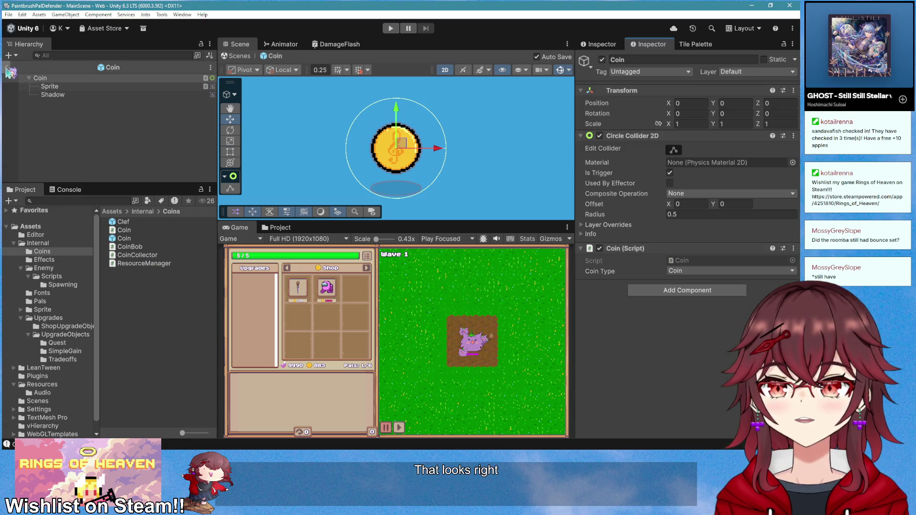
- Open the RoombaPal prefab and set its Circle Collider 2D radius to 1
{"action": "left_click", "coordinate": [8, 70]}
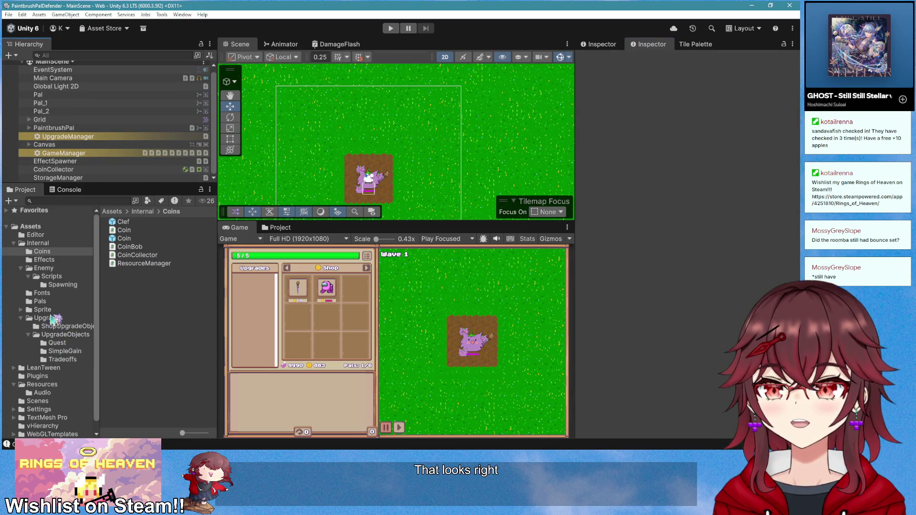
{"action": "left_click", "coordinate": [40, 301]}
{"action": "double_click", "coordinate": [157, 356]}
{"action": "double_click", "coordinate": [154, 338]}
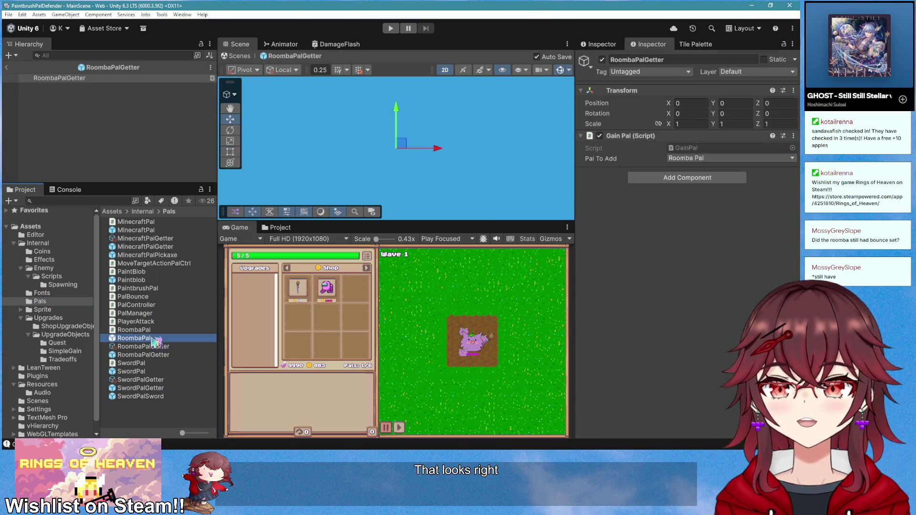
{"action": "left_click", "coordinate": [689, 262]}
{"action": "type", "text": "1"}
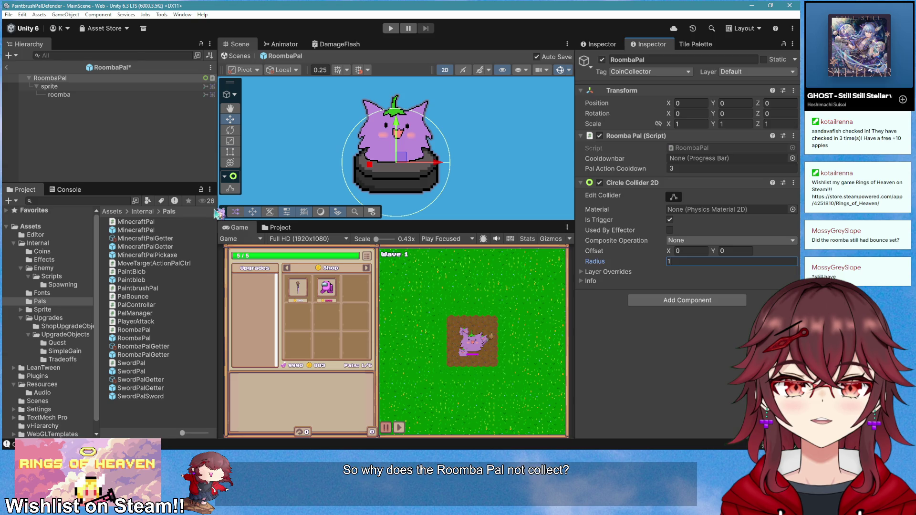
- Glance at Coin.cs's OnEnable and Collect code in Visual Studio
{"action": "key", "text": "alt+Tab"}
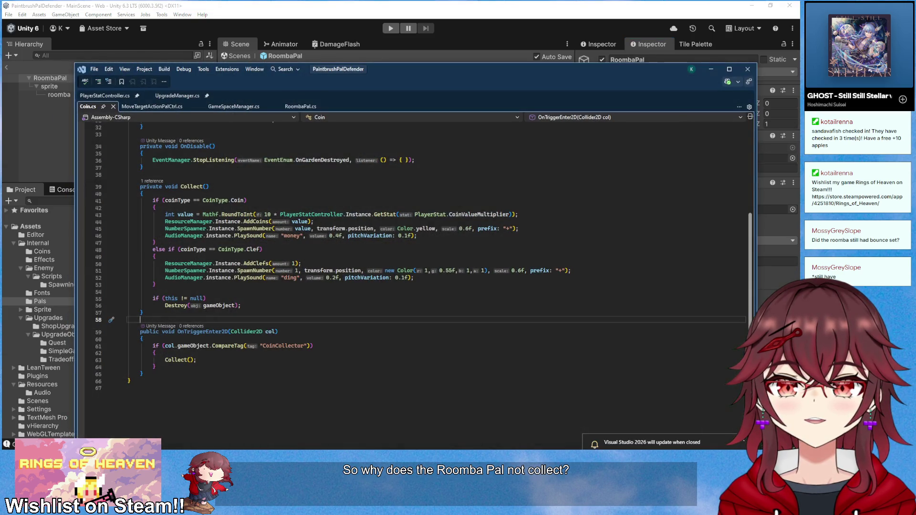
{"action": "key", "text": "alt+Tab"}
{"action": "key", "text": "alt+Tab"}
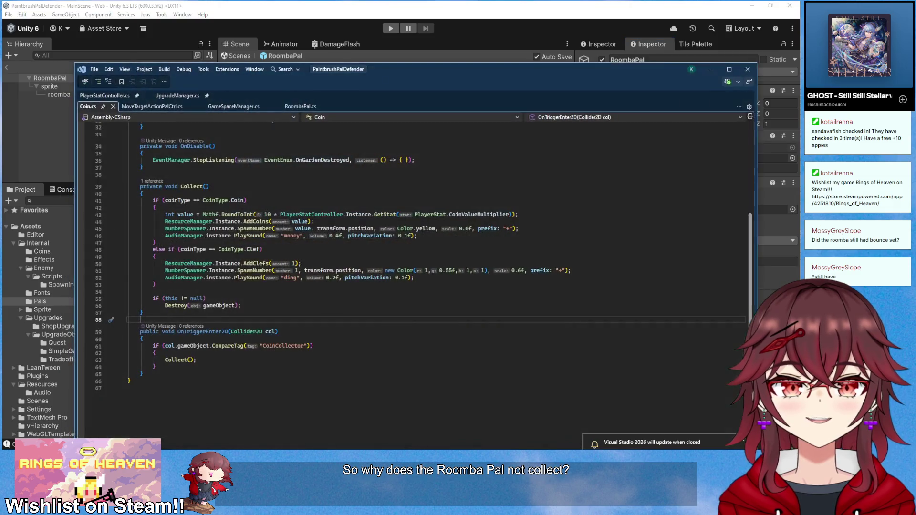
{"action": "scroll", "coordinate": [606, 160], "scroll_direction": "up", "scroll_amount": 6}
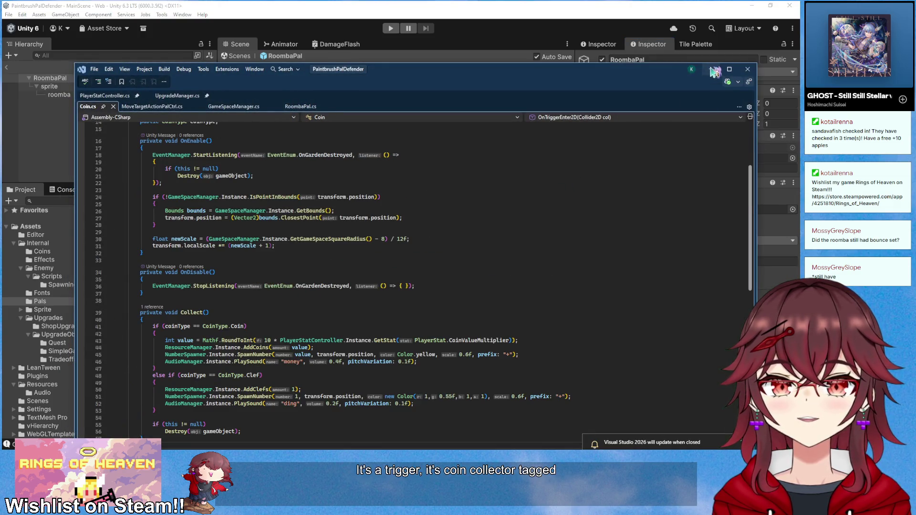
{"action": "key", "text": "alt+Tab"}
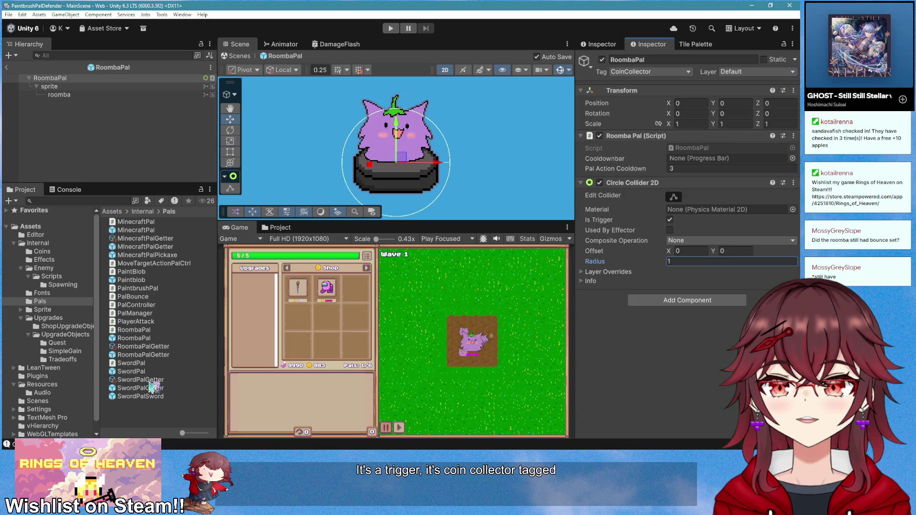
{"action": "left_click", "coordinate": [56, 253]}
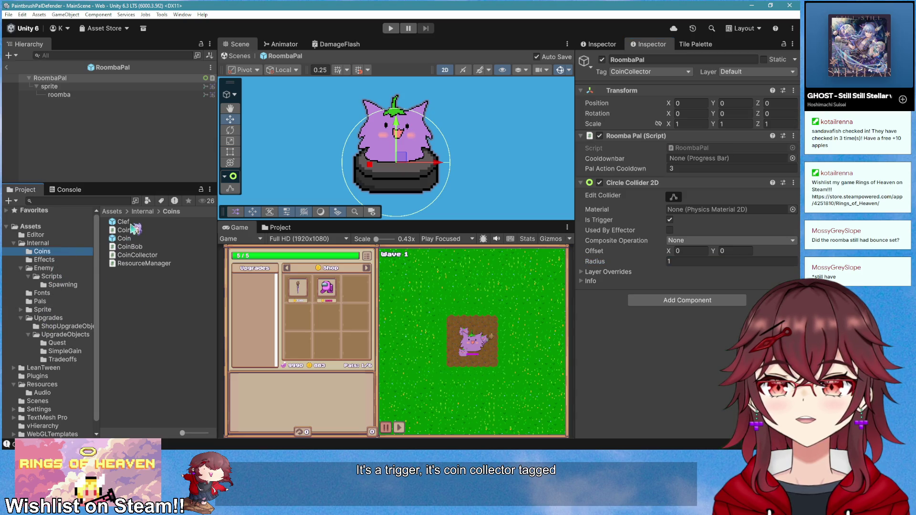
{"action": "left_click", "coordinate": [132, 238]}
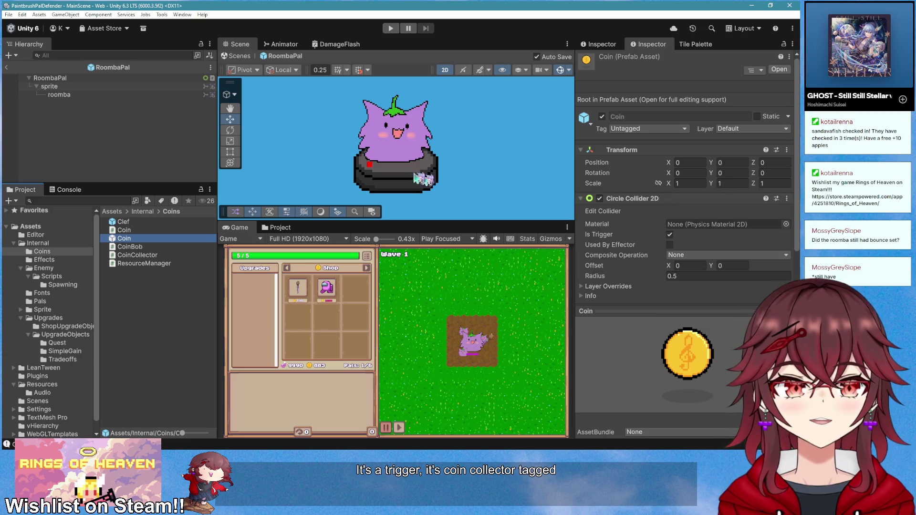
{"action": "left_click", "coordinate": [72, 79]}
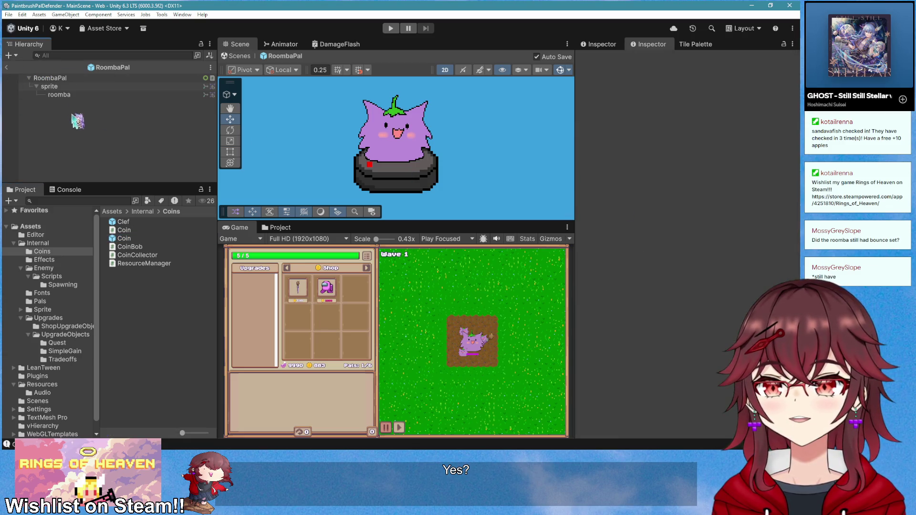
{"action": "right_click", "coordinate": [620, 136]}
{"action": "left_click", "coordinate": [640, 253]}
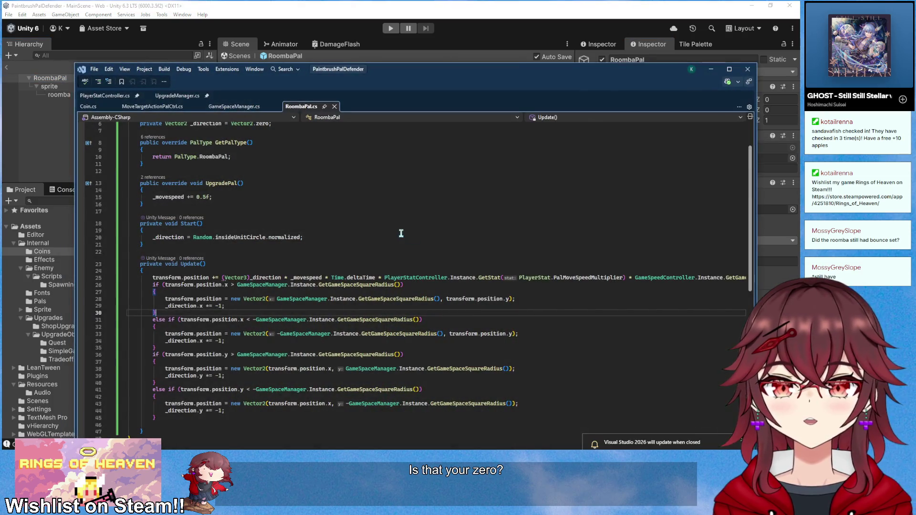
- Add + 1 to the right-edge check and - 1 to the left-edge check
{"action": "left_click_drag", "start_coordinate": [446, 71], "coordinate": [401, 66]}
{"action": "left_click", "coordinate": [183, 281]}
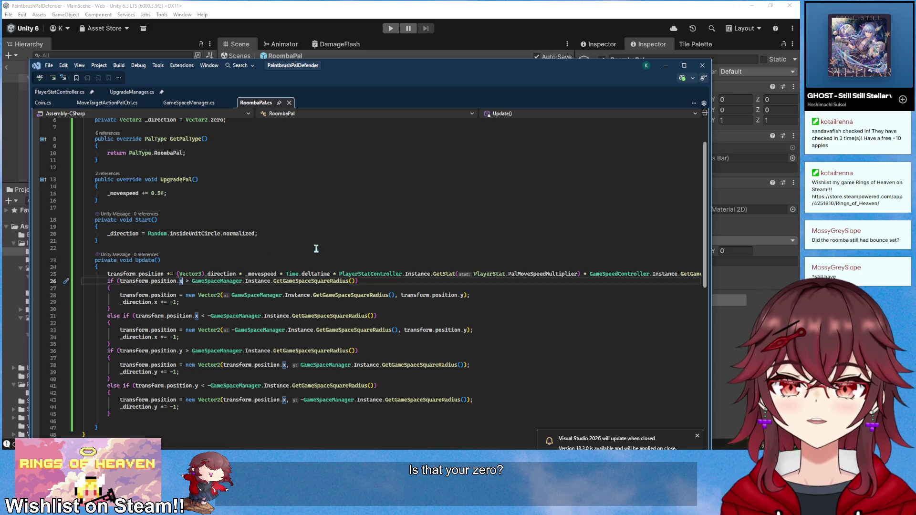
{"action": "type", "text": "+ 1"}
{"action": "key", "text": "Down"}
{"action": "key", "text": "Down"}
{"action": "key", "text": "Down"}
{"action": "key", "text": "Down"}
{"action": "key", "text": "Down"}
{"action": "key", "text": "Down"}
{"action": "key", "text": "Up"}
{"action": "key", "text": "Home"}
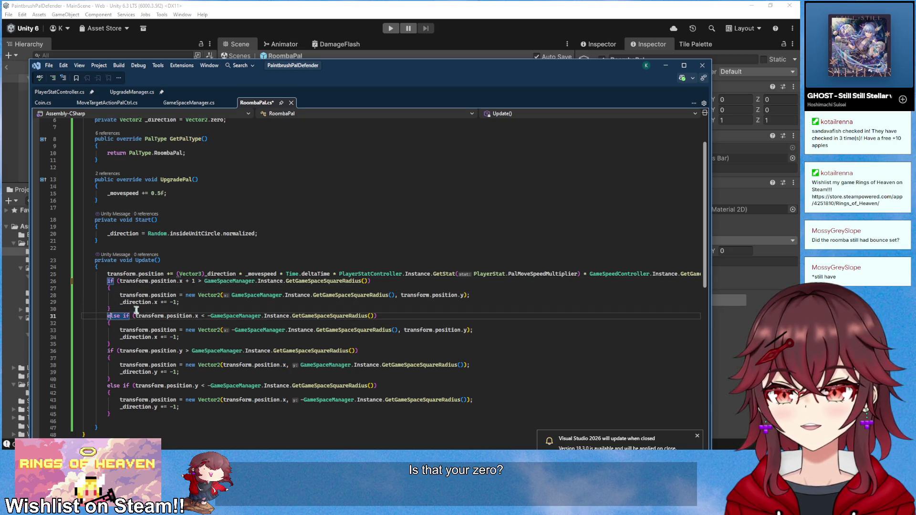
{"action": "left_click", "coordinate": [198, 316]}
{"action": "type", "text": "- 1"}
- Add + 1 to the top-edge check and - 1 to the bottom-edge check
{"action": "key", "text": "Down"}
{"action": "key", "text": "Down"}
{"action": "key", "text": "Down"}
{"action": "key", "text": "Left"}
{"action": "key", "text": "Left"}
{"action": "key", "text": "Left"}
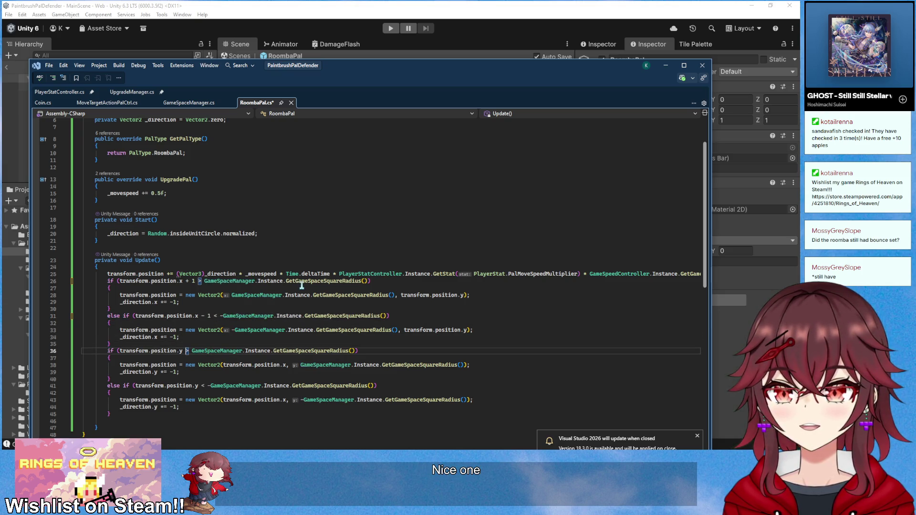
{"action": "type", "text": "+ 1"}
{"action": "key", "text": "Down"}
{"action": "key", "text": "Down"}
{"action": "key", "text": "Down"}
{"action": "key", "text": "Down"}
{"action": "key", "text": "Down"}
{"action": "key", "text": "Right"}
{"action": "key", "text": "Right"}
{"action": "key", "text": "Right"}
{"action": "type", "text": "- 1"}
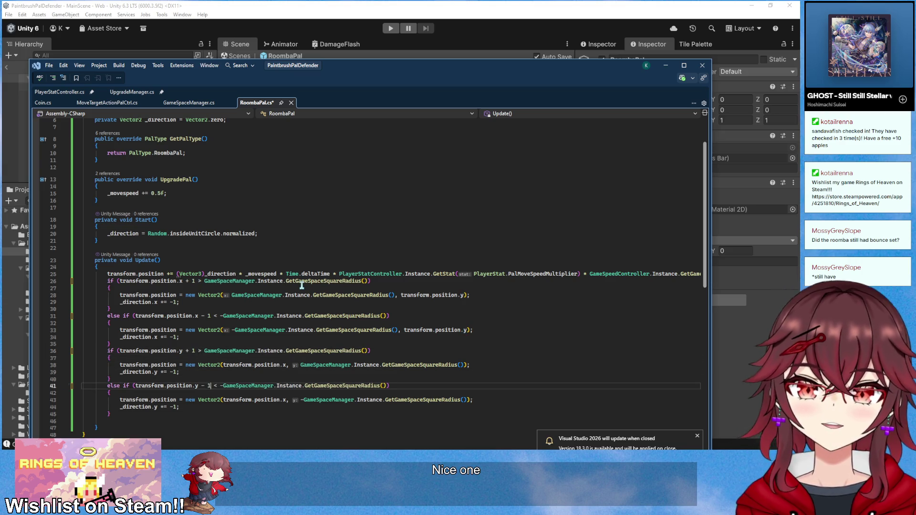
- Raise _movespeed from 1 to 10 and let Unity recompile
{"action": "scroll", "coordinate": [314, 232], "scroll_direction": "up", "scroll_amount": 2}
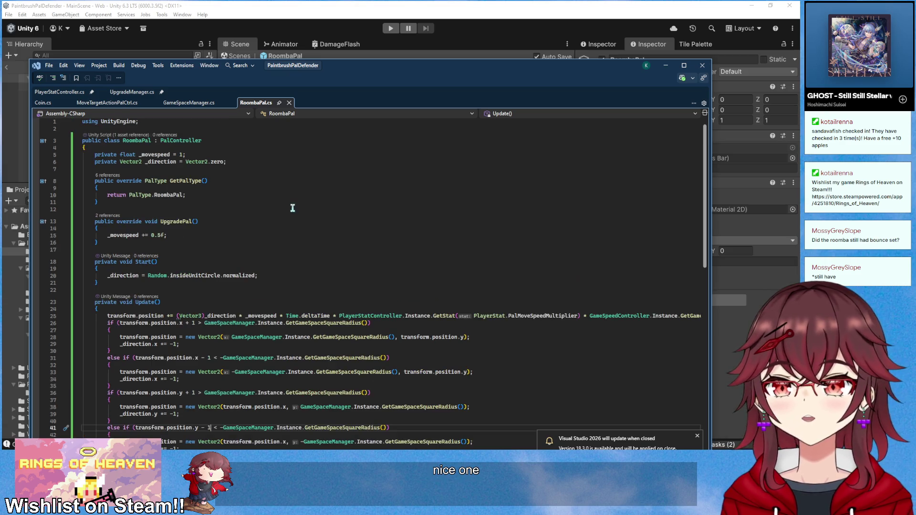
{"action": "left_click", "coordinate": [182, 155]}
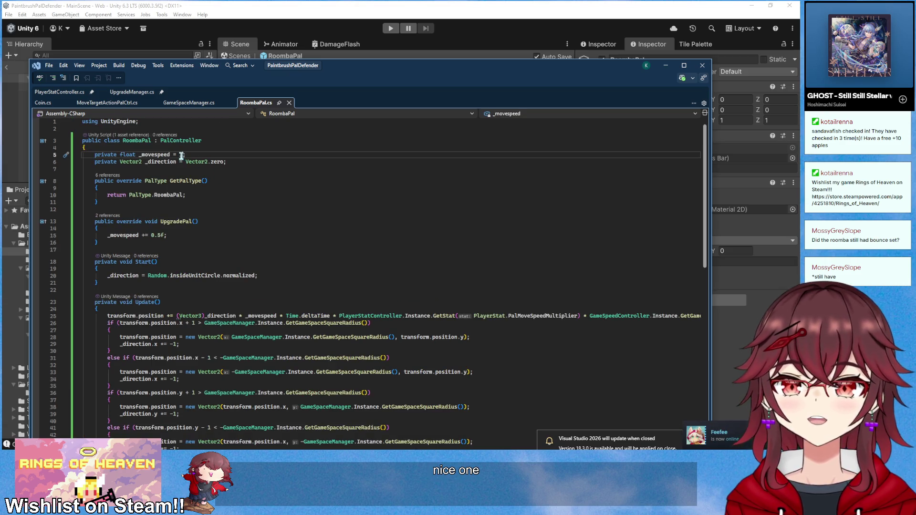
{"action": "type", "text": "0"}
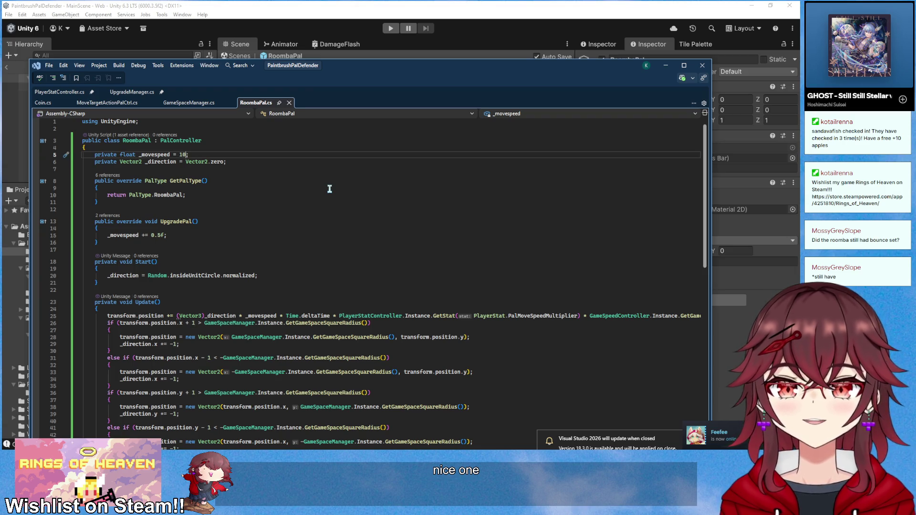
{"action": "left_click", "coordinate": [439, 6]}
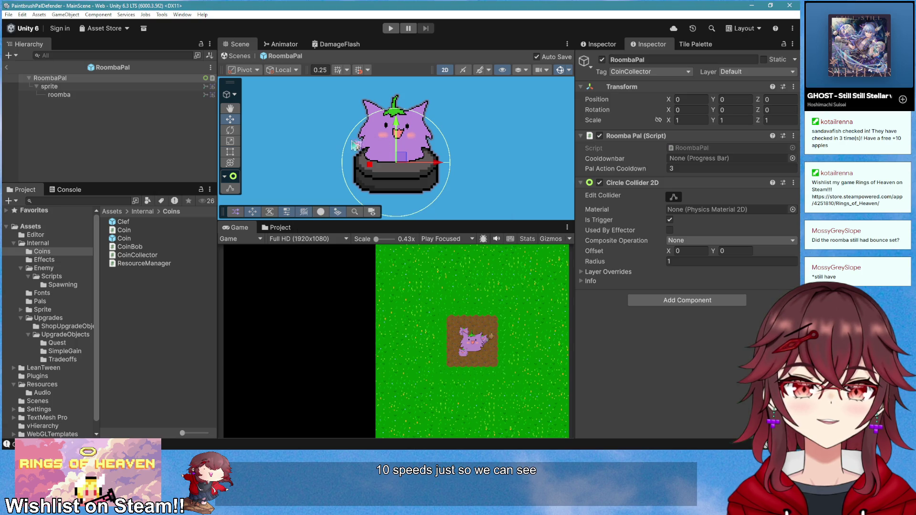
- Play-test with the Pal Adoption card picked, then stop and view RoombaPal.cs's Update
{"action": "left_click", "coordinate": [394, 30]}
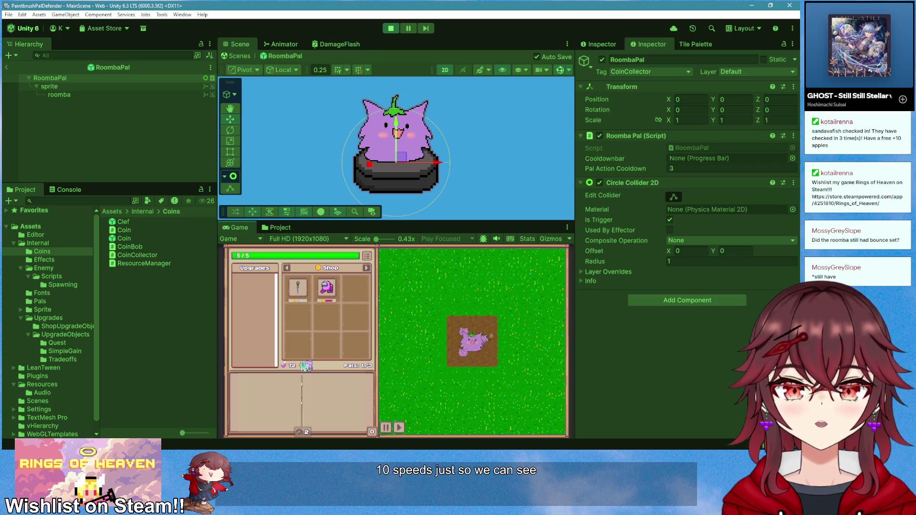
{"action": "left_click", "coordinate": [300, 406]}
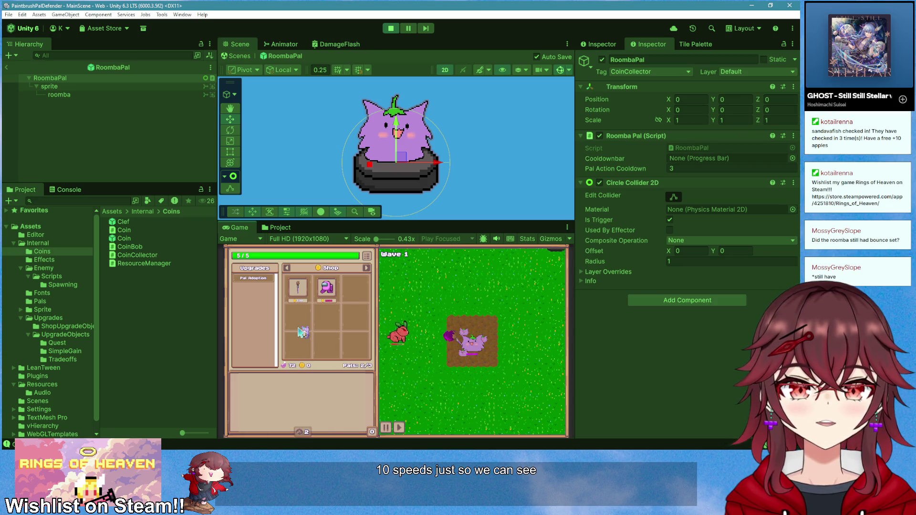
{"action": "left_click", "coordinate": [390, 28]}
{"action": "key", "text": "alt+Tab"}
{"action": "scroll", "coordinate": [338, 308], "scroll_direction": "down", "scroll_amount": 4}
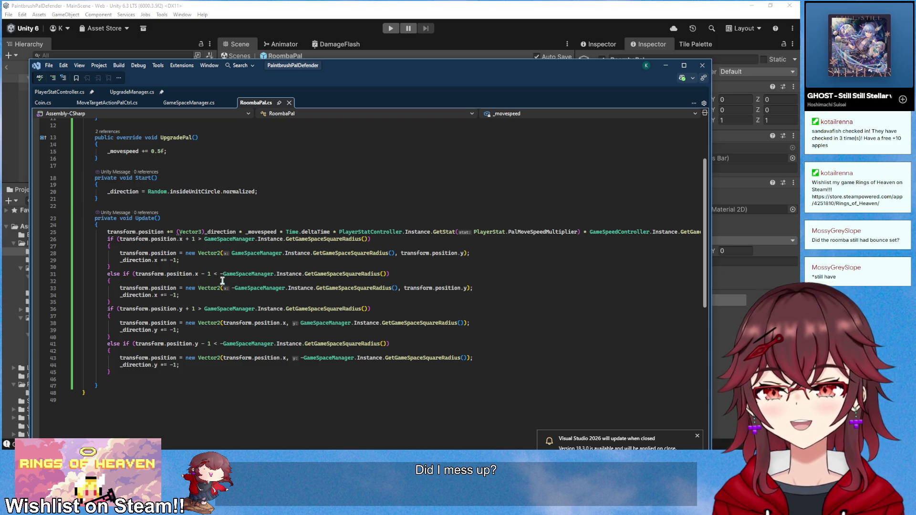
- Undo the ±1 offsets on lines 26, 31, 36 and 41, and save RoombaPal.cs
{"action": "left_click_drag", "start_coordinate": [194, 274], "coordinate": [210, 274]}
{"action": "scroll", "coordinate": [221, 306], "scroll_direction": "up", "scroll_amount": 1}
{"action": "key", "text": "Up"}
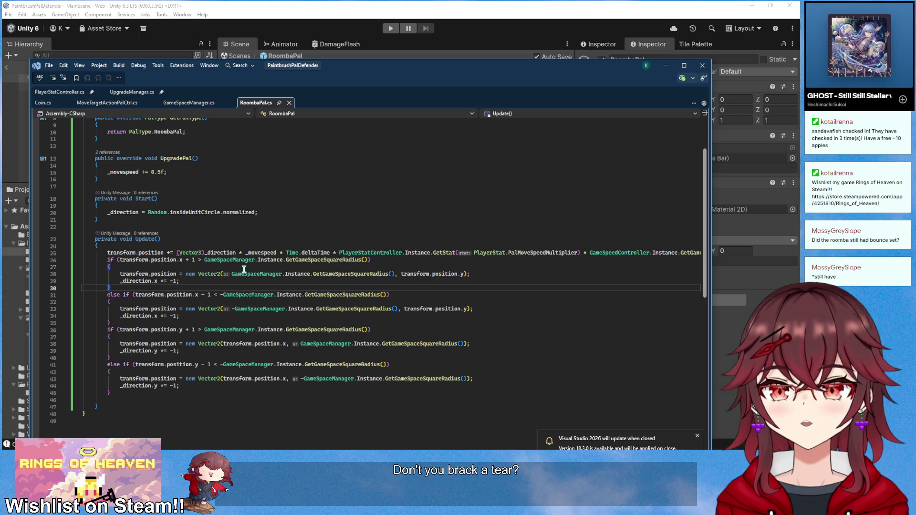
{"action": "left_click", "coordinate": [198, 260]}
{"action": "key", "text": "ctrl+z"}
{"action": "key", "text": "ctrl+z"}
{"action": "key", "text": "ctrl+z"}
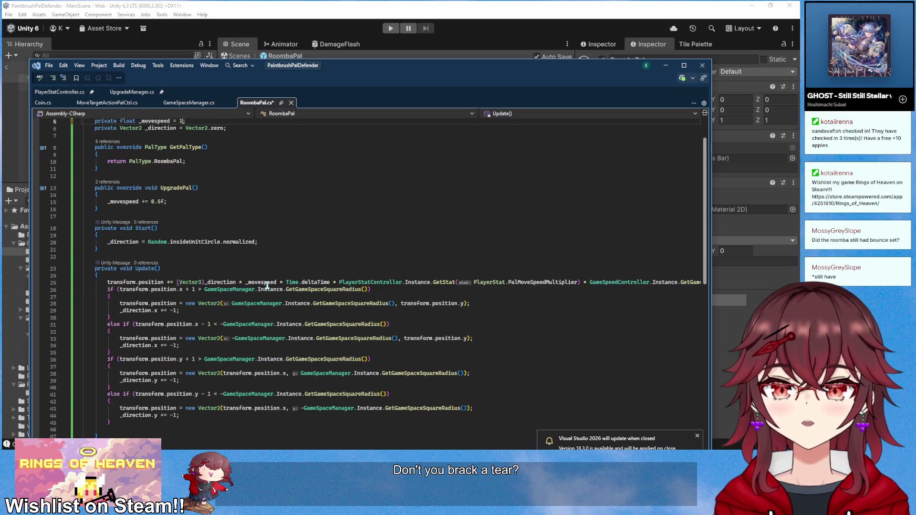
{"action": "left_click", "coordinate": [274, 289]}
{"action": "key", "text": "ctrl+s"}
{"action": "scroll", "coordinate": [250, 316], "scroll_direction": "down", "scroll_amount": 1}
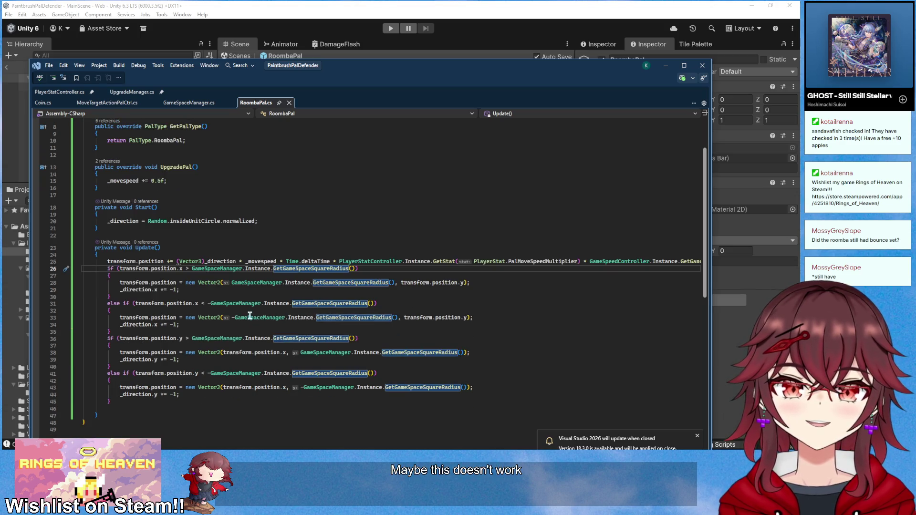
{"action": "left_click", "coordinate": [267, 290]}
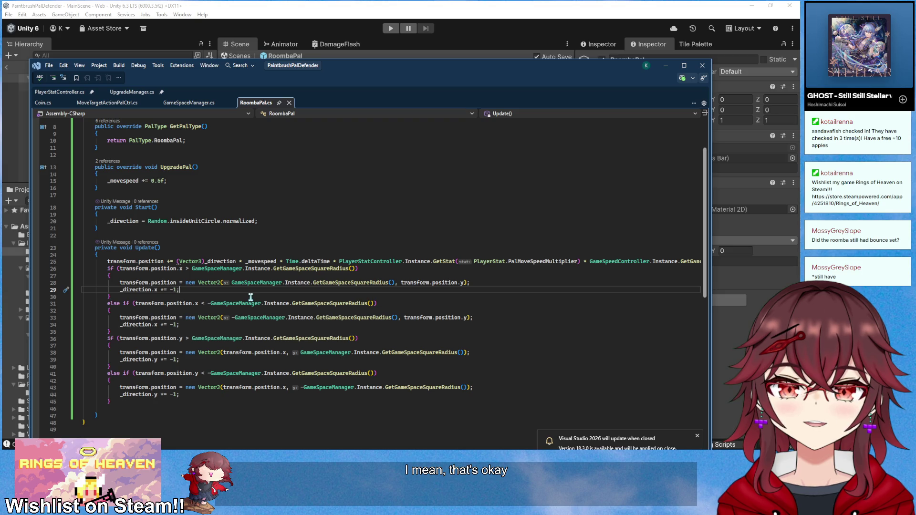
{"action": "key", "text": "Home"}
- Comment out the four transform.position reset lines in RoombaPal's edge checks (lines 28, 33, 38, 43)
{"action": "key", "text": "Up"}
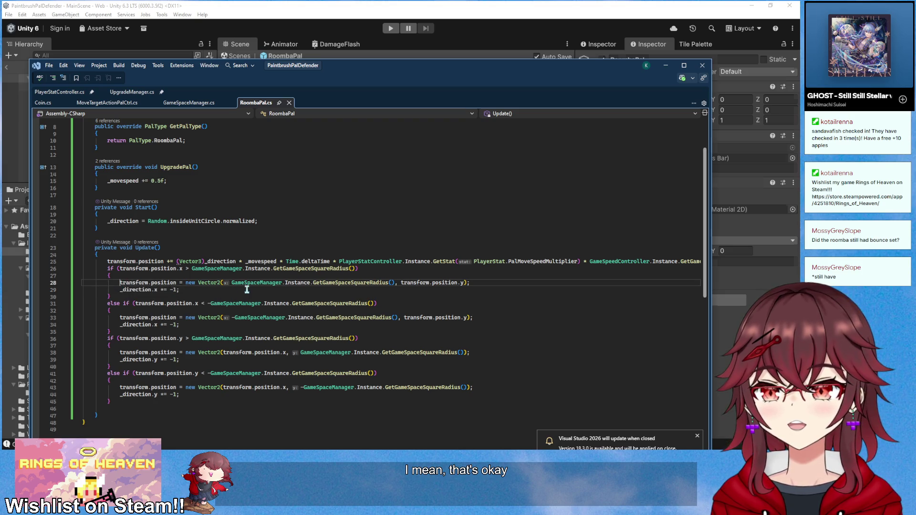
{"action": "key", "text": "ctrl+k"}
{"action": "key", "text": "ctrl+c"}
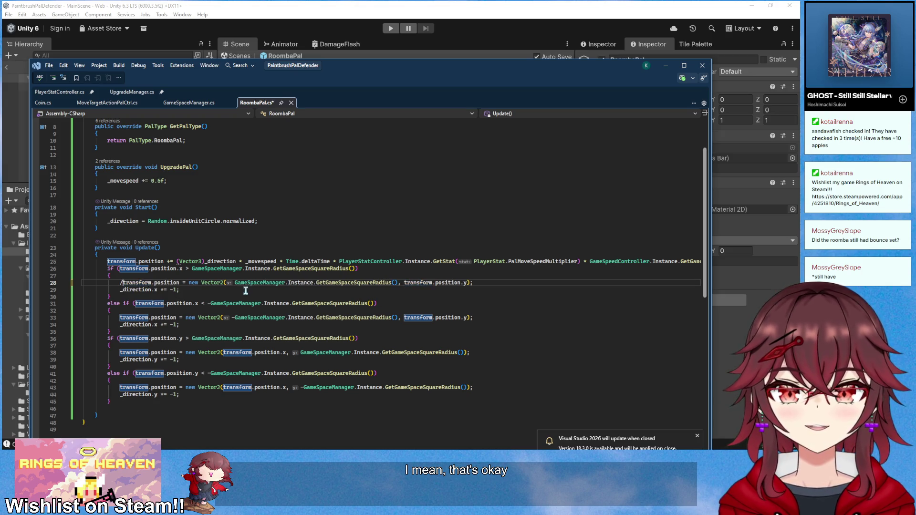
{"action": "key", "text": "Down"}
{"action": "key", "text": "Down"}
{"action": "key", "text": "Down"}
{"action": "key", "text": "ctrl+k"}
{"action": "key", "text": "ctrl+c"}
{"action": "key", "text": "Down"}
{"action": "key", "text": "Down"}
{"action": "key", "text": "Down"}
{"action": "key", "text": "ctrl+k"}
{"action": "key", "text": "ctrl+c"}
{"action": "key", "text": "Down"}
{"action": "key", "text": "Down"}
{"action": "key", "text": "Down"}
{"action": "key", "text": "Down"}
{"action": "key", "text": "Down"}
{"action": "key", "text": "ctrl+k"}
{"action": "key", "text": "ctrl+c"}
- Restore the accidentally removed Update body, save, and re-comment the resets on lines 28 and 33
{"action": "left_click", "coordinate": [488, 283]}
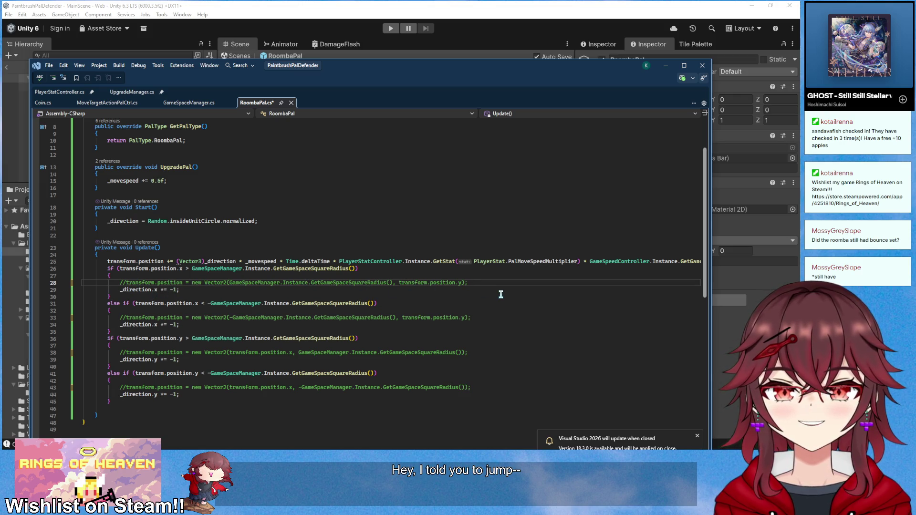
{"action": "key", "text": "ctrl+z"}
{"action": "key", "text": "ctrl+z"}
{"action": "key", "text": "ctrl+z"}
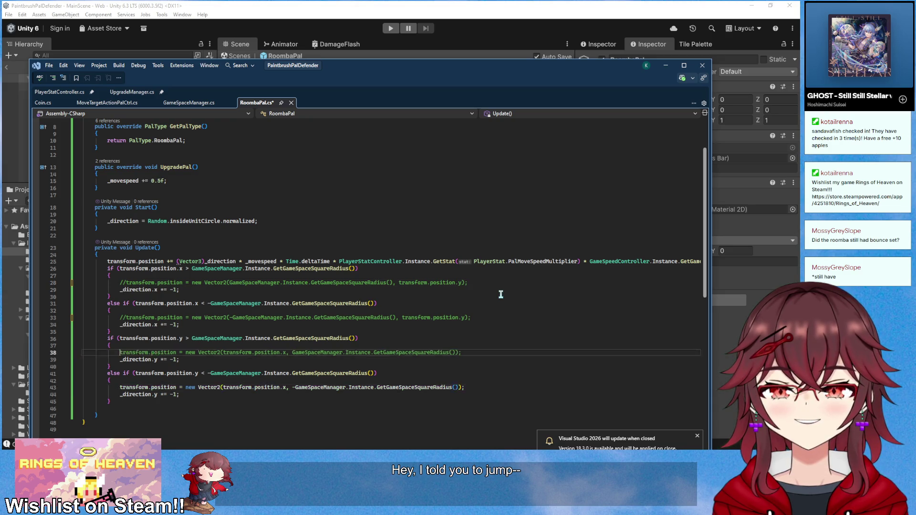
{"action": "key", "text": "ctrl+y"}
{"action": "key", "text": "ctrl+y"}
{"action": "key", "text": "ctrl+y"}
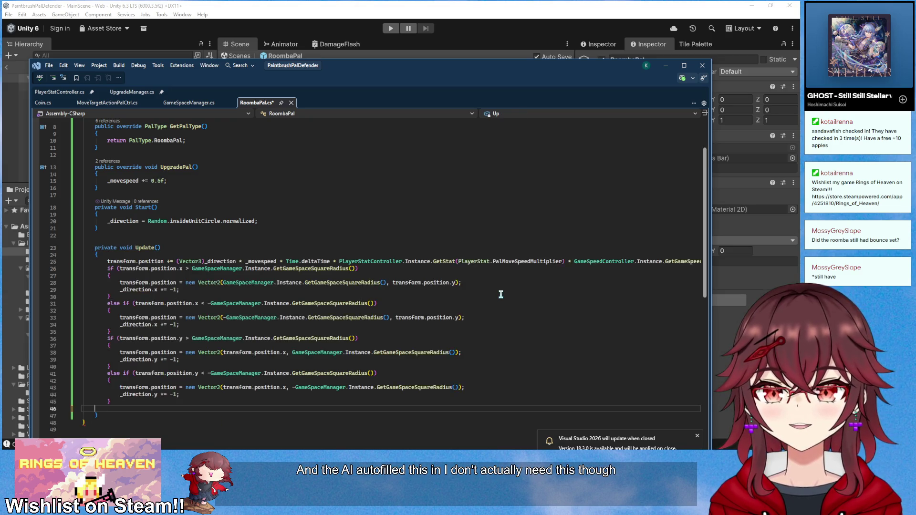
{"action": "key", "text": "ctrl+s"}
{"action": "type", "text": "//"}
{"action": "key", "text": "Down"}
{"action": "key", "text": "Down"}
{"action": "key", "text": "Down"}
{"action": "key", "text": "Home"}
{"action": "type", "text": "//"}
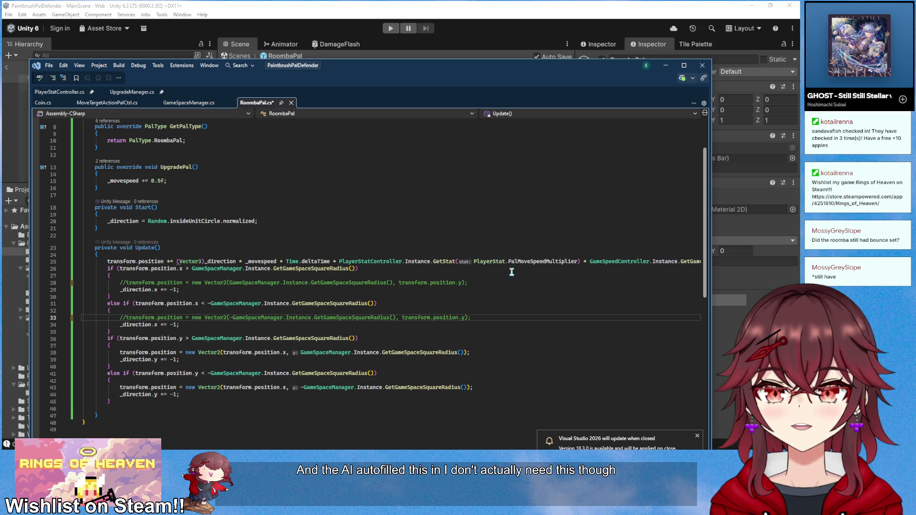
- Delete the four commented-out position reset lines from the edge checks
{"action": "left_click", "coordinate": [475, 284]}
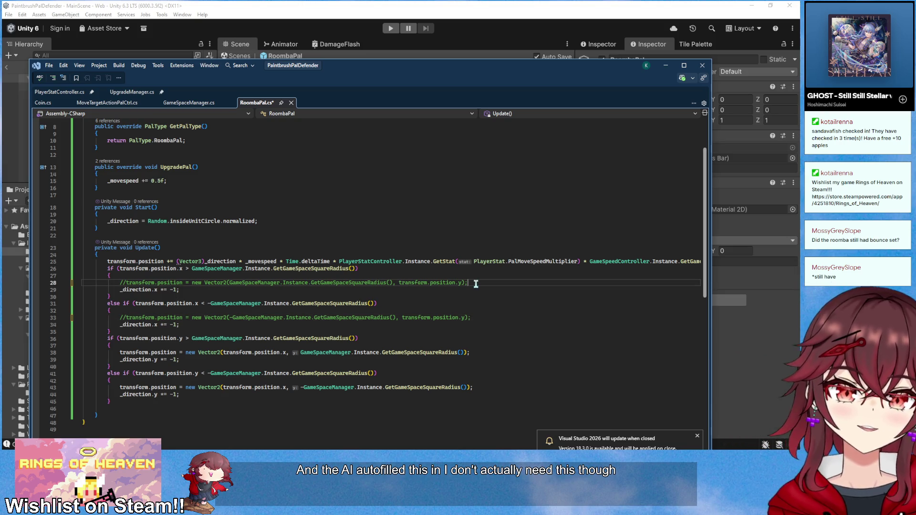
{"action": "key", "text": "shift+Up"}
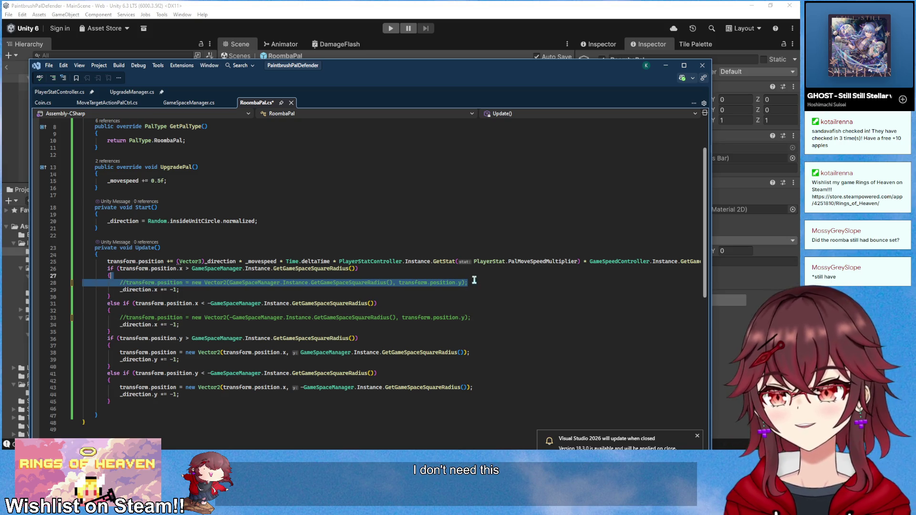
{"action": "key", "text": "BackSpace"}
{"action": "left_click", "coordinate": [473, 311]}
{"action": "key", "text": "shift+Up"}
{"action": "key", "text": "BackSpace"}
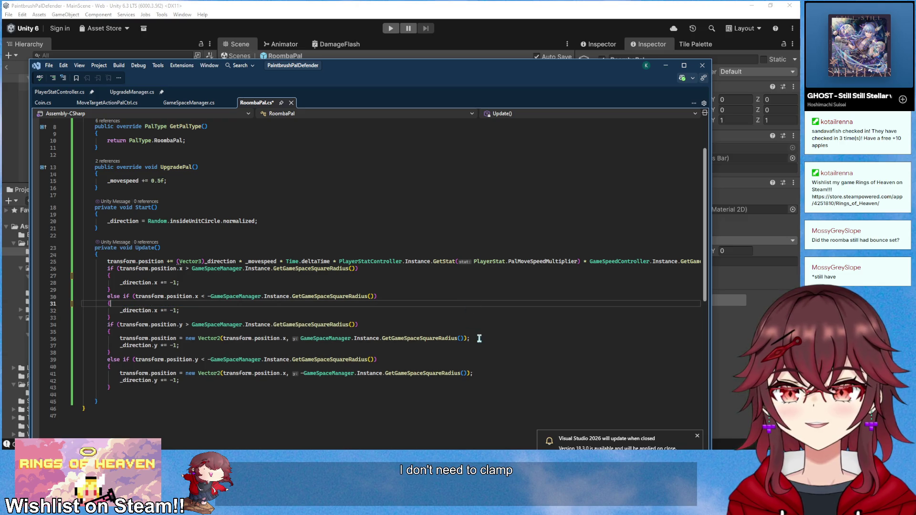
{"action": "left_click", "coordinate": [495, 340]}
{"action": "key", "text": "shift+Up"}
{"action": "key", "text": "BackSpace"}
{"action": "left_click", "coordinate": [481, 368]}
{"action": "key", "text": "shift+Up"}
{"action": "key", "text": "BackSpace"}
- Re-add the +1/-1 offsets to the four edge conditions, save RoombaPal.cs, and return to Unity
{"action": "left_click", "coordinate": [197, 352]}
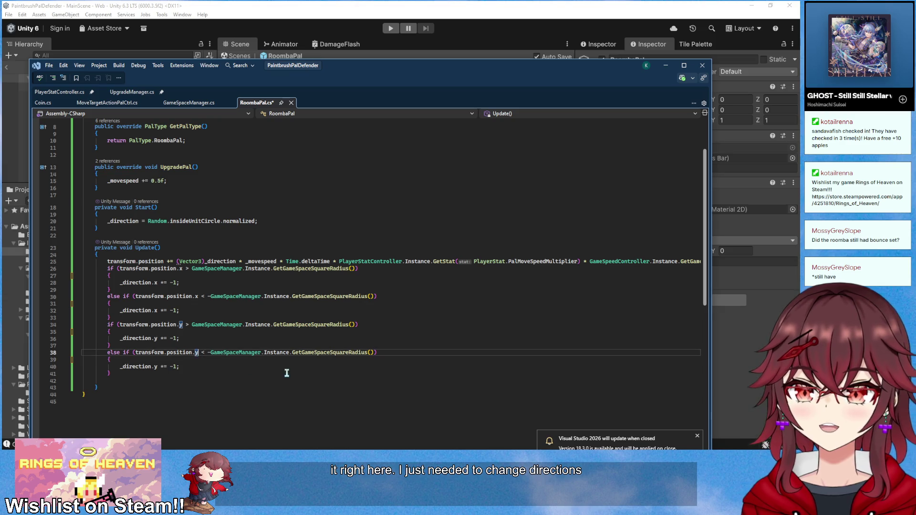
{"action": "type", "text": "- 1"}
{"action": "key", "text": "Up"}
{"action": "key", "text": "Up"}
{"action": "key", "text": "Up"}
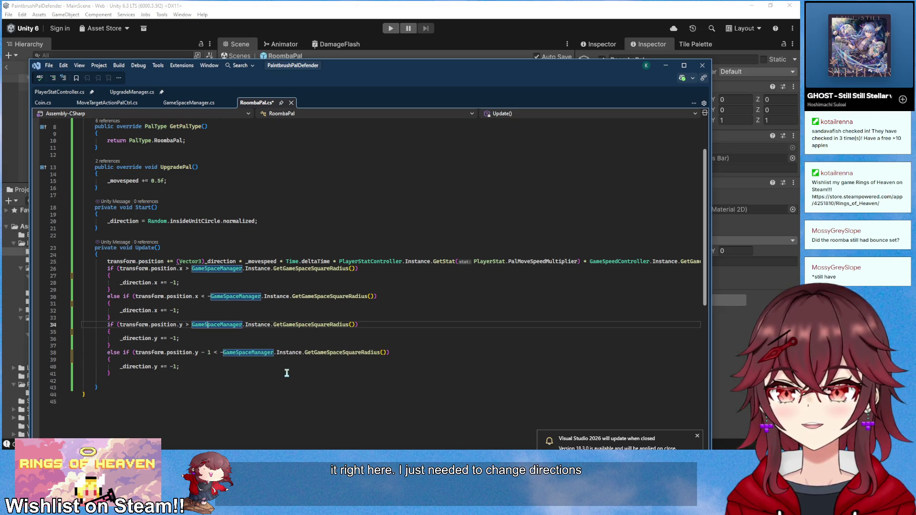
{"action": "key", "text": "Left"}
{"action": "key", "text": "Left"}
{"action": "type", "text": "+ 1"}
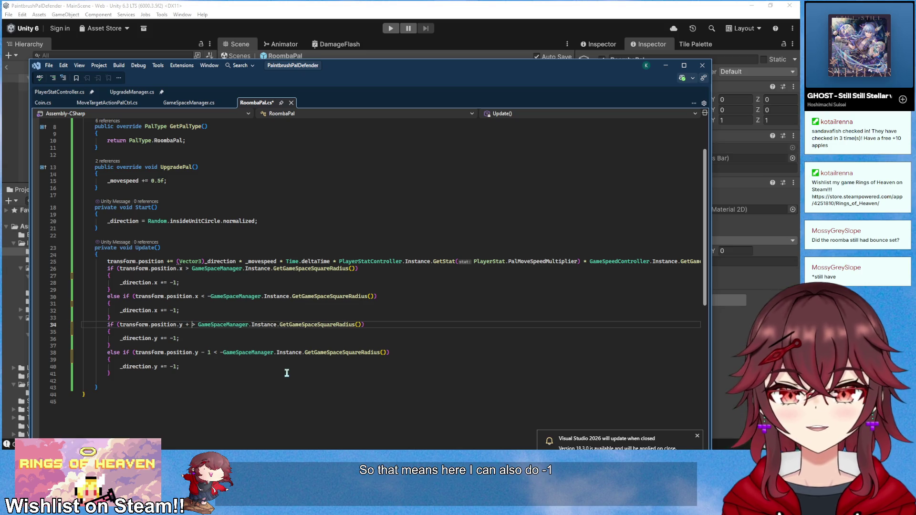
{"action": "key", "text": "Up"}
{"action": "key", "text": "Up"}
{"action": "key", "text": "Up"}
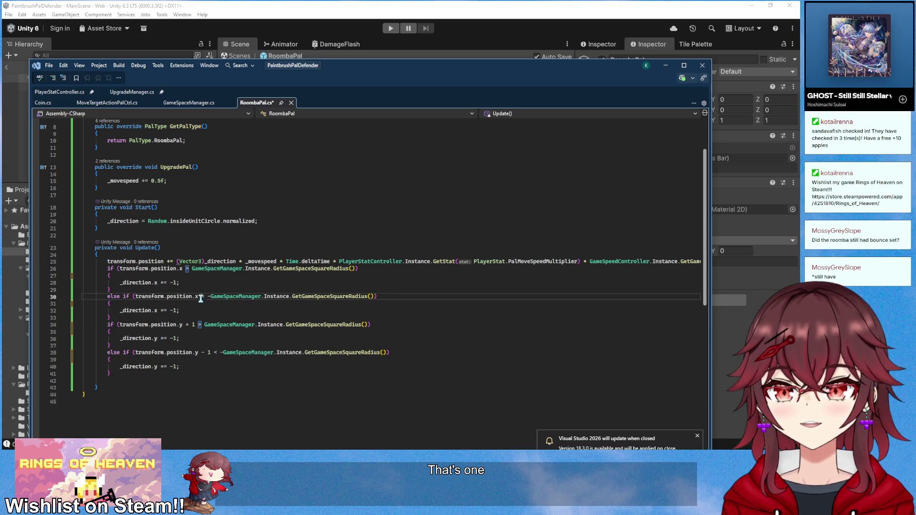
{"action": "type", "text": "- 1"}
{"action": "key", "text": "Up"}
{"action": "key", "text": "Up"}
{"action": "key", "text": "Up"}
{"action": "type", "text": "+ 1"}
{"action": "key", "text": "ctrl+s"}
{"action": "left_click", "coordinate": [428, 6]}
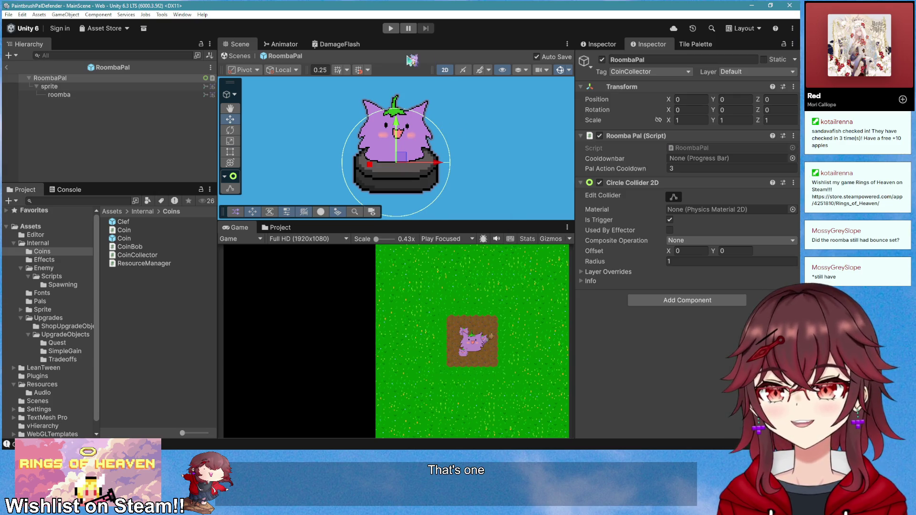
- Enter Play mode and pick the Pal Adoption card so the RoombaPal joins wave 1
{"action": "left_click", "coordinate": [391, 28]}
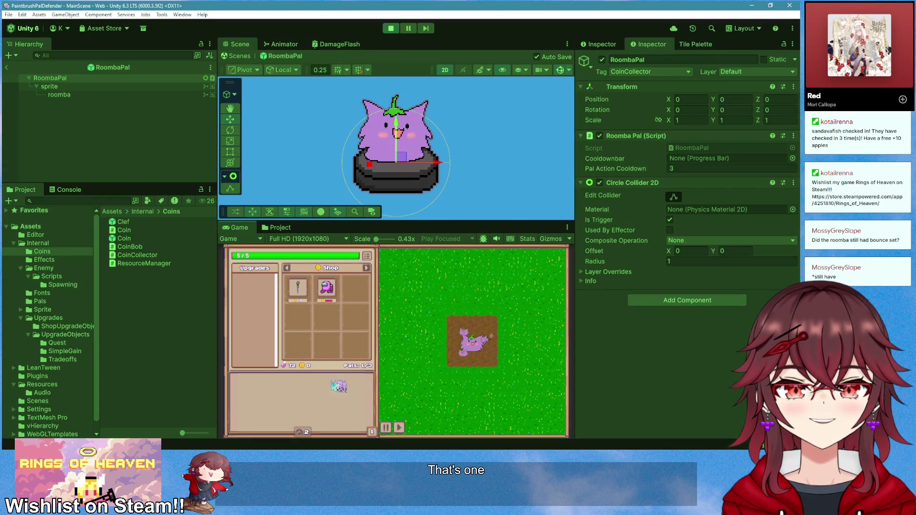
{"action": "left_click", "coordinate": [294, 396]}
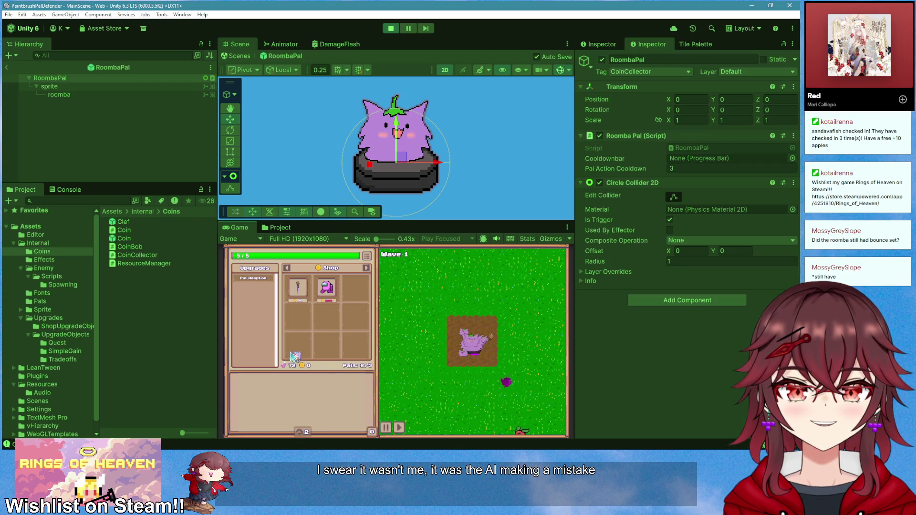